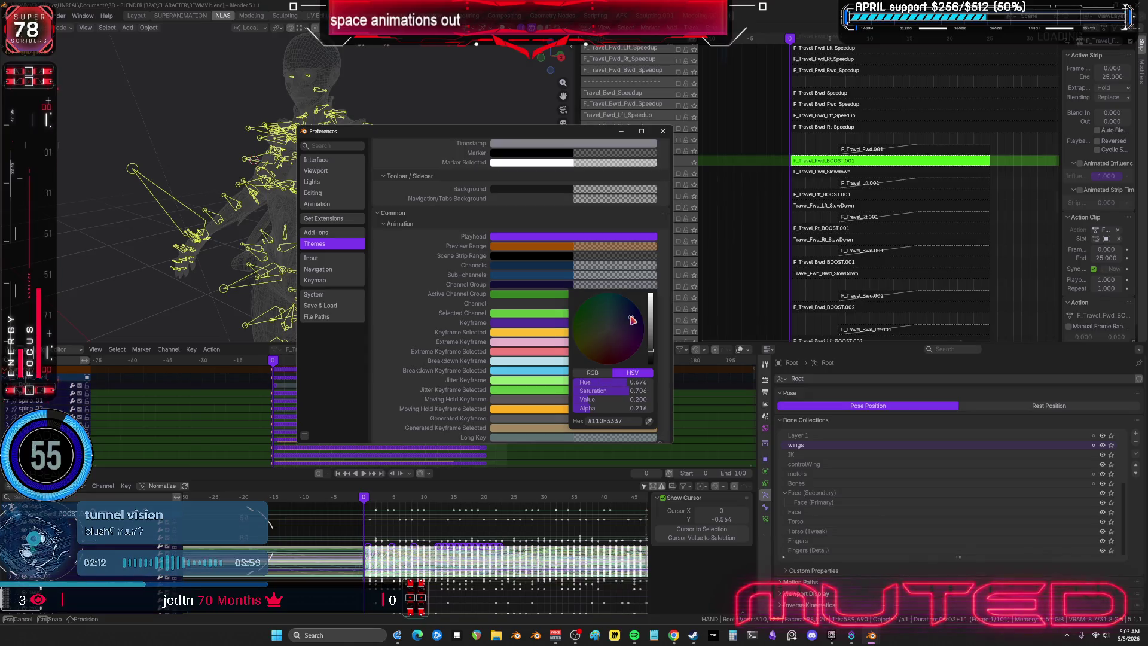
# Step: Shift the dark animation channel colour's hue and saturation, then fold the Animation, Curves and Viewport sections
pyautogui.moveTo(585, 320)
pyautogui.mouseDown()
pyautogui.moveTo(613, 321)
pyautogui.moveTo(597, 324)
pyautogui.mouseUp()
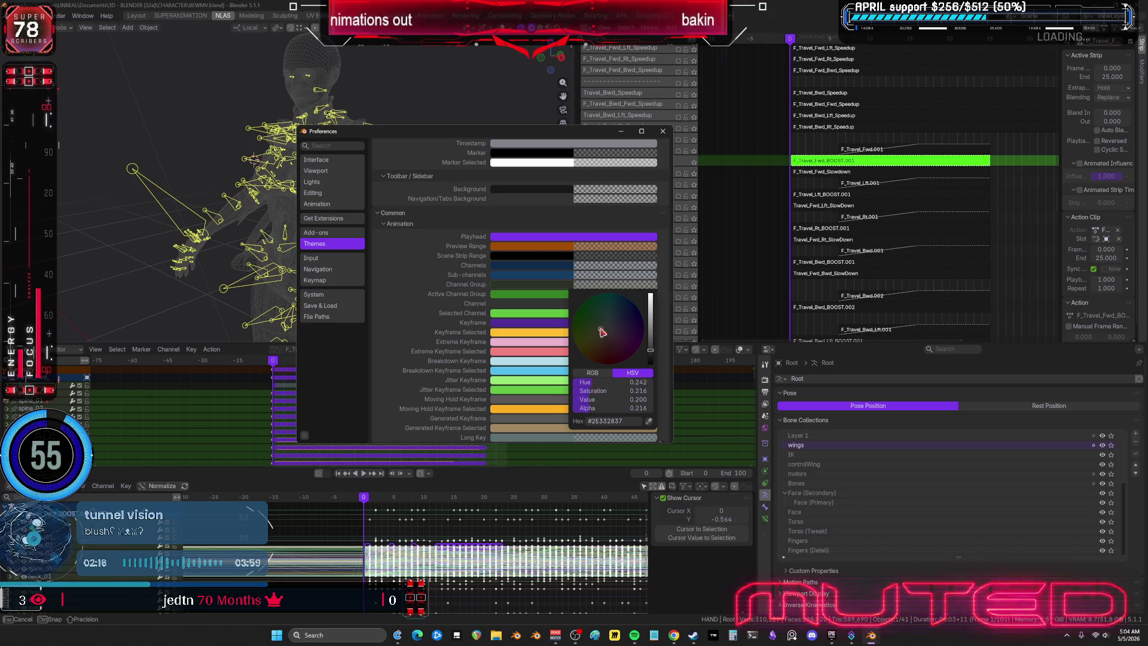
pyautogui.click(384, 224)
pyautogui.click(395, 234)
pyautogui.moveTo(397, 237)
pyautogui.mouseDown()
pyautogui.moveTo(380, 257)
pyautogui.moveTo(374, 430)
pyautogui.mouseUp()
# Step: Expand the Bone Color Sets section and scroll through the theme settings
pyautogui.scroll(-3, 374, 430)
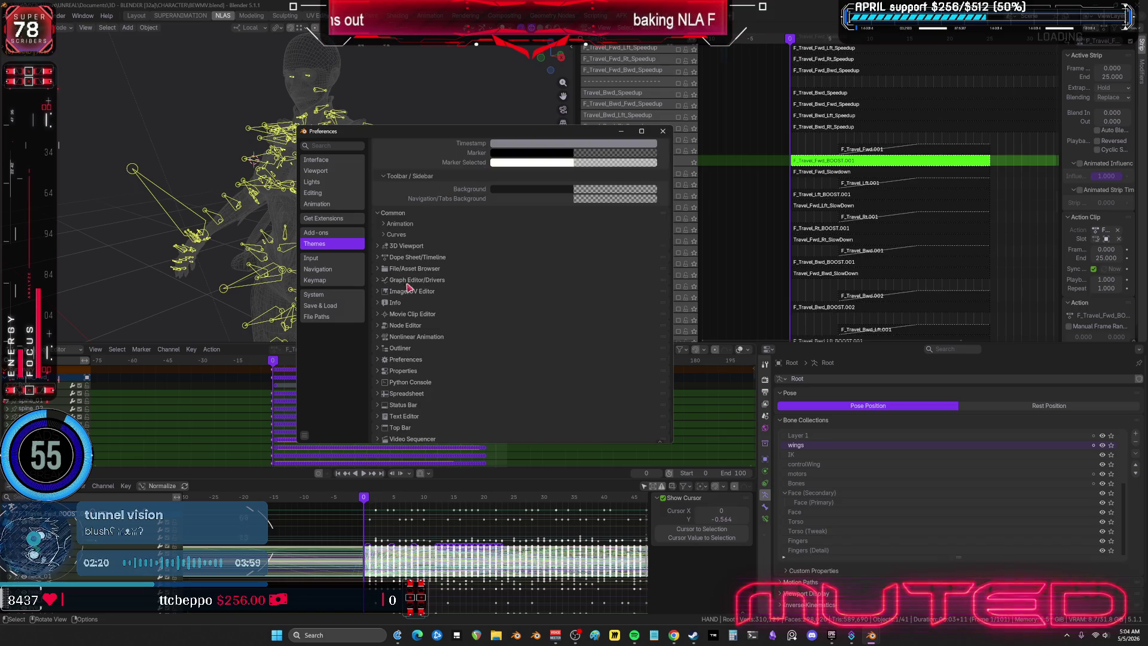
pyautogui.click(384, 290)
pyautogui.scroll(-10, 509, 287)
pyautogui.scroll(20, 509, 286)
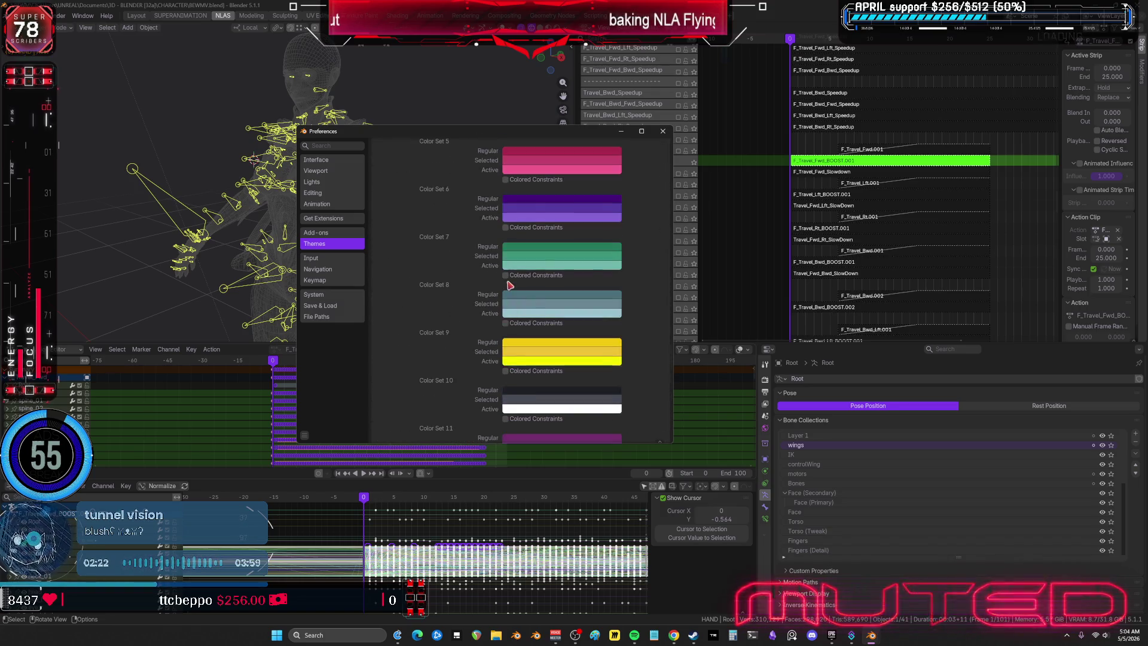
pyautogui.scroll(20, 464, 261)
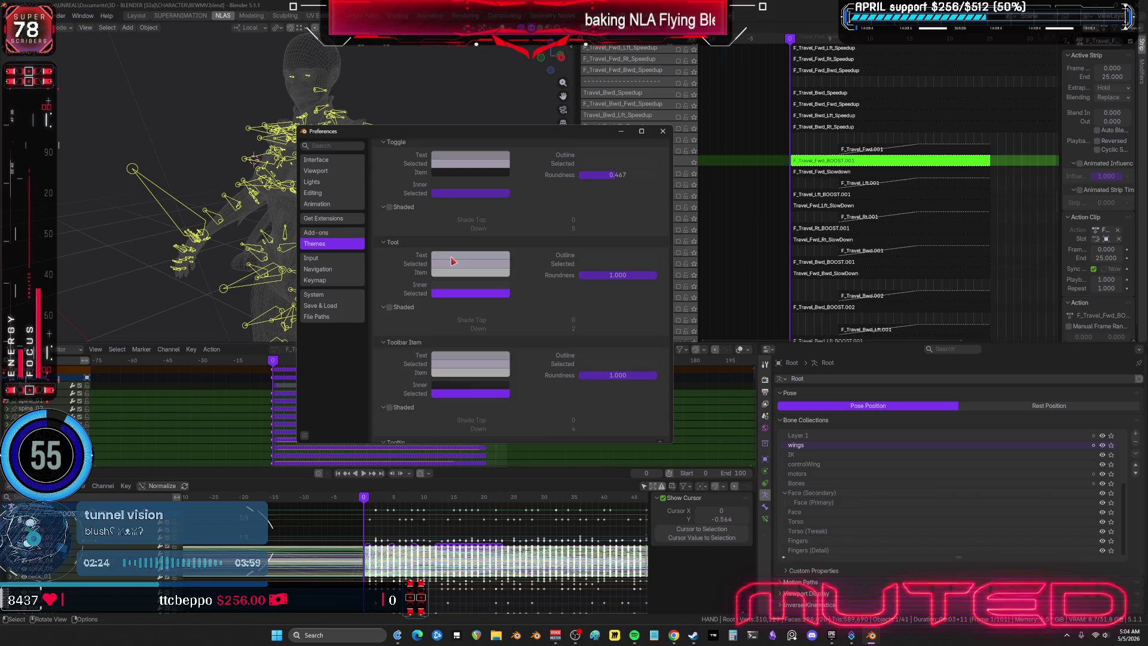
pyautogui.scroll(10, 440, 254)
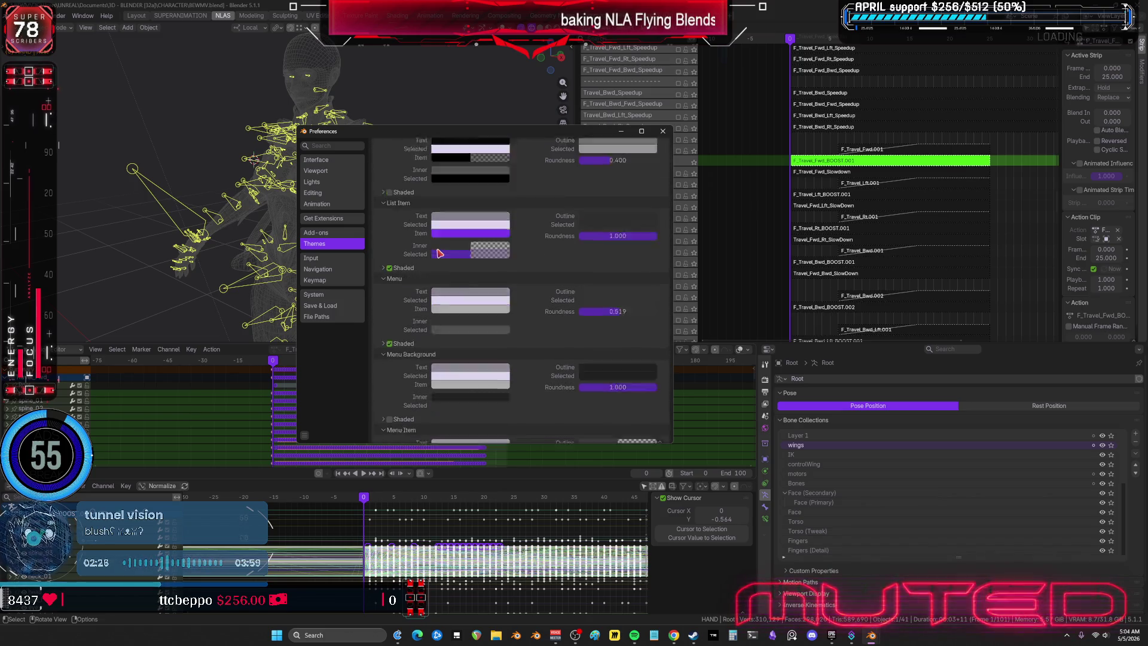
# Step: Collapse User Interface, Collection Colors, Strip Color Tags and Regions, then reopen Common > Animation
pyautogui.click(381, 161)
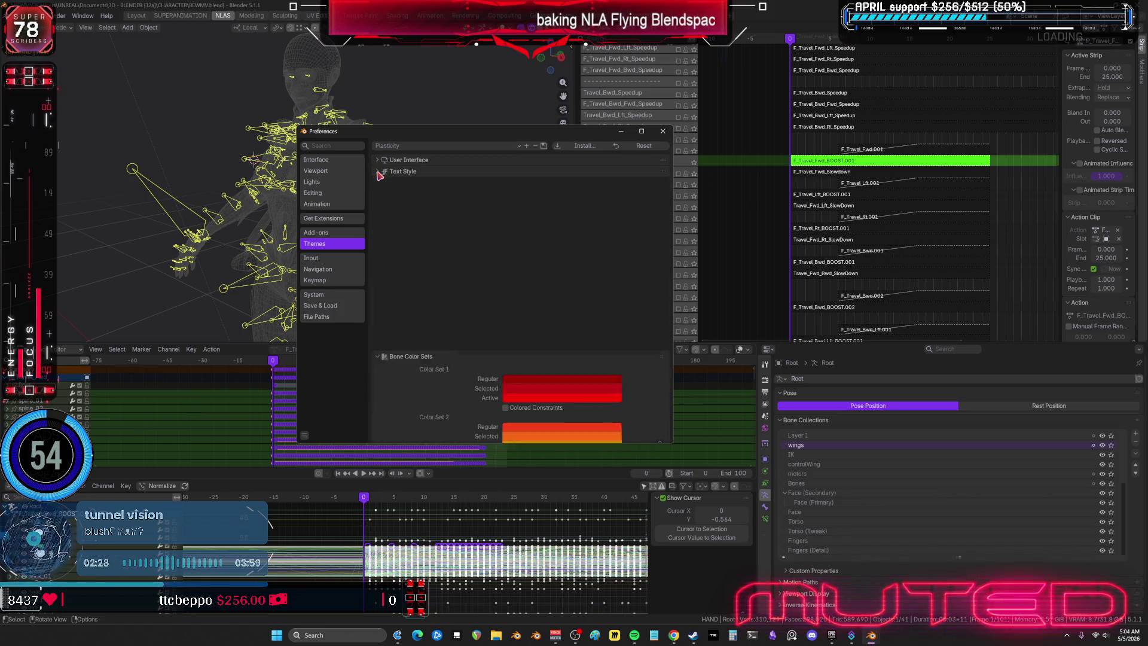
pyautogui.click(374, 195)
pyautogui.click(377, 205)
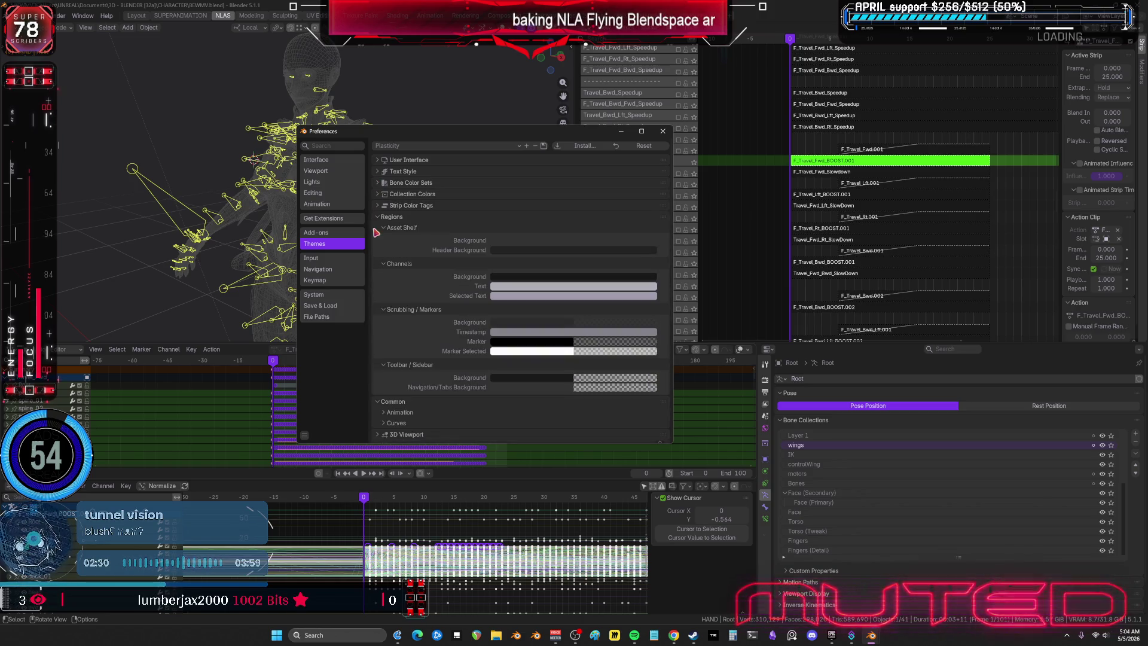
pyautogui.click(378, 217)
pyautogui.click(378, 228)
pyautogui.click(390, 247)
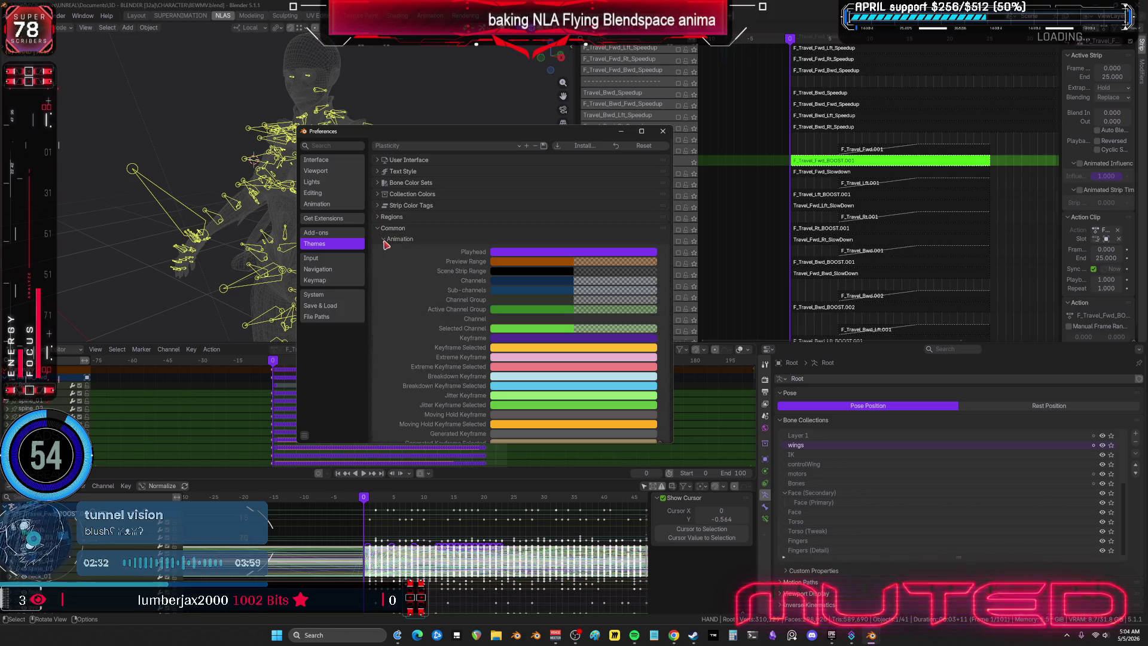
pyautogui.click(389, 248)
# Step: Apply the OLED V1 theme preset and expand its Animation colours
pyautogui.click(504, 146)
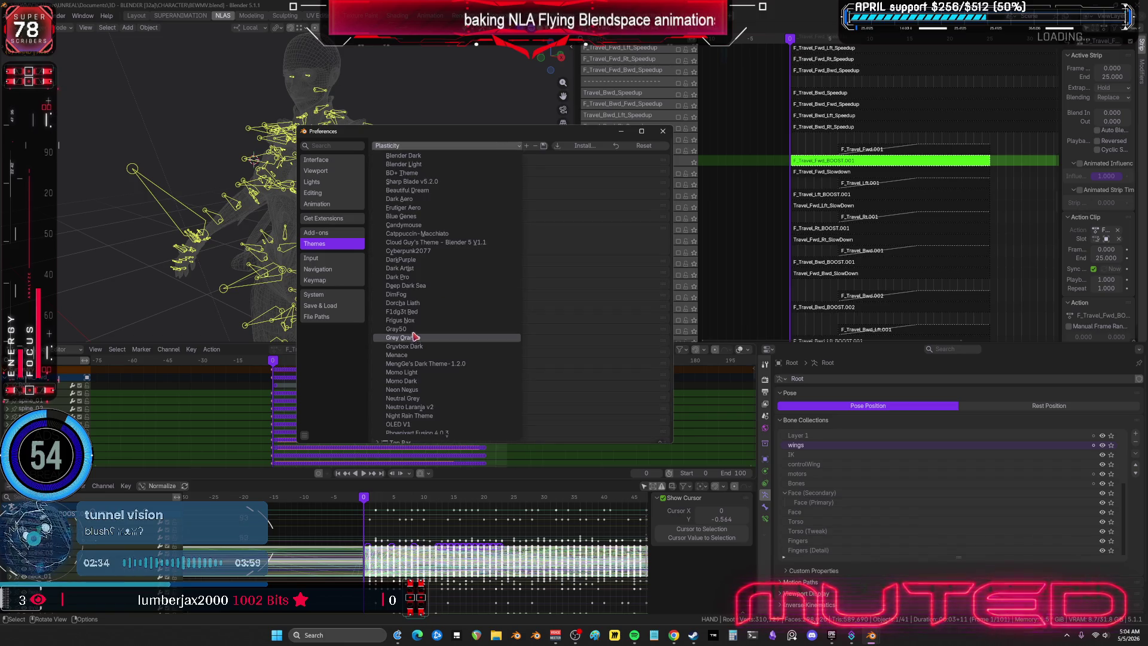
pyautogui.scroll(-8, 462, 332)
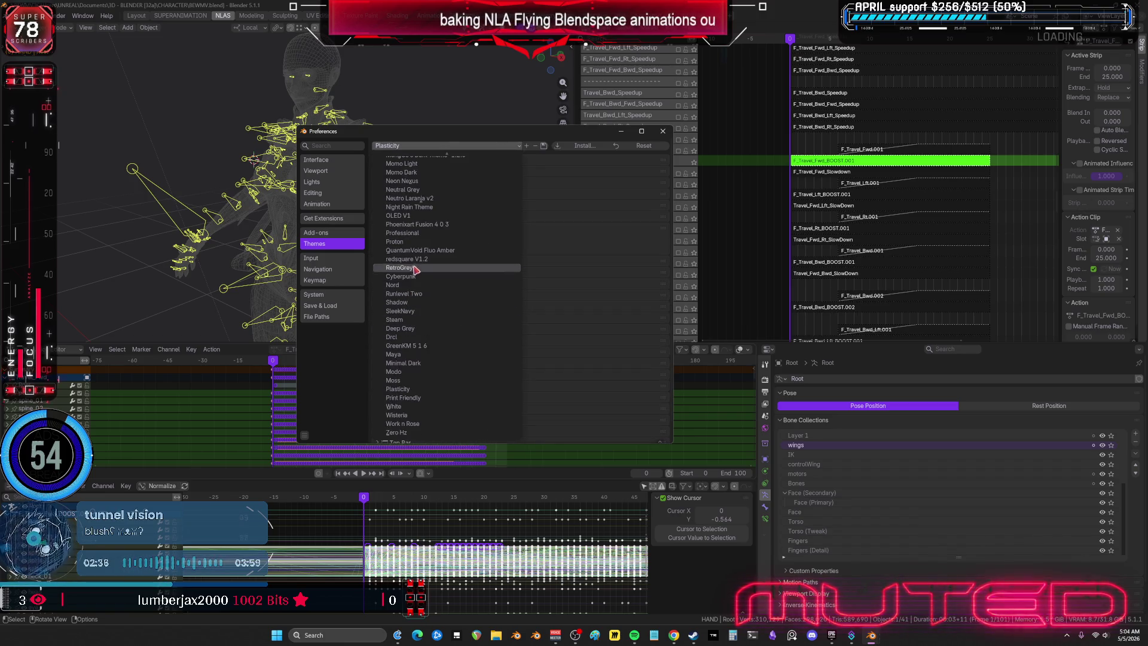
pyautogui.click(428, 217)
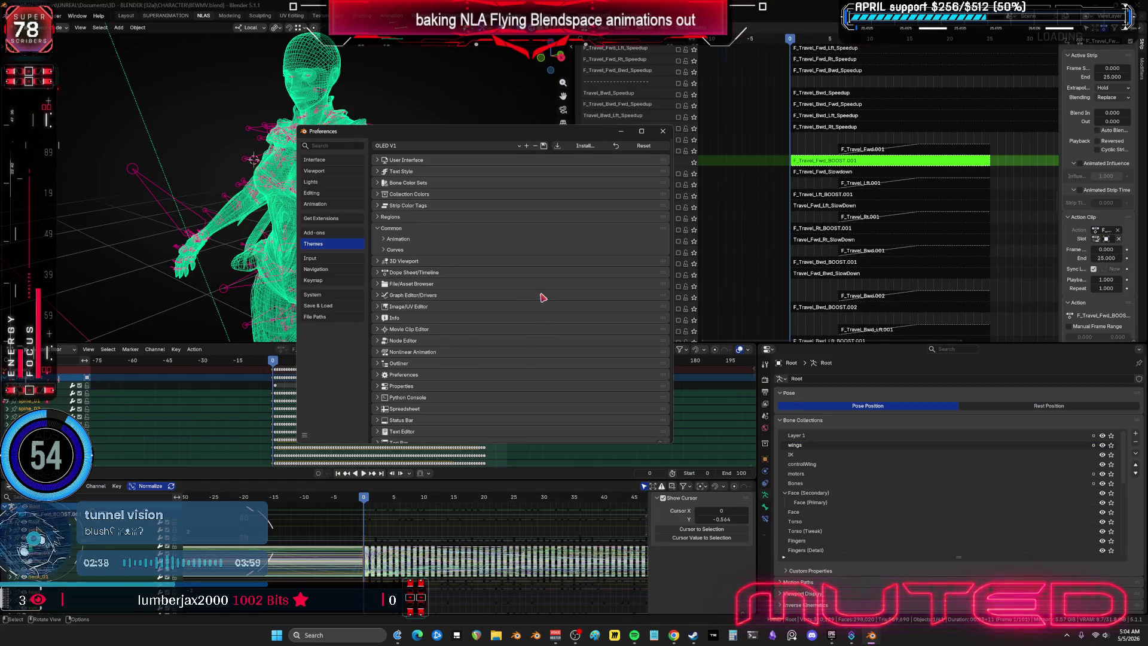
pyautogui.scroll(-1, 541, 297)
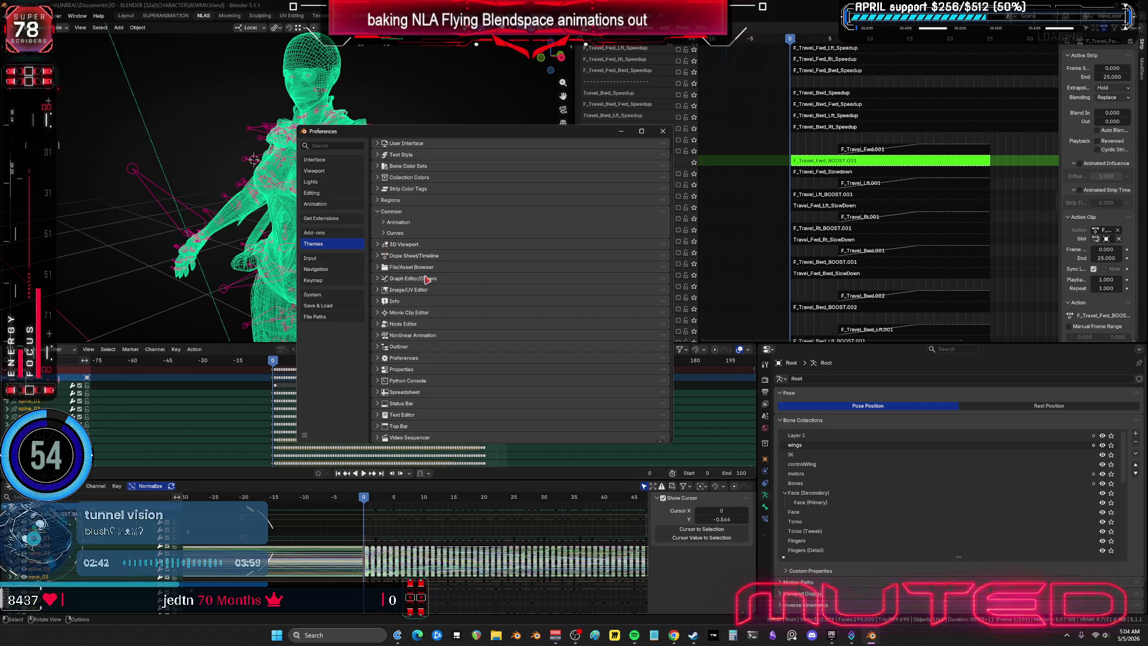
pyautogui.scroll(1, 413, 275)
pyautogui.click(386, 239)
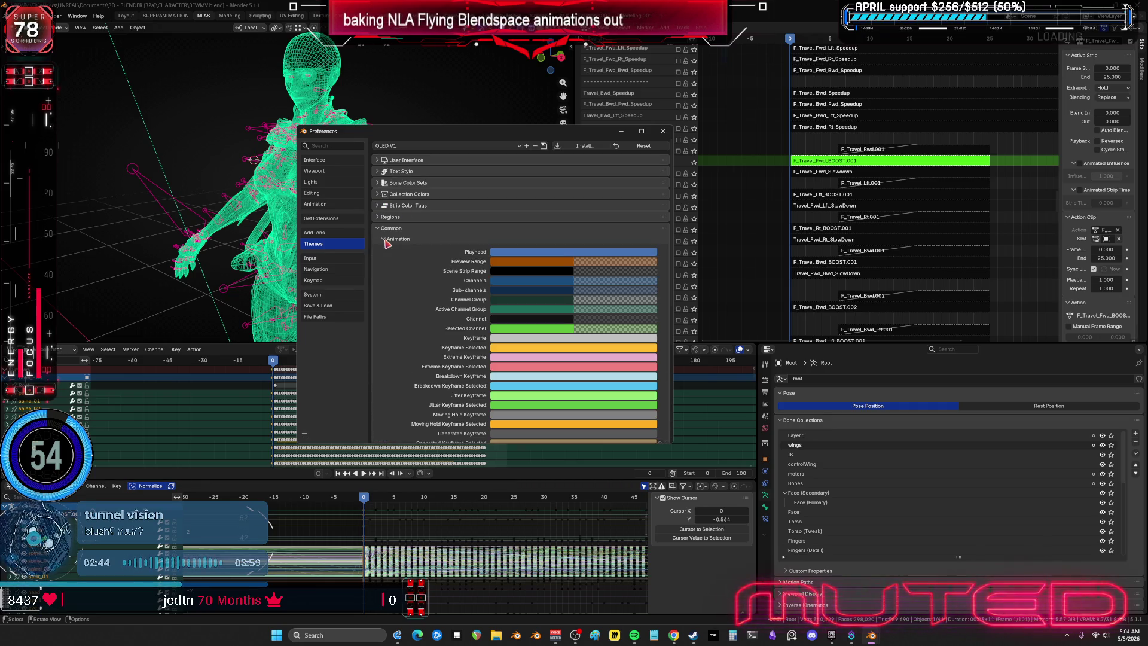
# Step: Sample a teal into Channel Group with the eyedropper, then shift it to a slightly brighter blue-grey
pyautogui.click(511, 301)
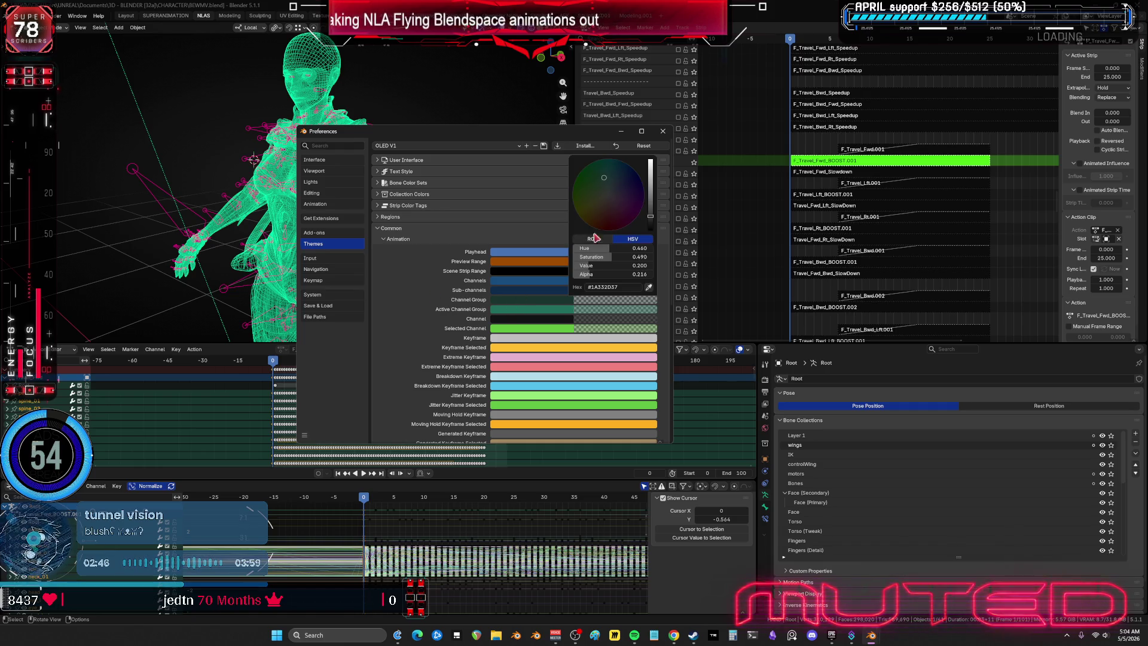
pyautogui.click(650, 287)
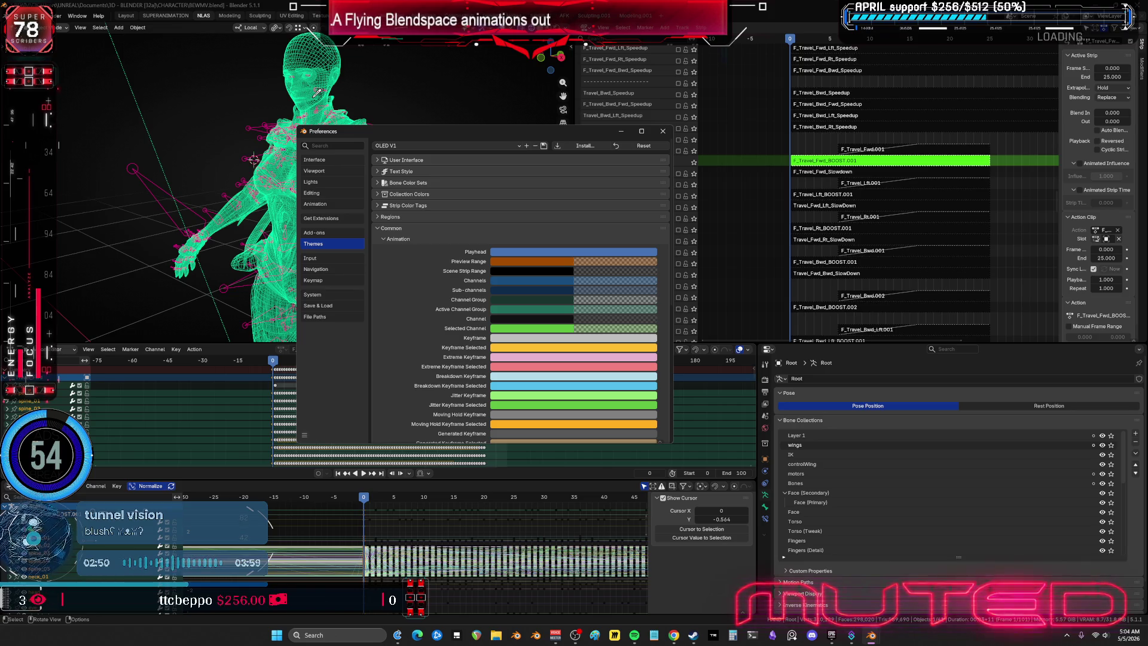
pyautogui.click(527, 309)
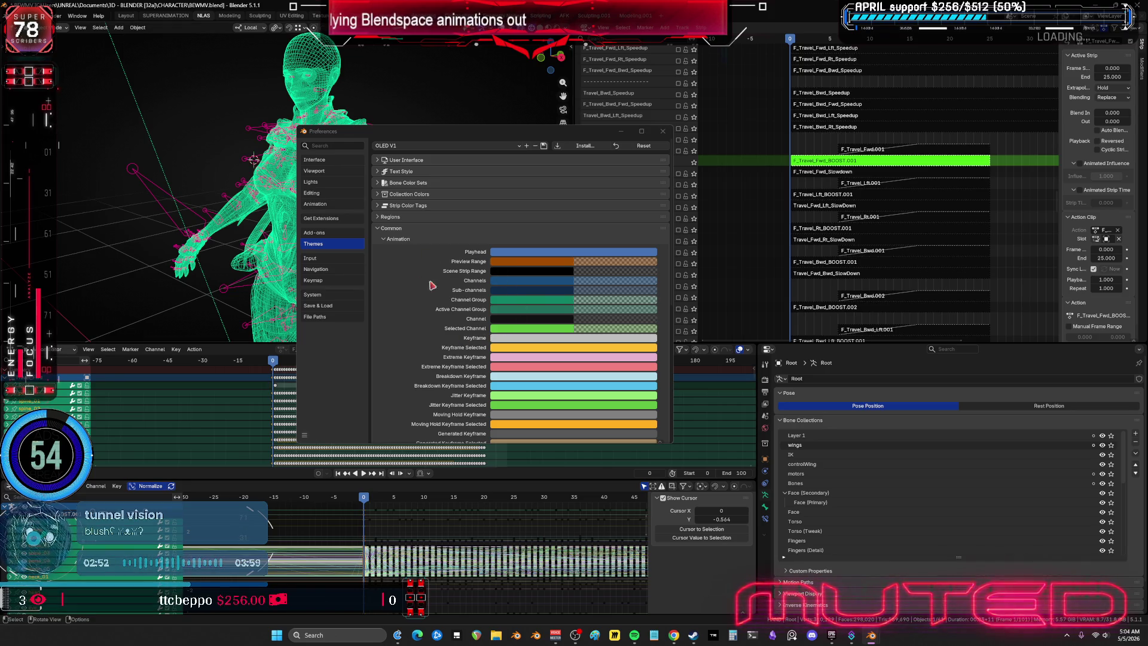
pyautogui.click(519, 299)
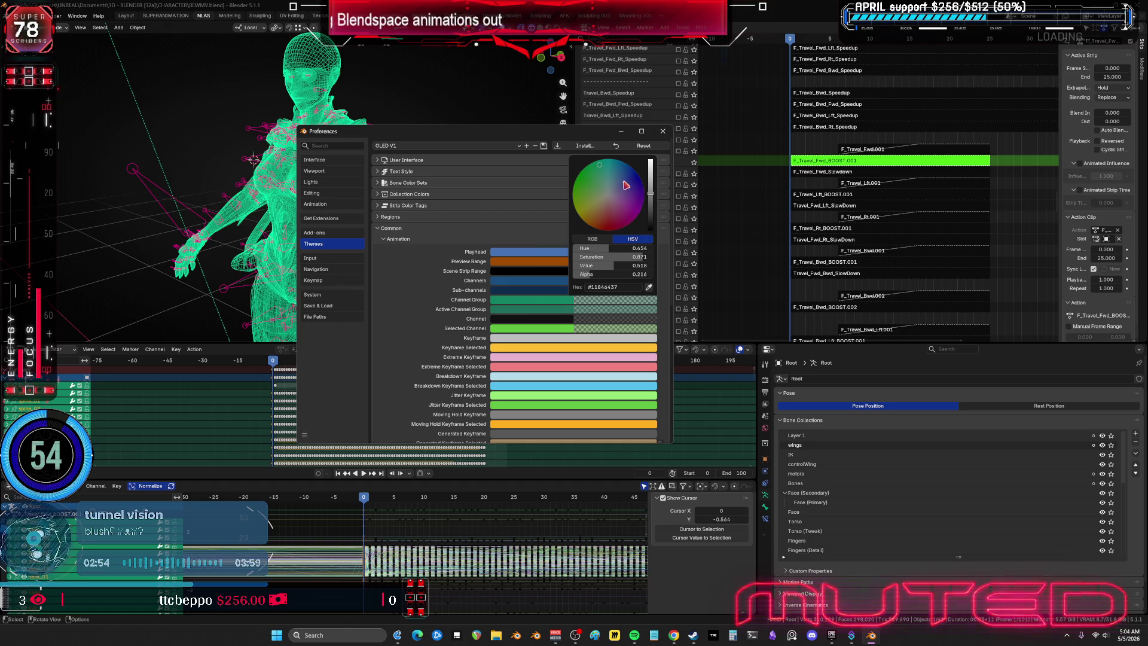
pyautogui.moveTo(620, 188)
pyautogui.mouseDown()
pyautogui.moveTo(607, 206)
pyautogui.moveTo(641, 207)
pyautogui.moveTo(625, 224)
pyautogui.mouseUp()
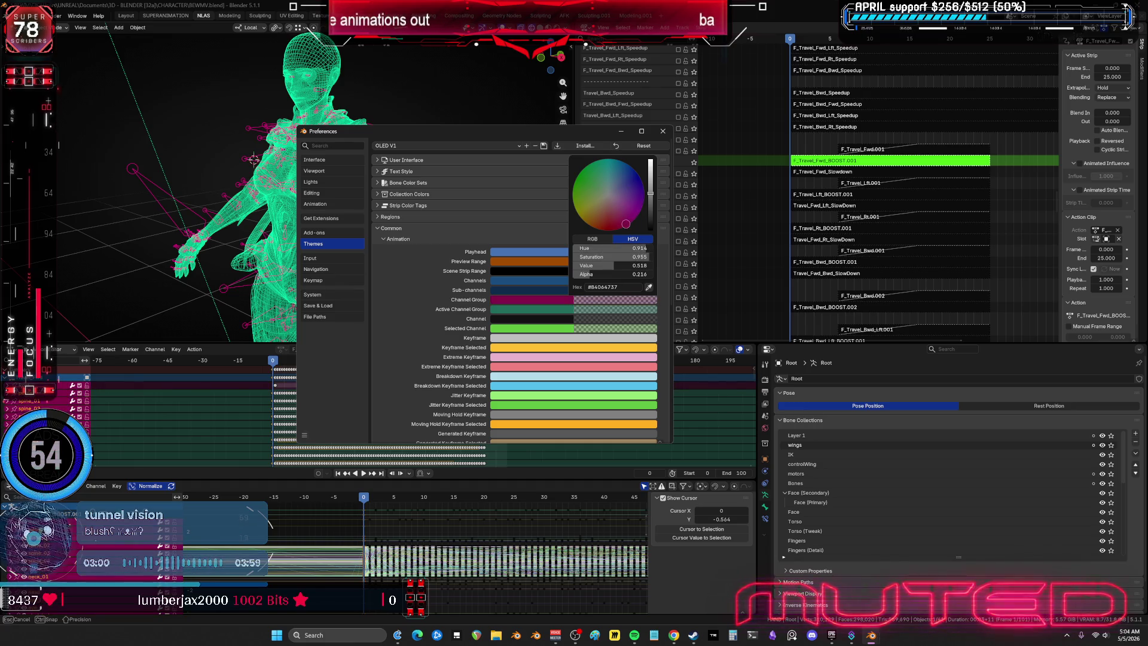
pyautogui.scroll(-5, 625, 224)
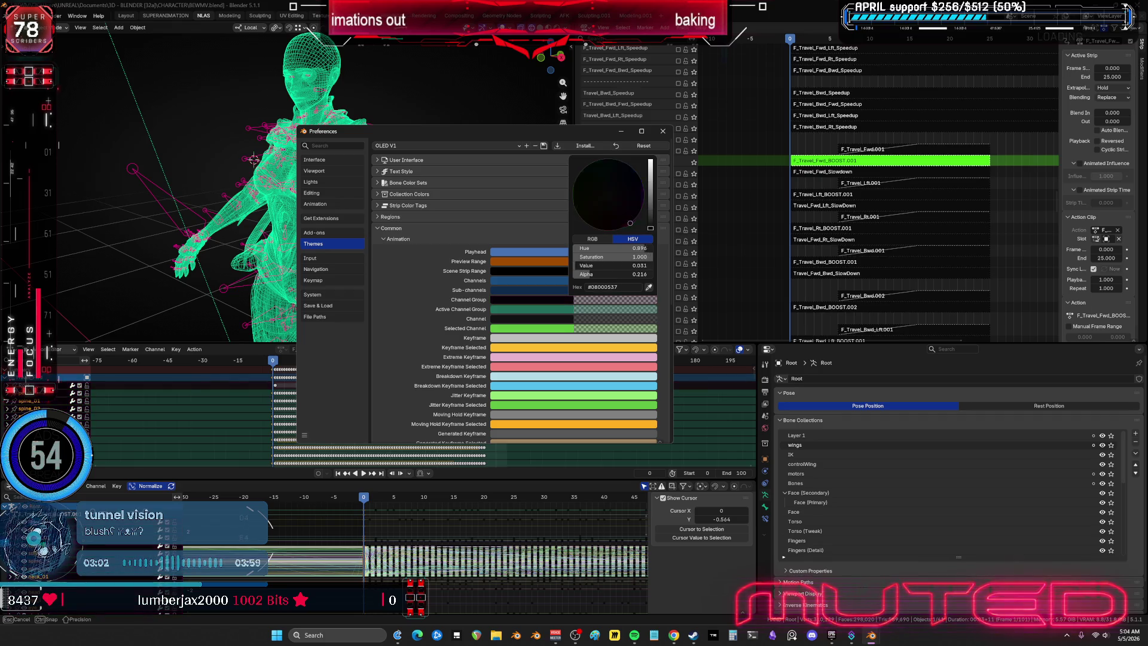
pyautogui.click(651, 209)
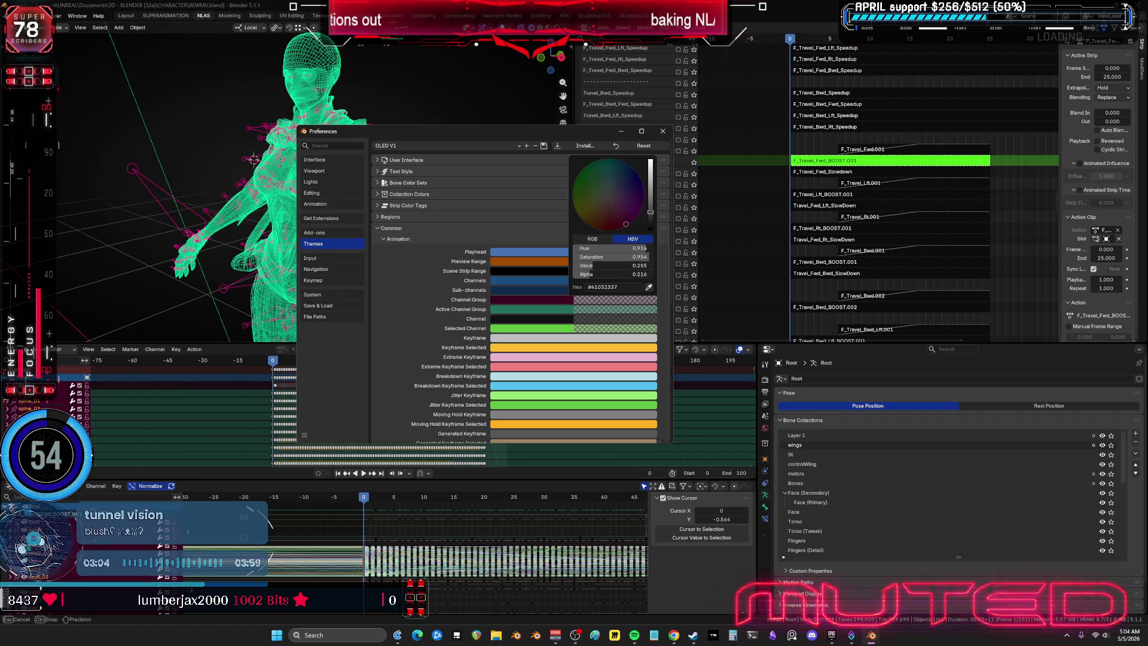
# Step: Make the Active Channel Group colour magenta
pyautogui.click(496, 311)
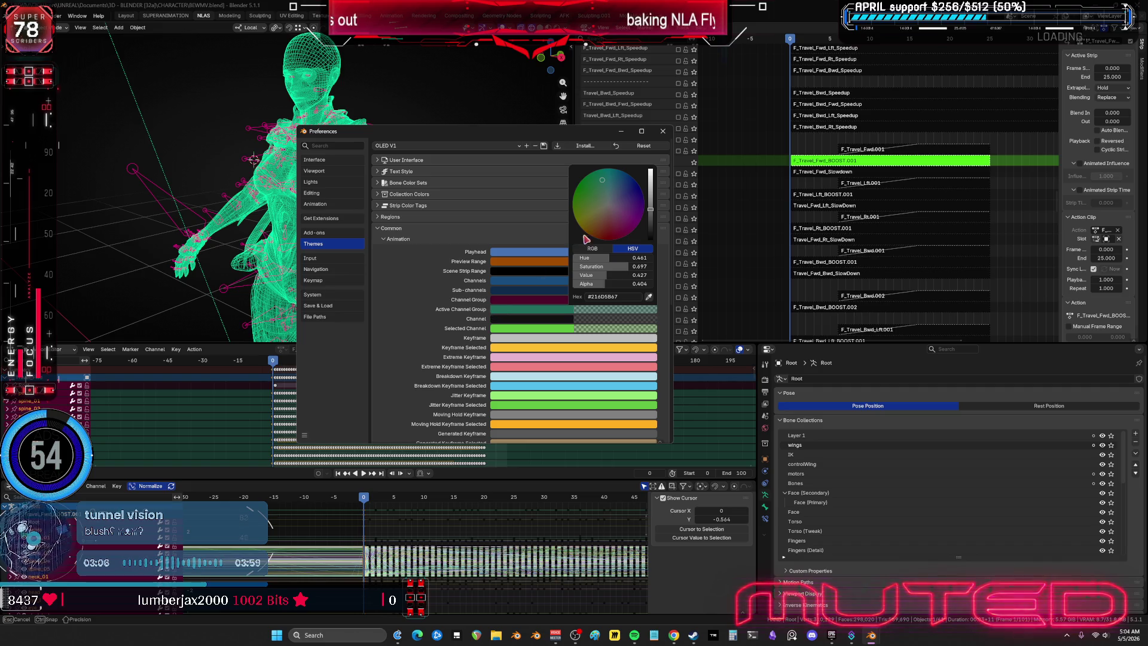
pyautogui.moveTo(615, 228); pyautogui.dragTo(620, 205)
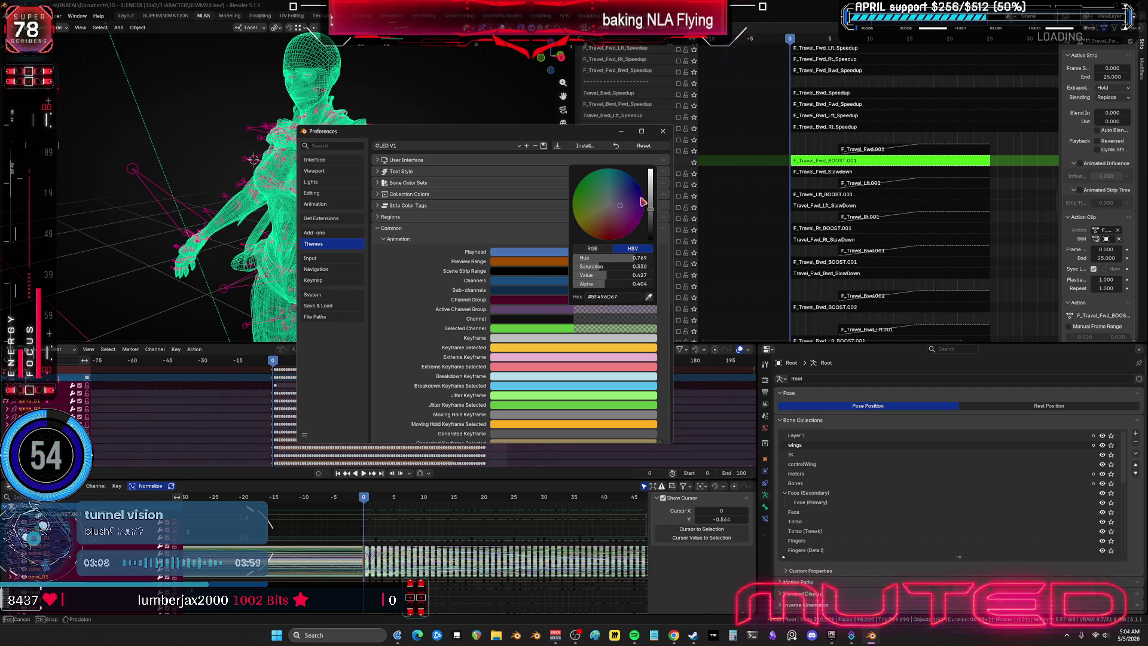
pyautogui.scroll(-5, 418, 305)
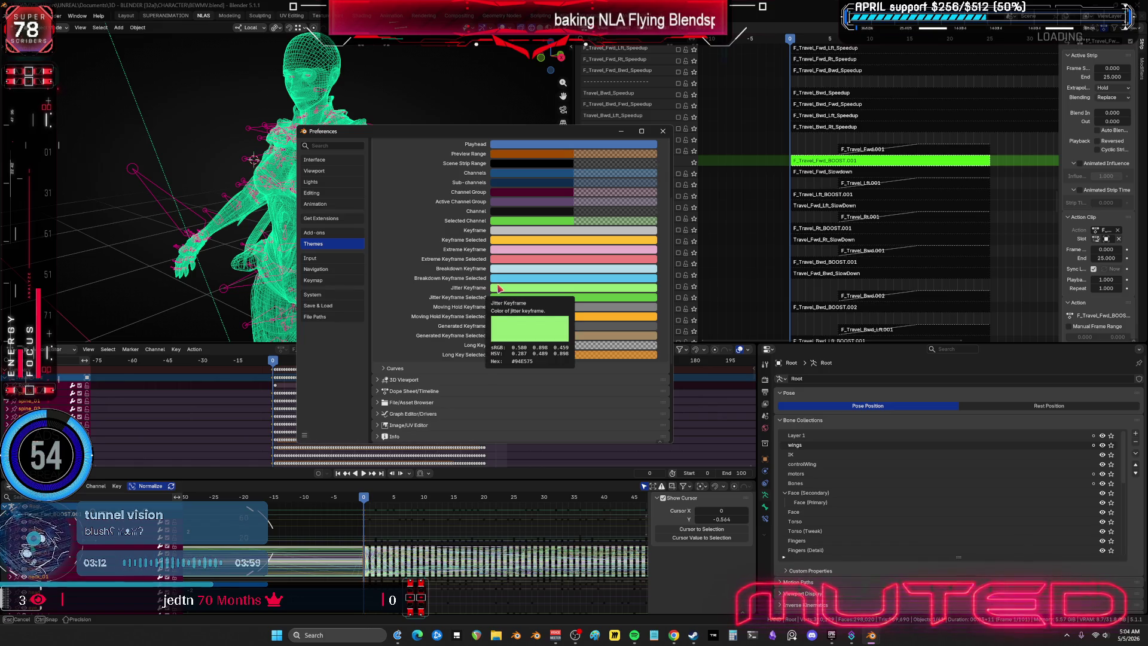
# Step: In the 3D Viewport theme colours, set After Current Frame to yellow
pyautogui.scroll(5, 410, 311)
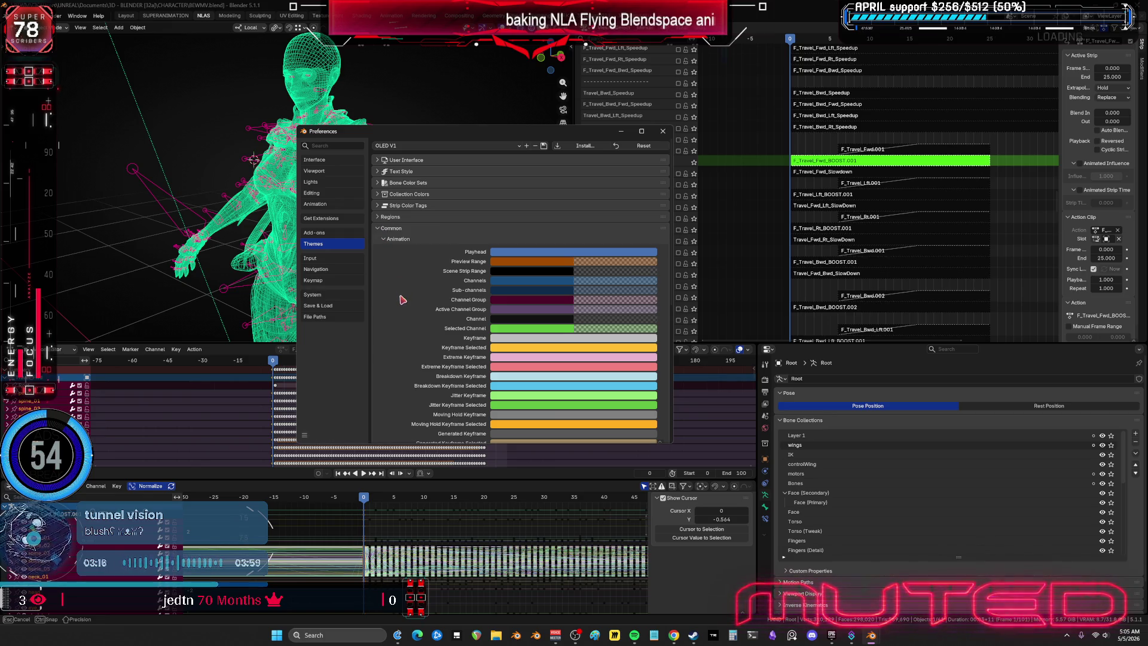
pyautogui.scroll(-8, 413, 291)
pyautogui.click(378, 257)
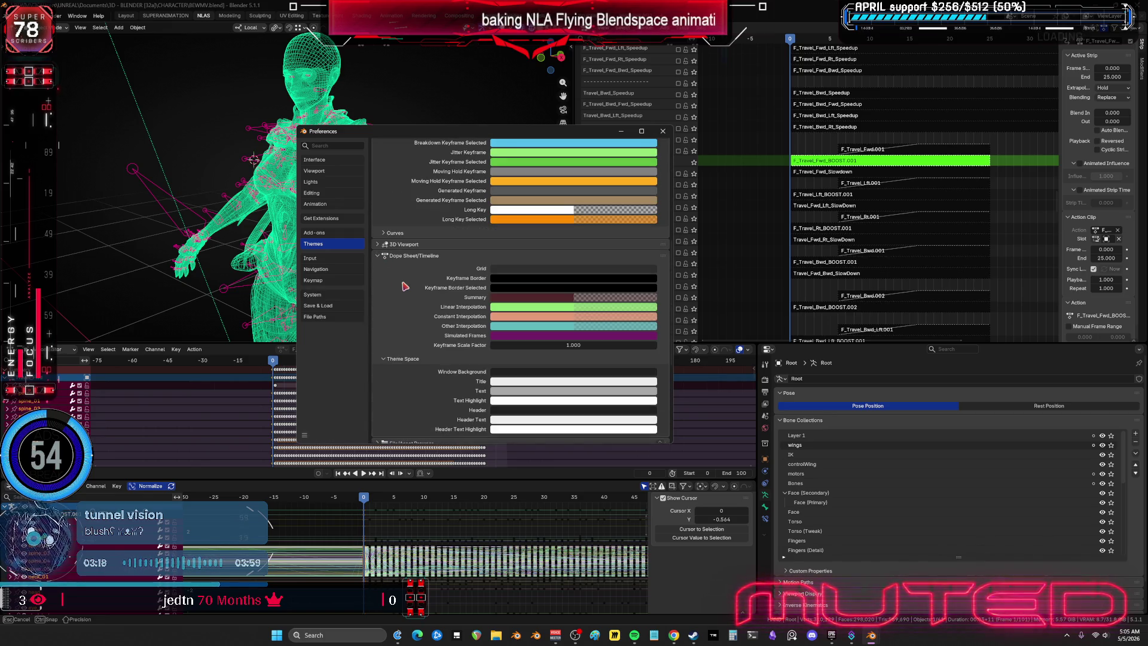
pyautogui.click(382, 256)
pyautogui.click(382, 244)
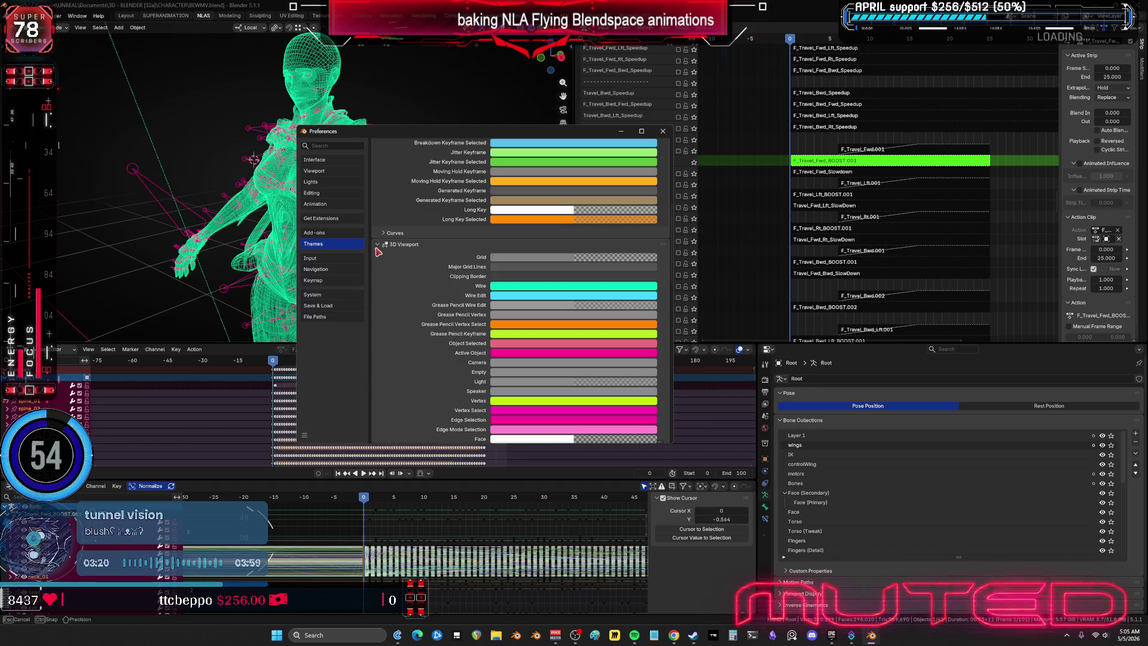
pyautogui.scroll(-3, 408, 298)
pyautogui.scroll(-1, 408, 298)
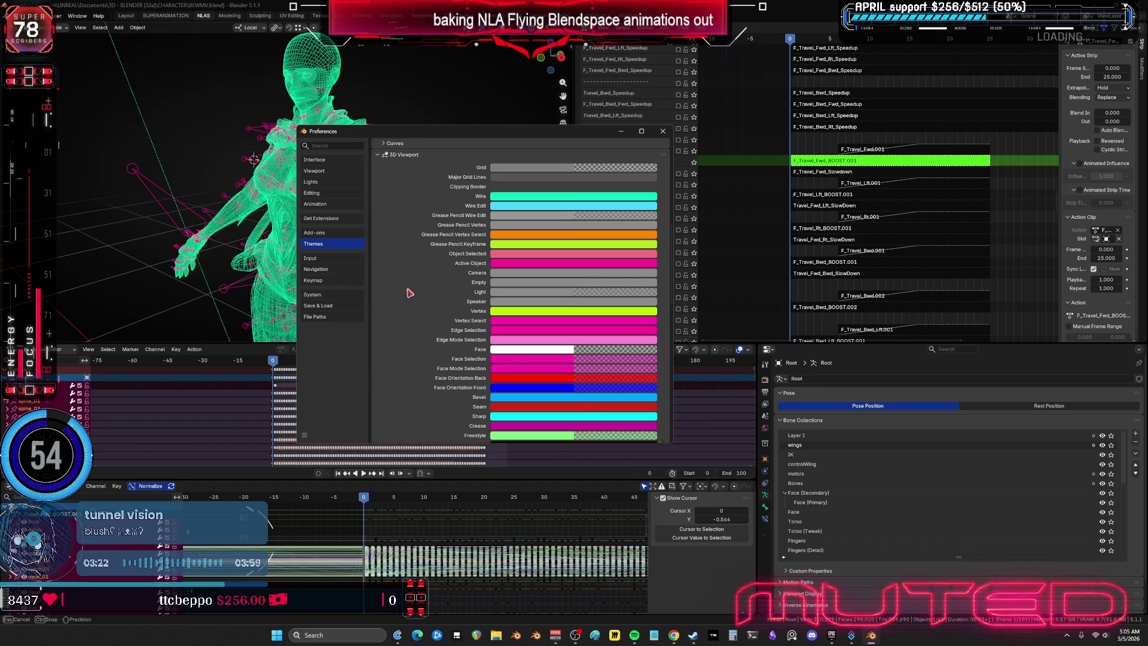
pyautogui.scroll(-5, 410, 293)
pyautogui.scroll(-13, 412, 291)
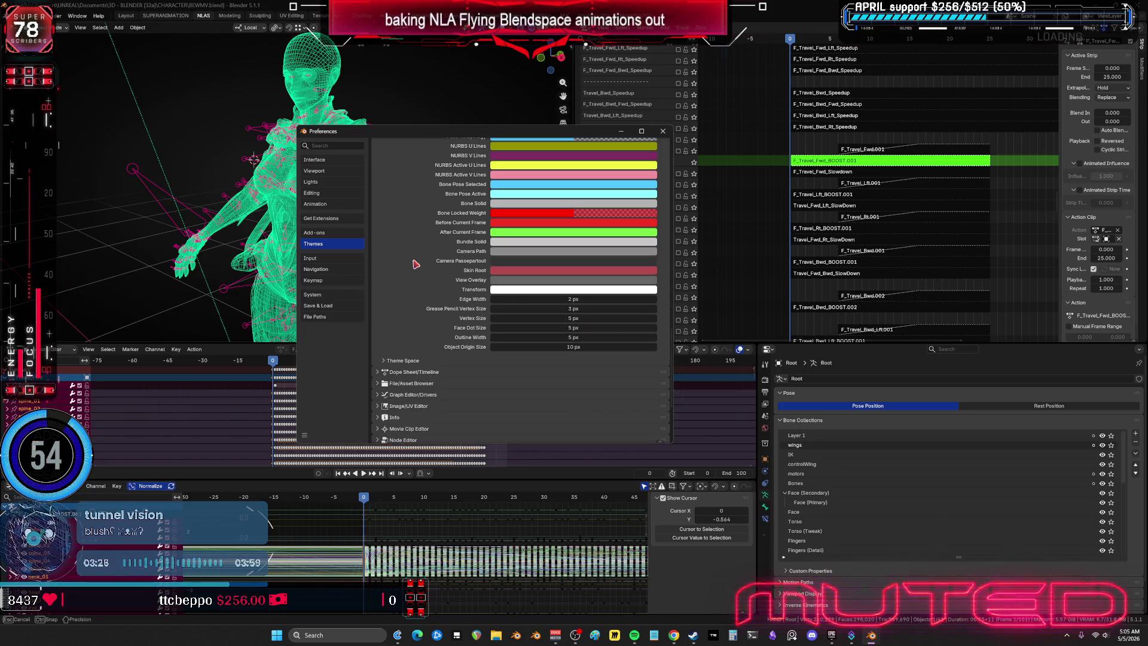
pyautogui.click(523, 234)
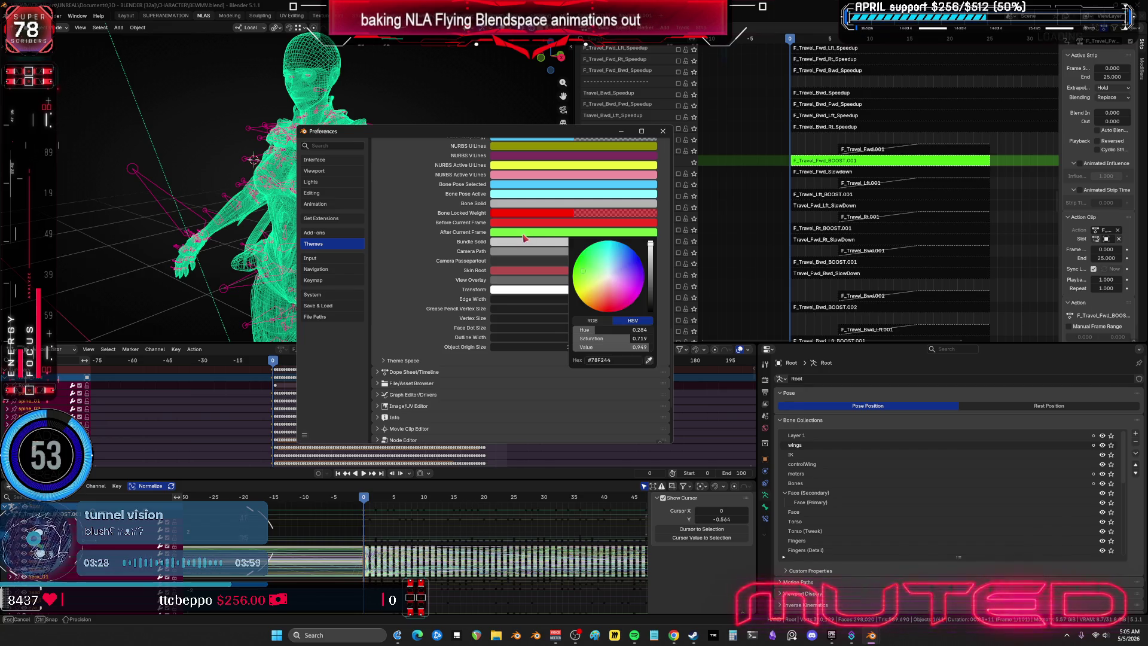
pyautogui.click(578, 293)
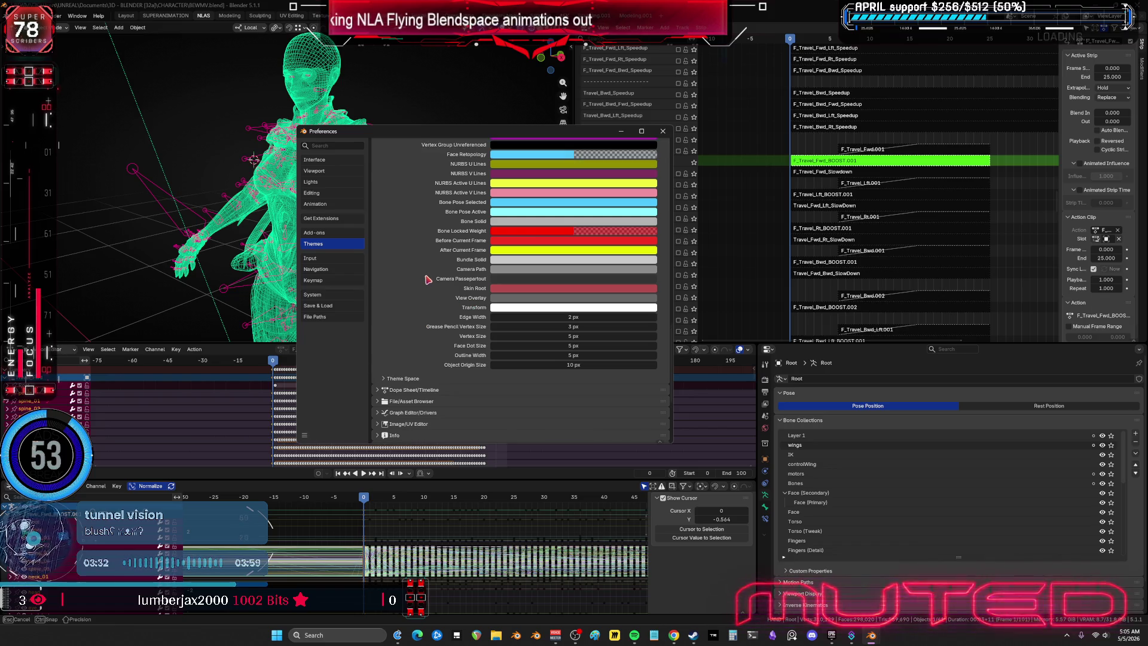
# Step: Collapse 3D Viewport and look through the Dope Sheet/Timeline and Curves theme colours
pyautogui.scroll(15, 447, 268)
pyautogui.scroll(5, 446, 266)
pyautogui.click(383, 234)
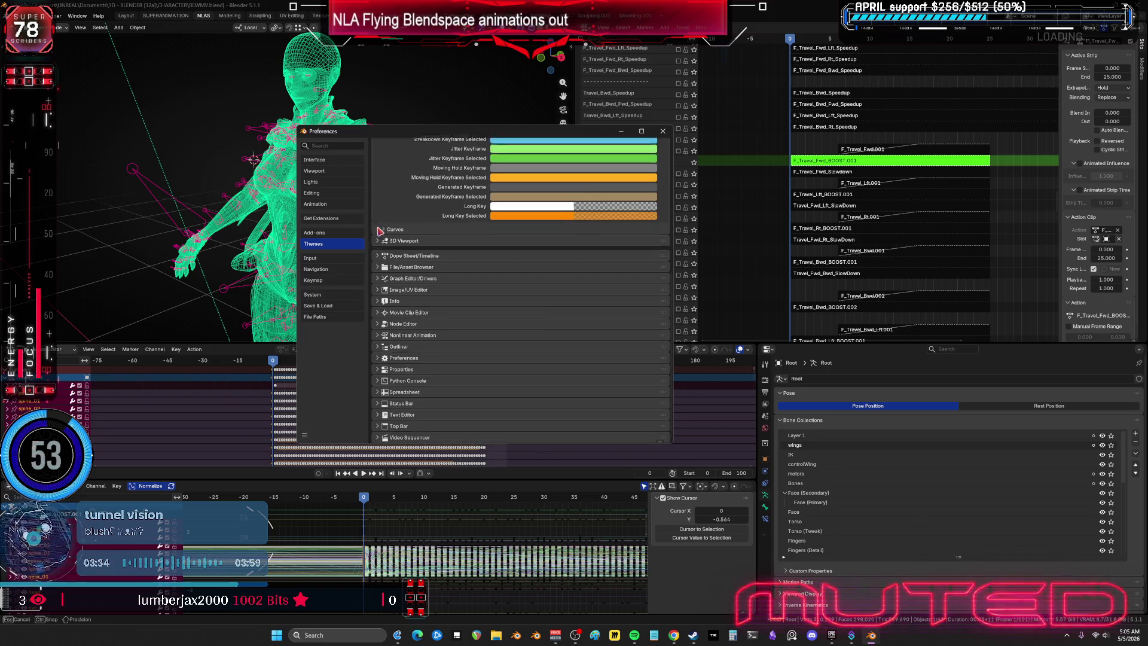
pyautogui.click(375, 255)
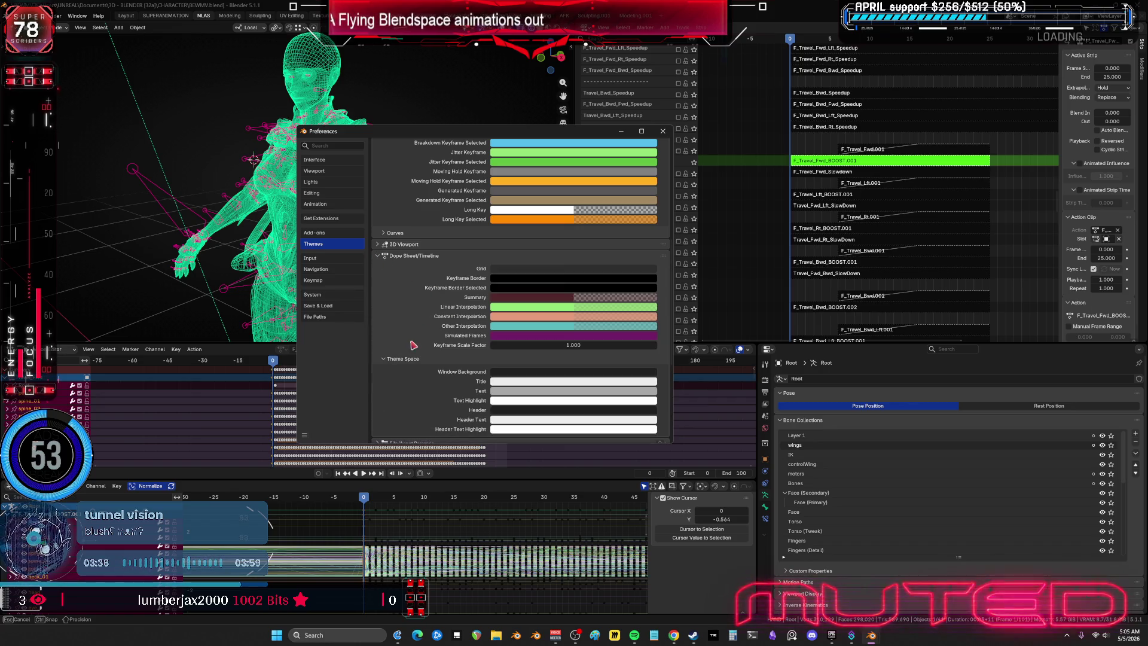
pyautogui.scroll(-2, 397, 359)
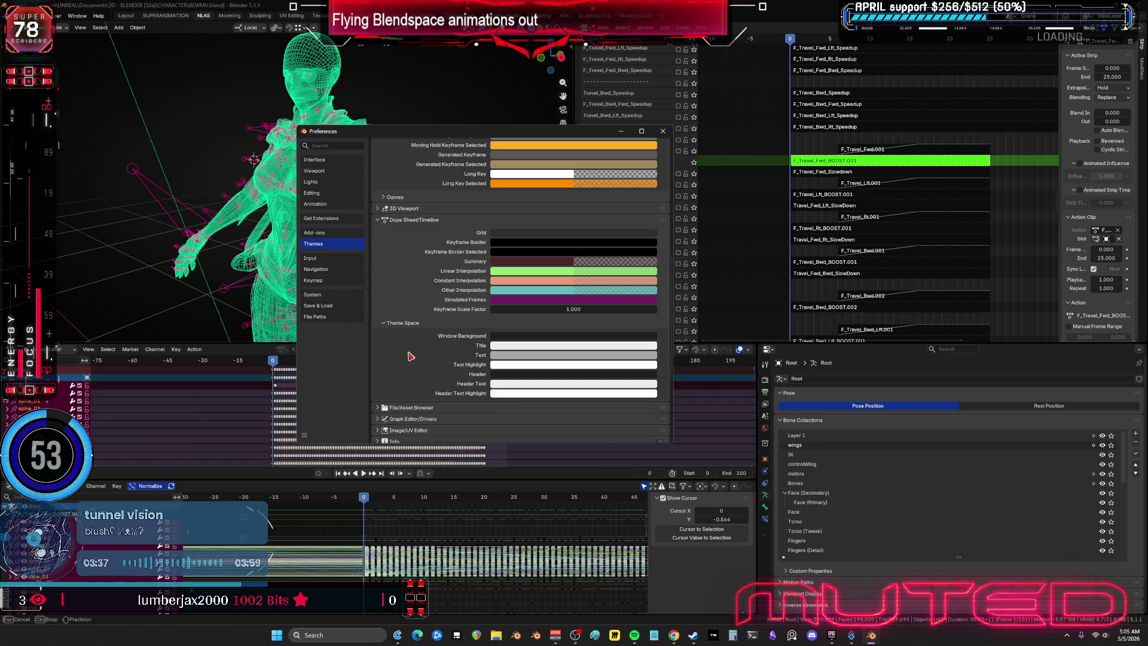
pyautogui.click(378, 221)
pyautogui.click(384, 233)
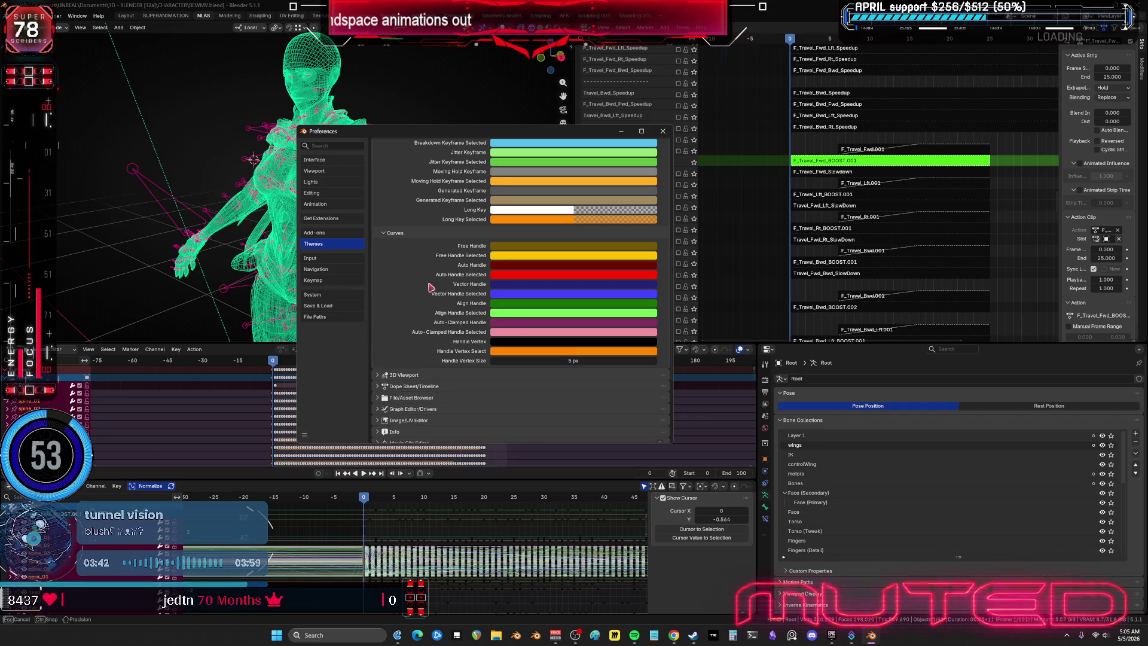
pyautogui.click(385, 235)
# Step: Expand the Nonlinear Animation and Regions theme colours and glance at Bone Color Sets
pyautogui.click(379, 335)
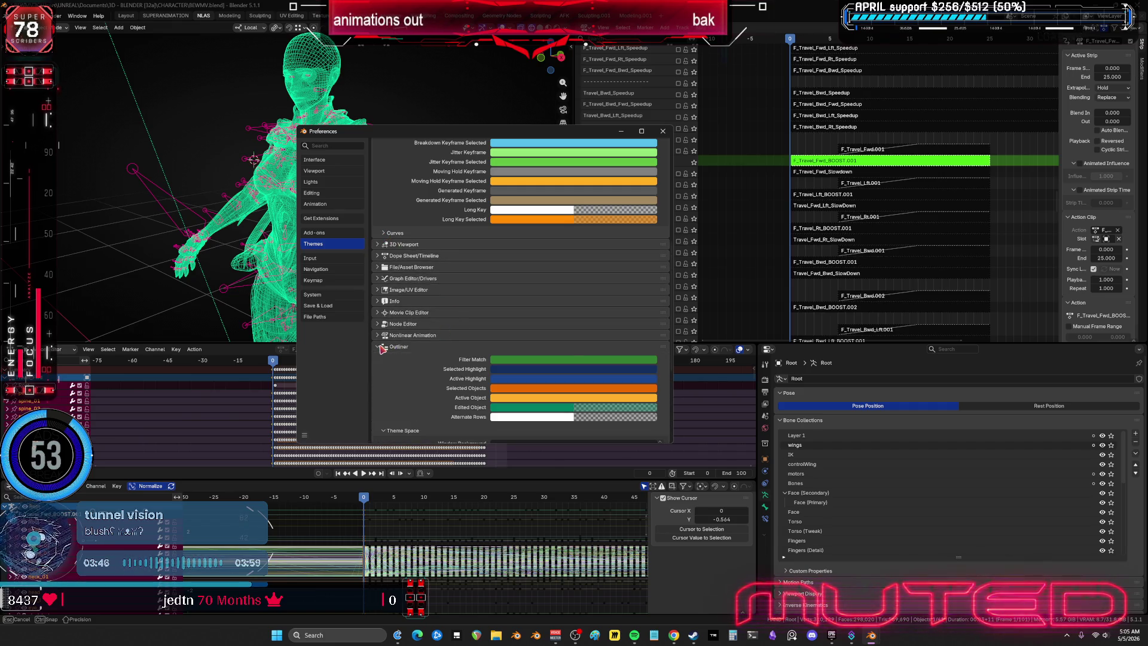
pyautogui.scroll(10, 397, 340)
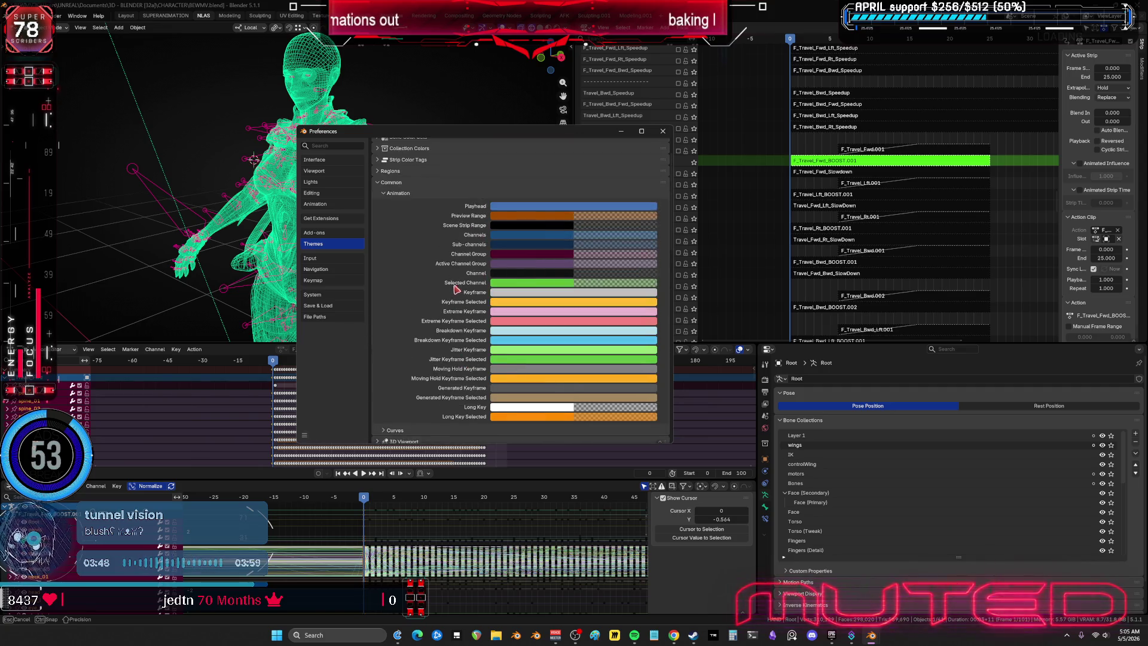
pyautogui.click(379, 219)
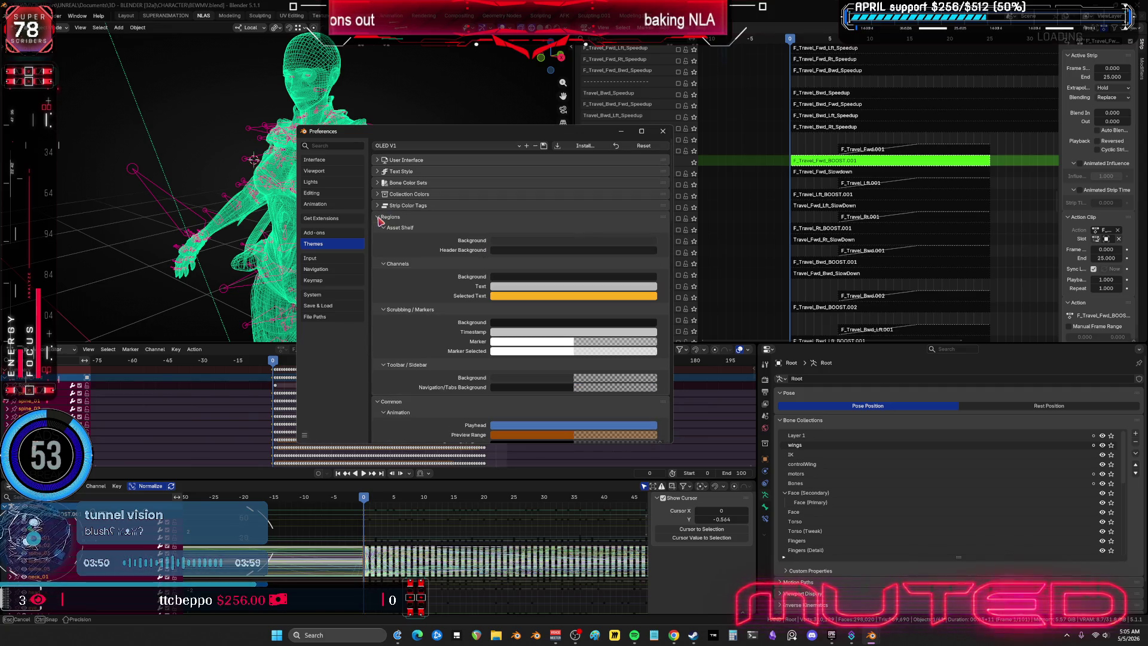
pyautogui.click(382, 183)
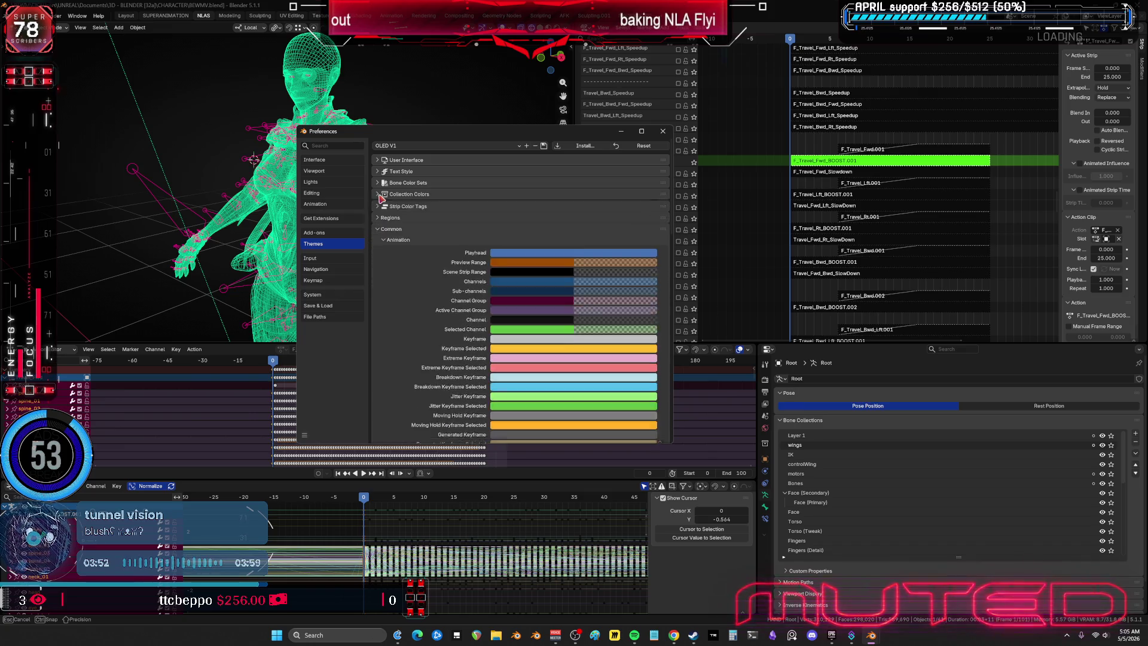
pyautogui.click(382, 183)
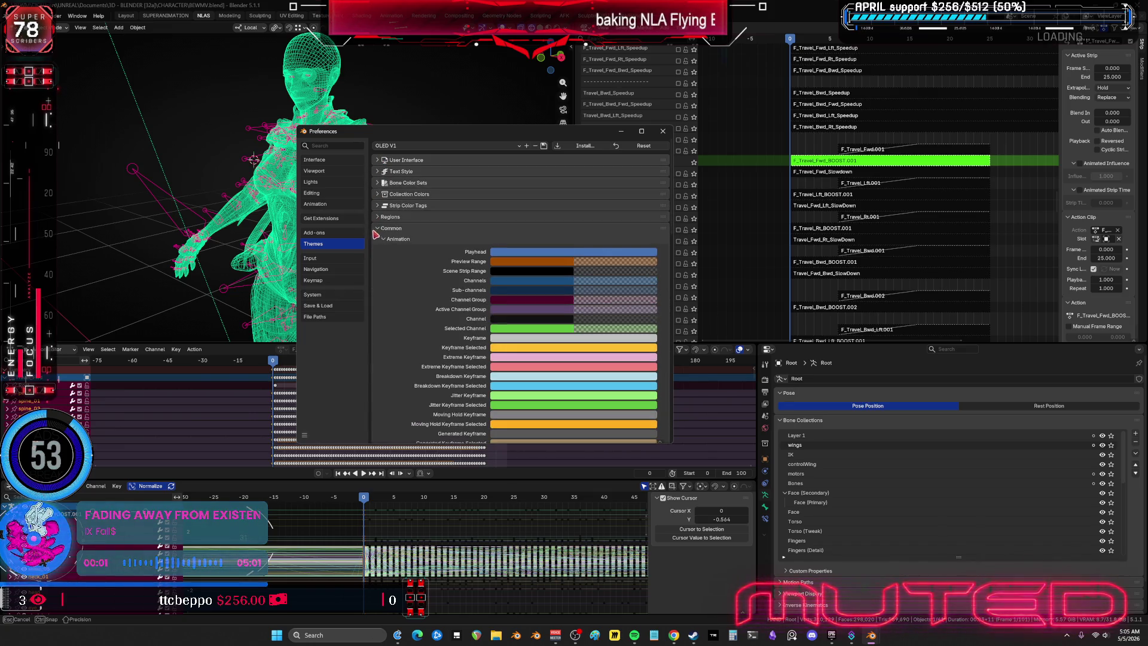
pyautogui.scroll(-3, 459, 292)
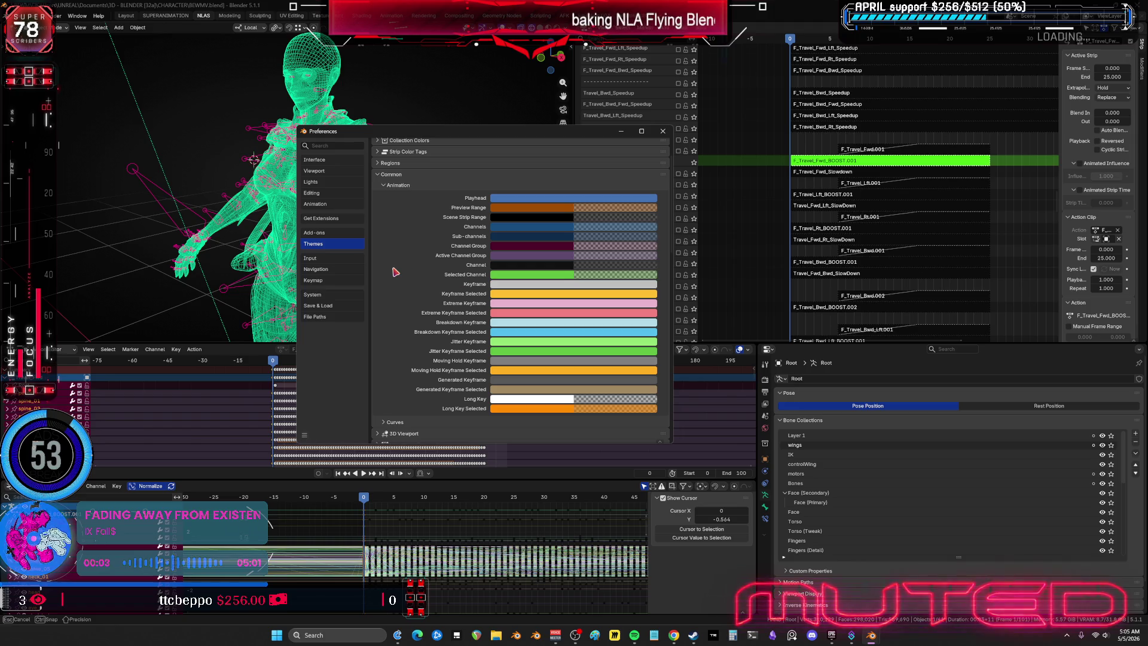
# Step: Set the Selected Channel colour to yellow
pyautogui.click(532, 276)
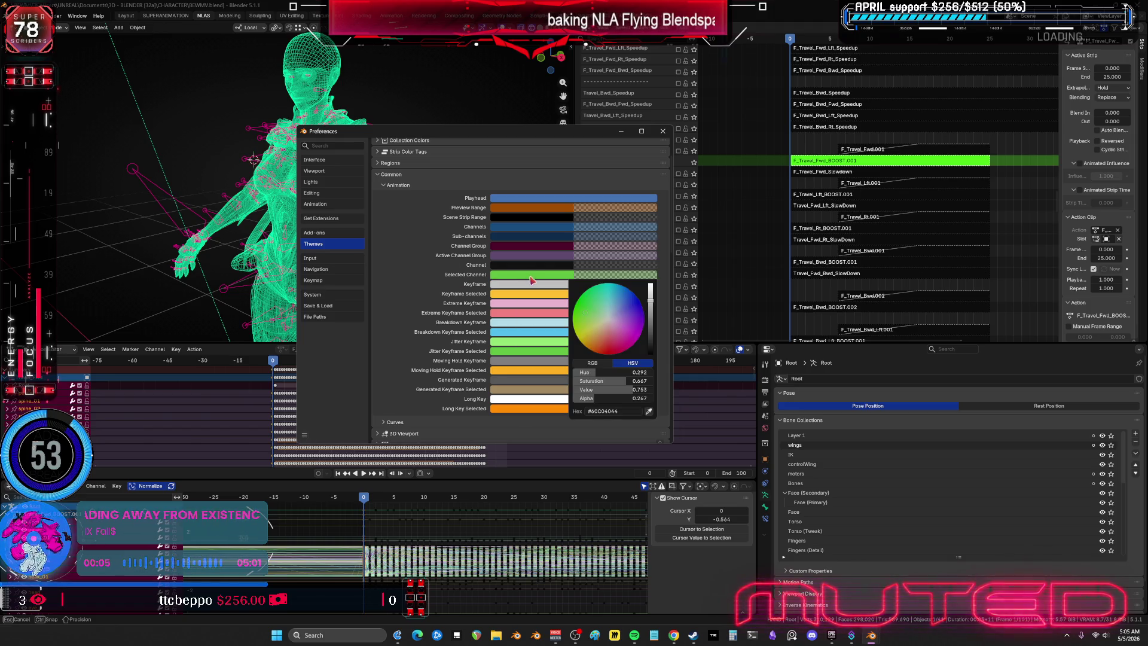
pyautogui.click(579, 339)
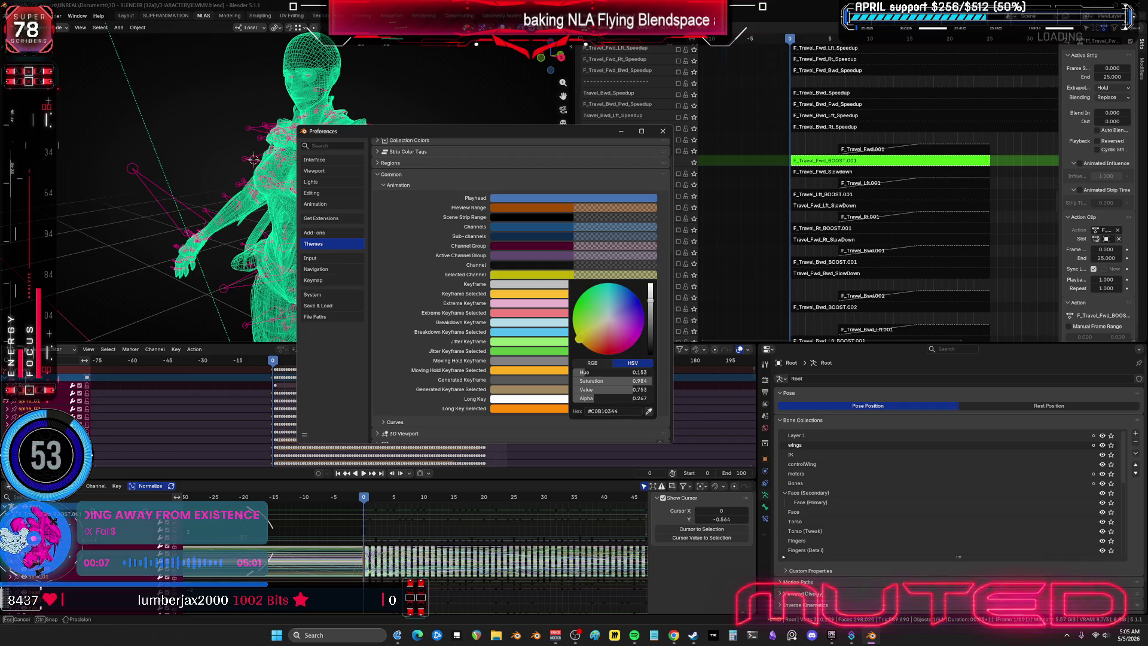
pyautogui.scroll(2, 579, 339)
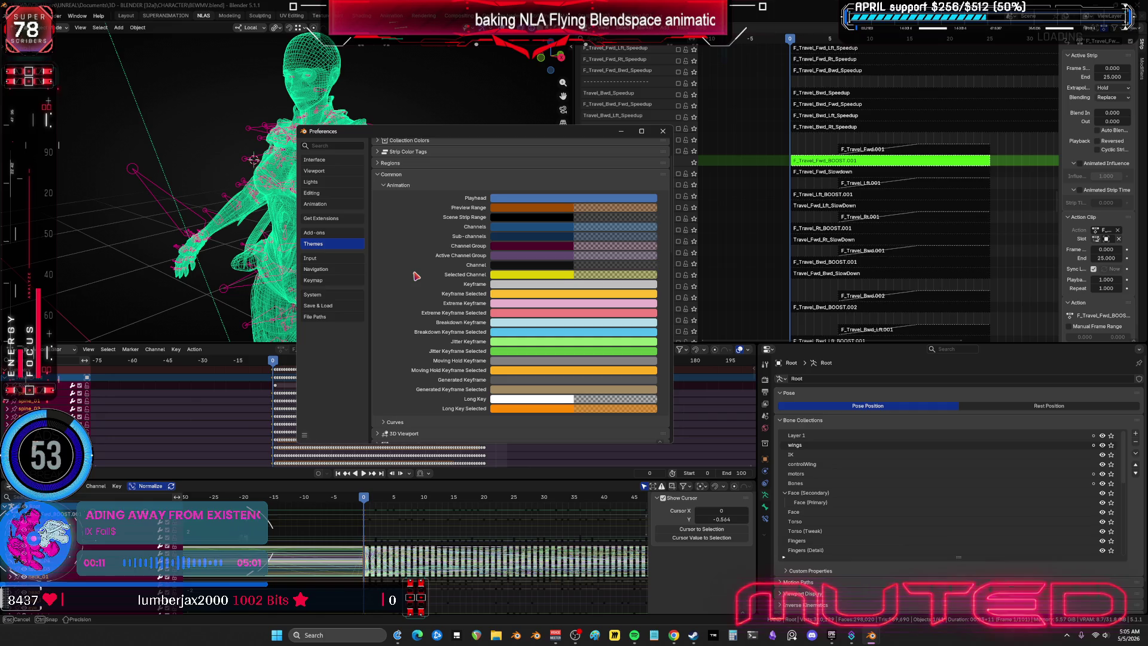
pyautogui.scroll(-5, 417, 276)
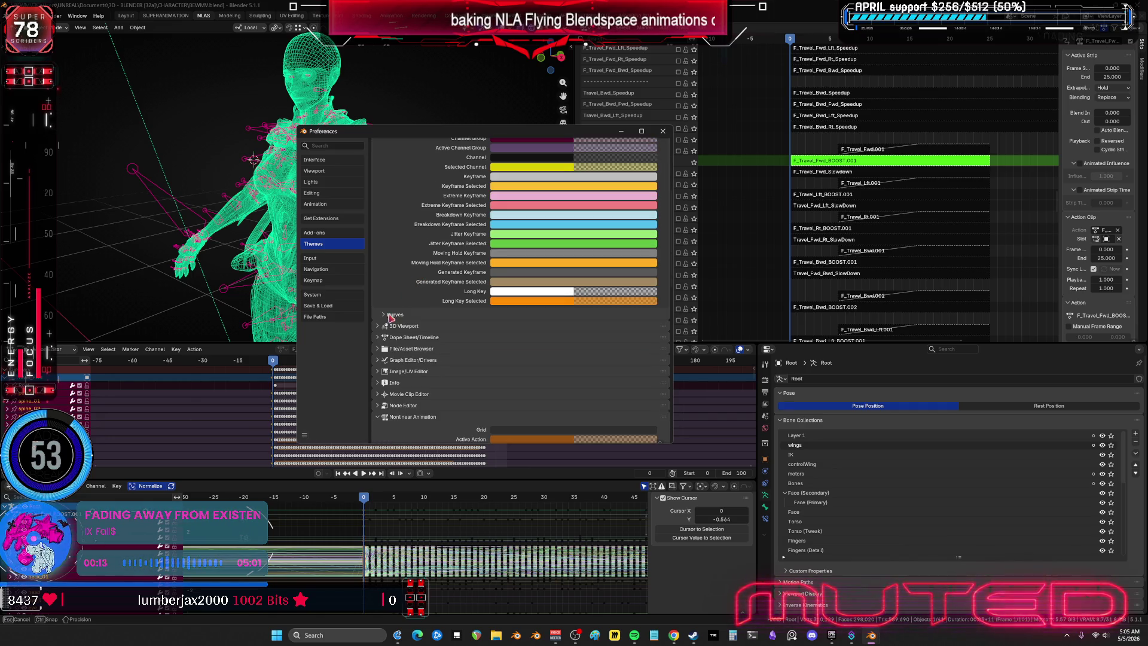
# Step: Expand the Curves, 3D Viewport and Dope Sheet/Timeline theme sections and scroll through them
pyautogui.click(391, 315)
pyautogui.scroll(-8, 498, 405)
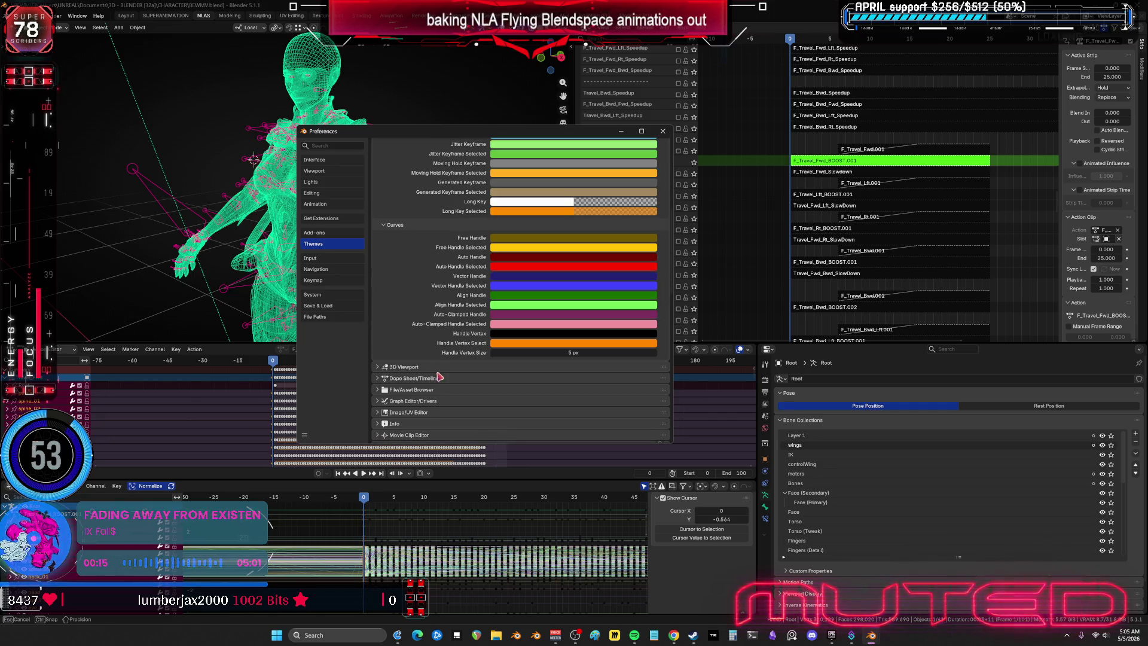
pyautogui.click(404, 294)
pyautogui.scroll(-5, 408, 321)
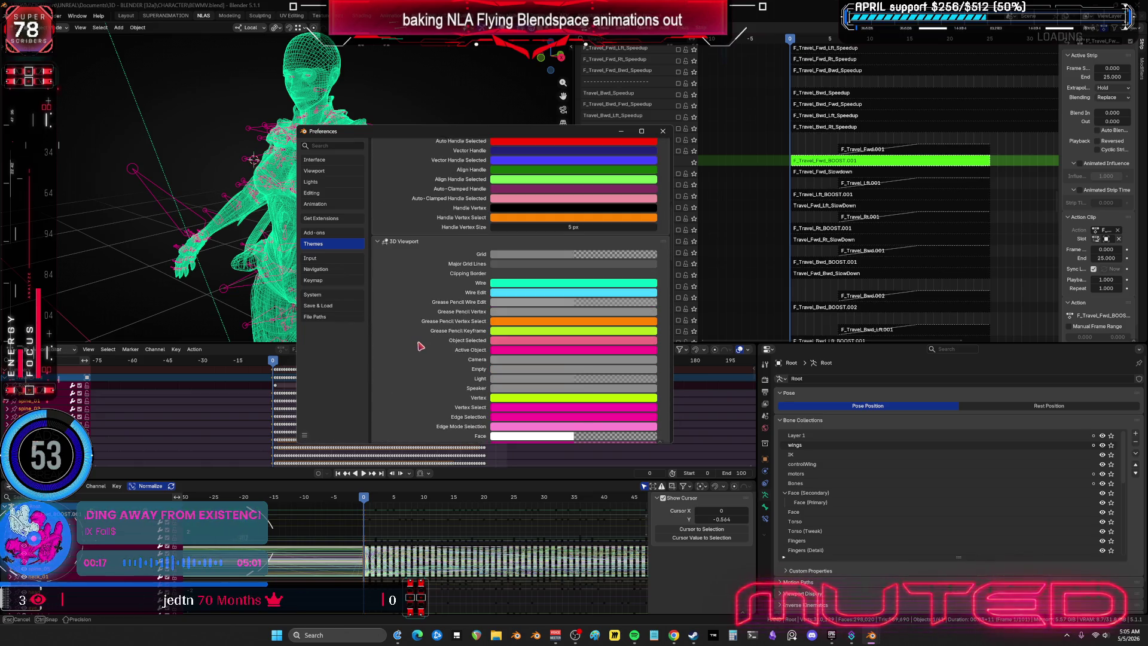
pyautogui.scroll(-7, 421, 329)
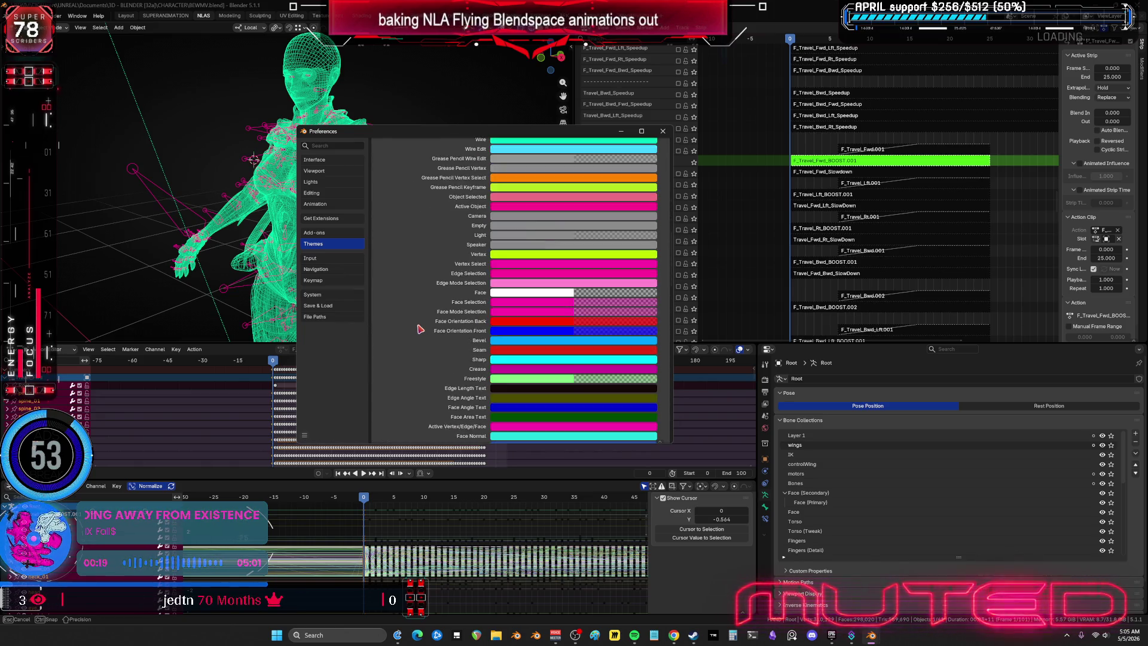
pyautogui.scroll(-20, 424, 328)
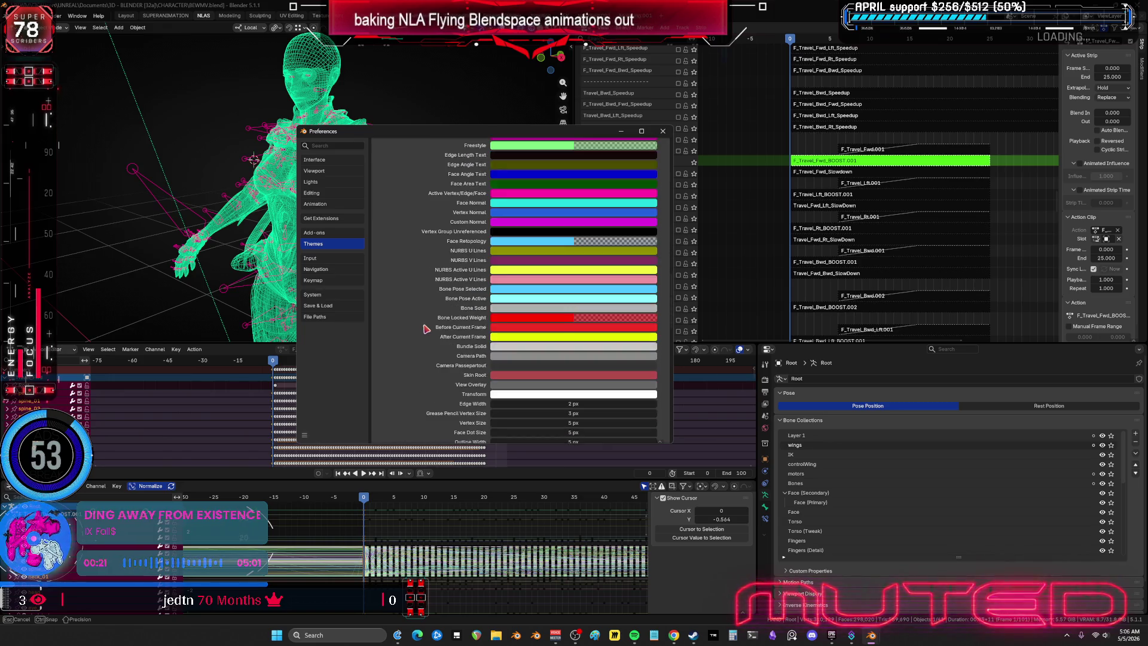
pyautogui.click(385, 315)
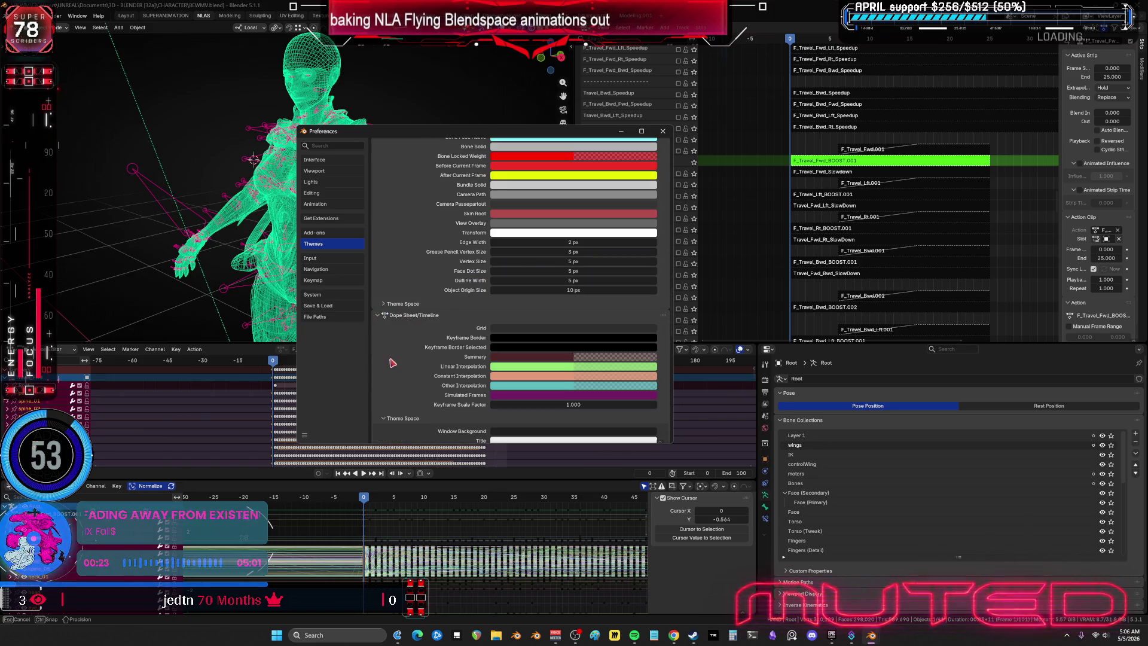
pyautogui.scroll(-10, 392, 339)
pyautogui.scroll(-5, 391, 328)
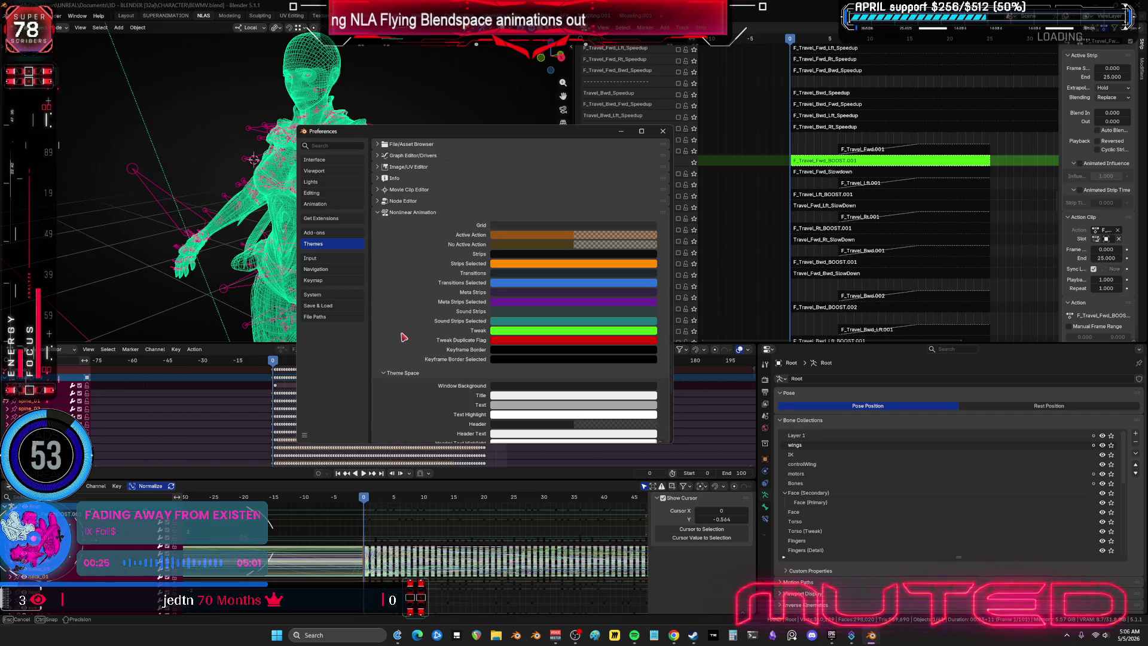
# Step: Set the Nonlinear Animation Tweak strip colour to red
pyautogui.click(523, 333)
pyautogui.moveTo(575, 230)
pyautogui.mouseDown()
pyautogui.moveTo(580, 258)
pyautogui.moveTo(611, 270)
pyautogui.mouseUp()
pyautogui.click(520, 334)
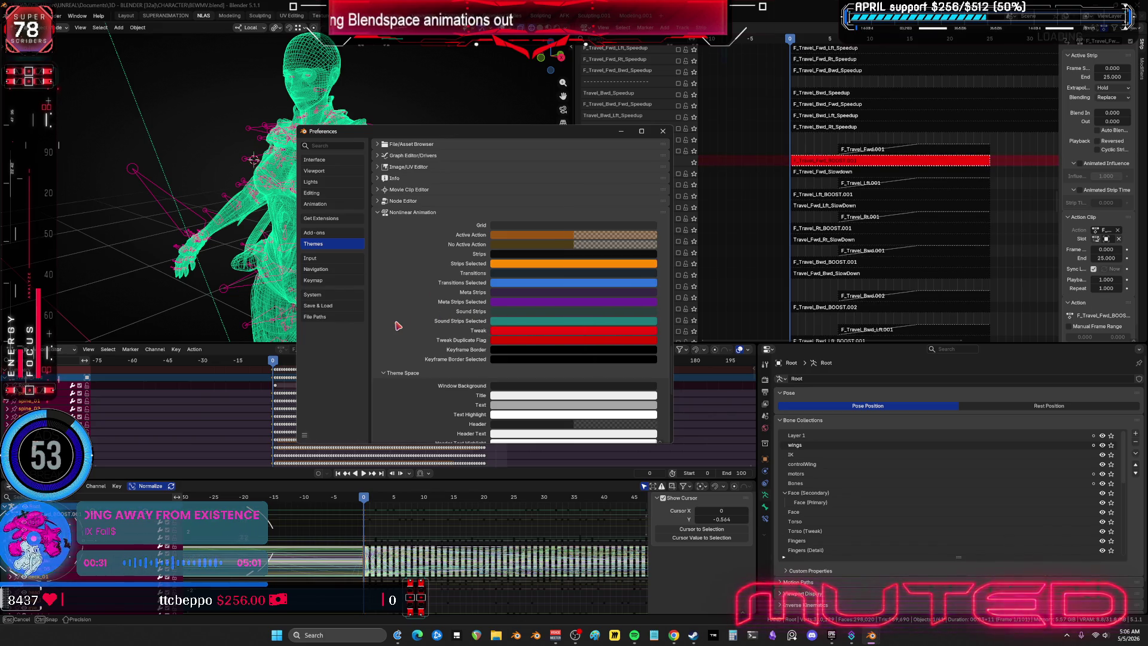
# Step: Make the Tweak Duplicate Flag yellow and close Preferences
pyautogui.click(512, 345)
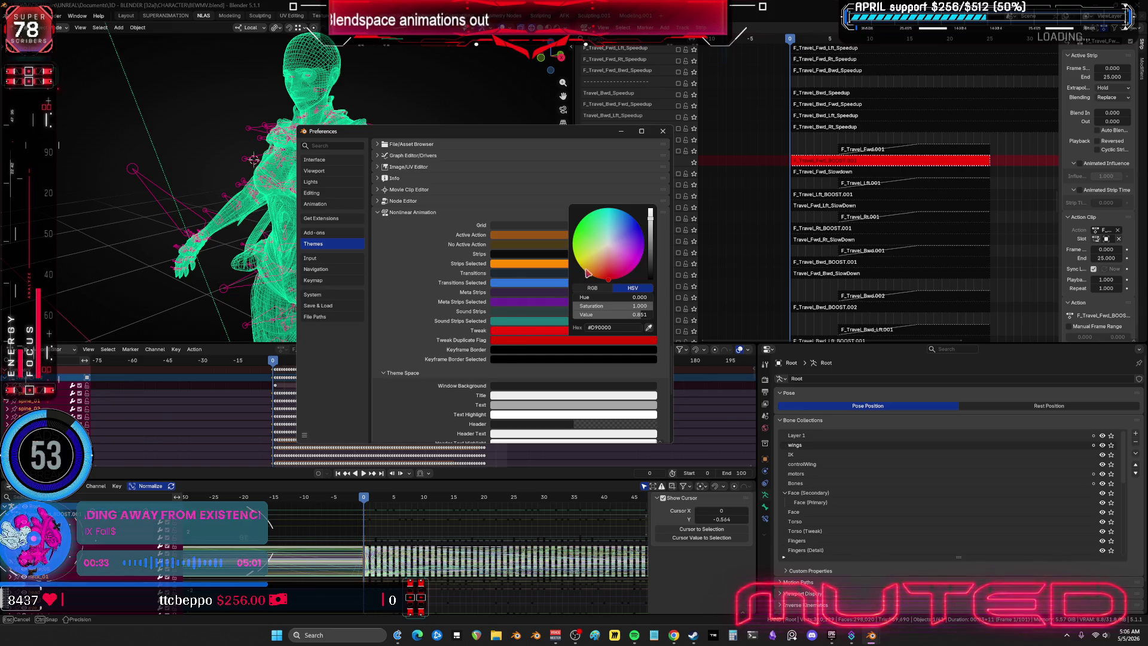
pyautogui.moveTo(619, 253); pyautogui.dragTo(576, 259)
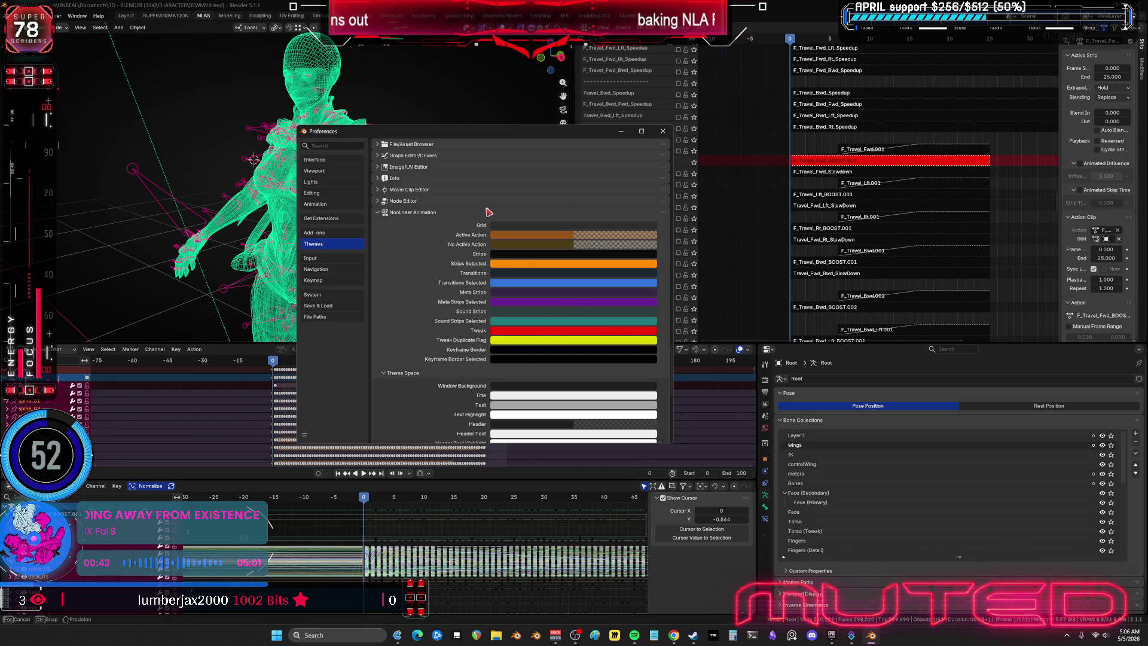
pyautogui.click(664, 132)
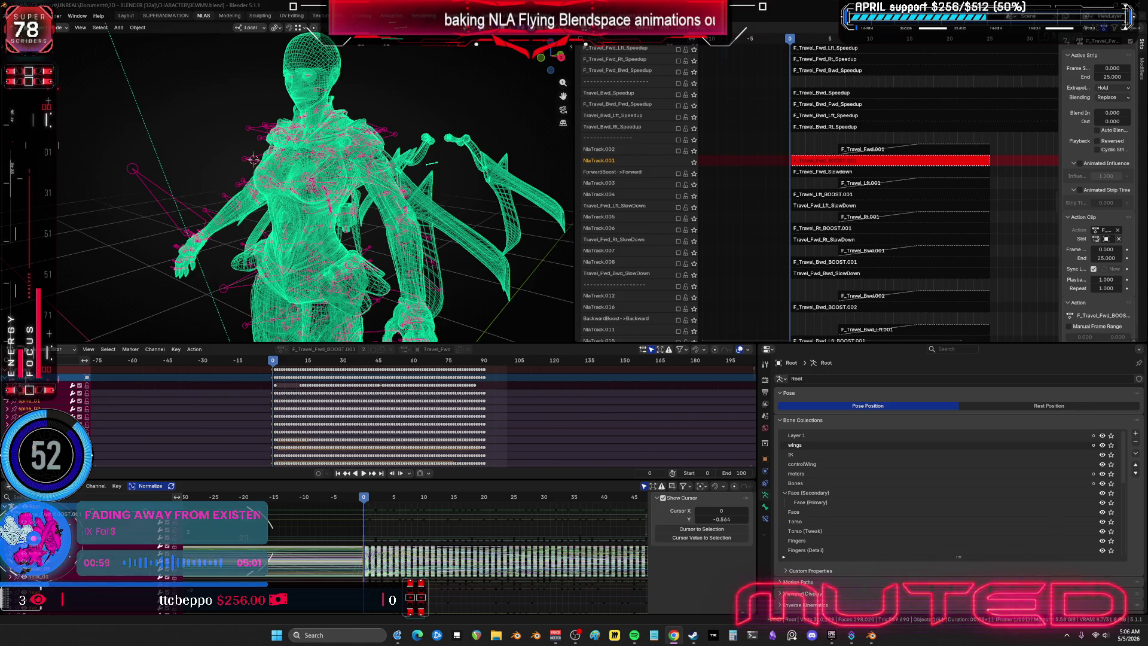
# Step: Widen the 3D viewport beside the NLA editor and frame the character from above
pyautogui.moveTo(335, 157)
pyautogui.mouseDown(button='middle')
pyautogui.moveTo(392, 154)
pyautogui.moveTo(322, 168)
pyautogui.mouseUp(button='middle')
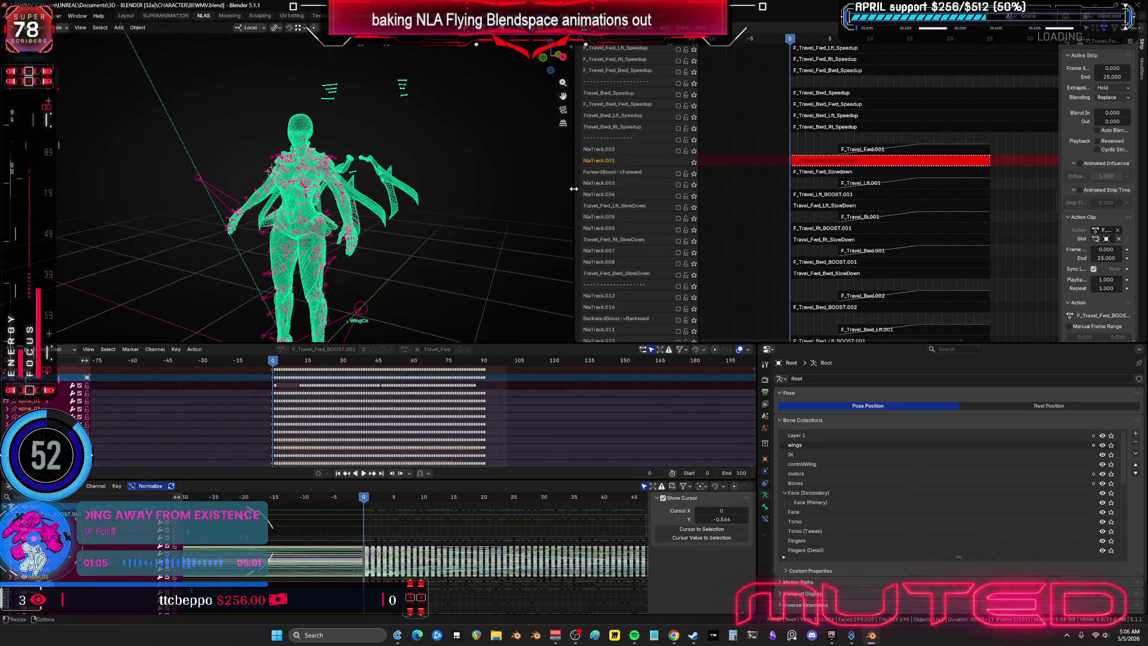
pyautogui.moveTo(576, 190); pyautogui.dragTo(763, 192)
pyautogui.moveTo(634, 227); pyautogui.dragTo(423, 234, button='middle')
pyautogui.scroll(3, 422, 235)
pyautogui.moveTo(514, 239)
pyautogui.mouseDown(button='middle')
pyautogui.moveTo(508, 252)
pyautogui.moveTo(485, 167)
pyautogui.mouseUp(button='middle')
# Step: Swing to a side view and switch the viewport to wireframe shading
pyautogui.hotkey('shift', 'z')
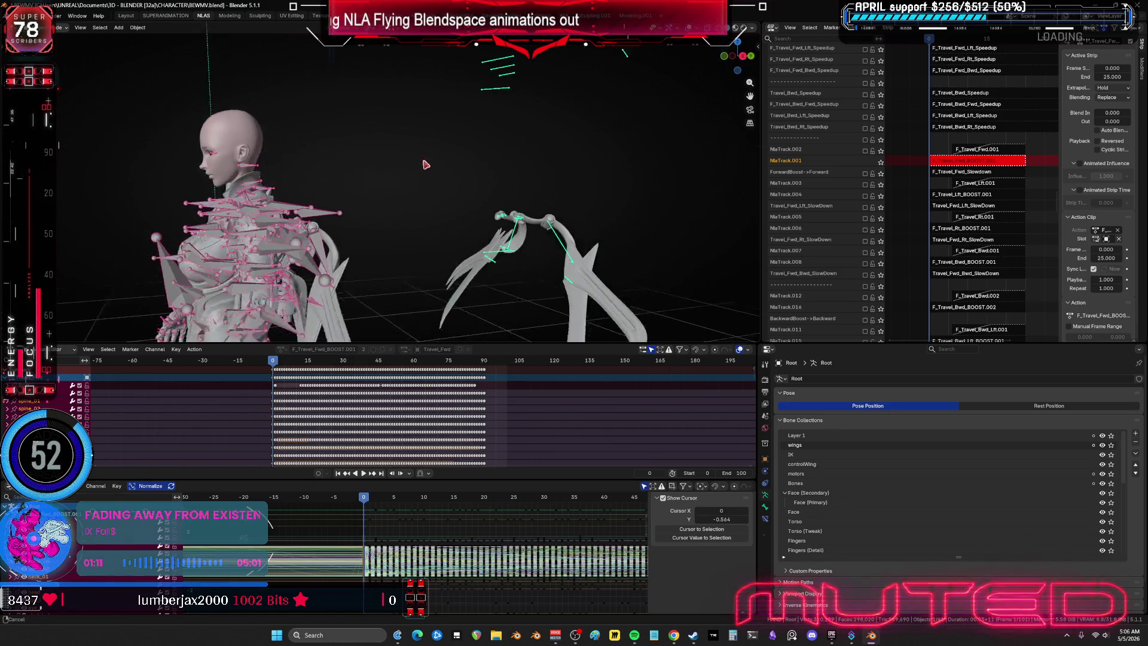
pyautogui.press('z')
pyautogui.click(371, 158)
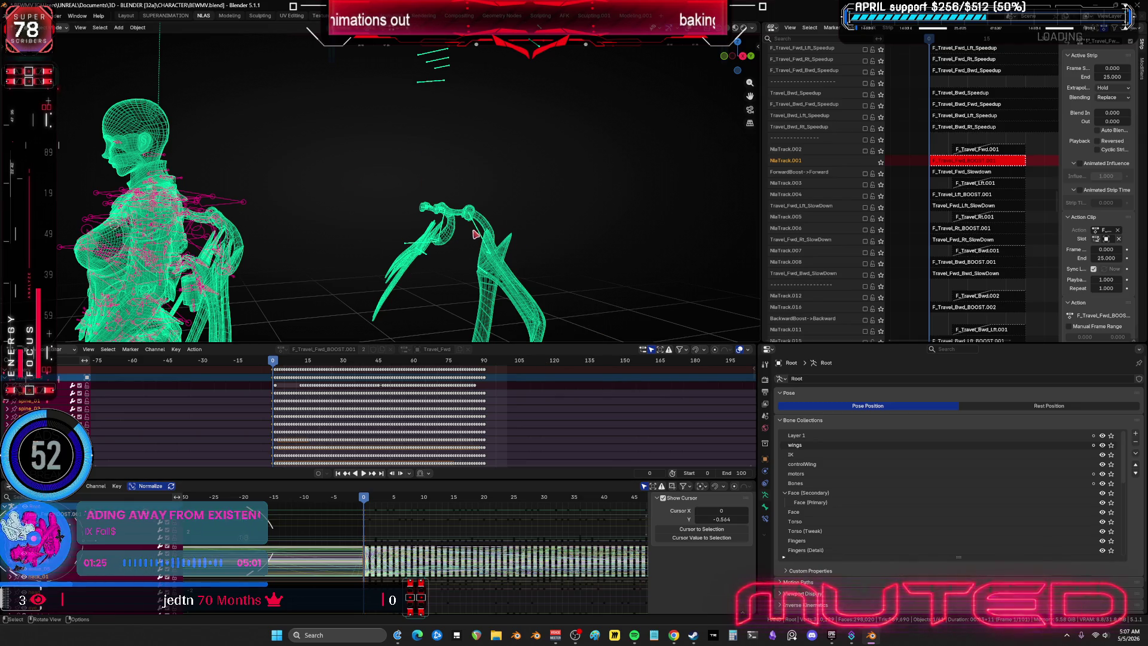
# Step: Select the WingCn armature and scrub the timeline from frame 0 to 28 and back
pyautogui.click(410, 245)
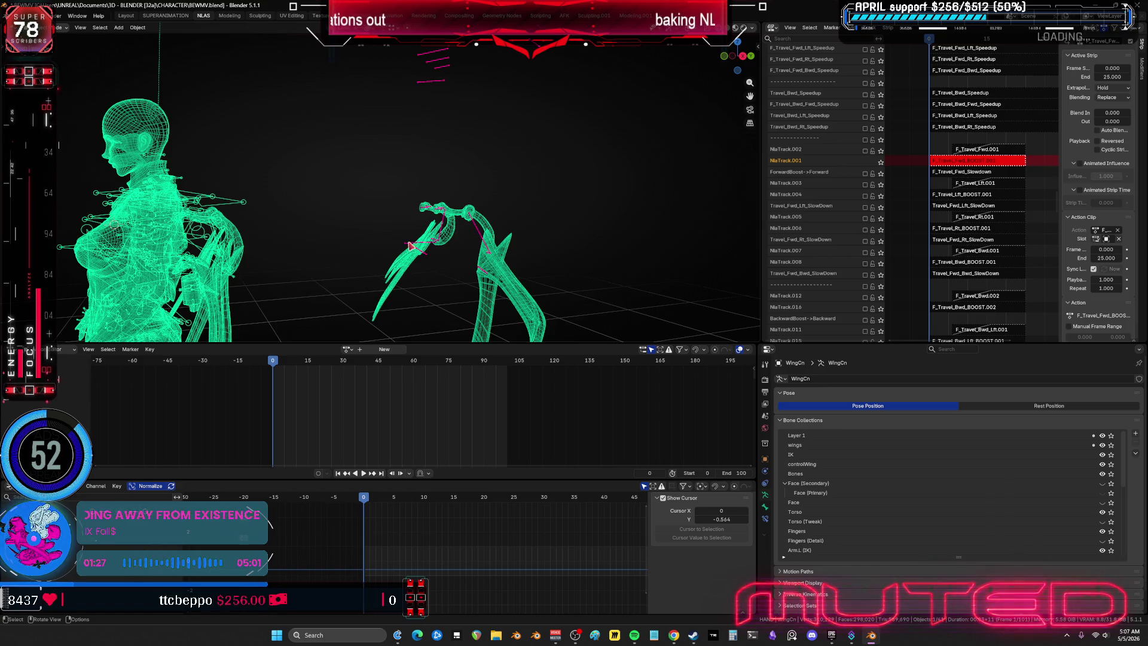
pyautogui.keyDown('alt'); pyautogui.scroll(-6, 340, 219); pyautogui.keyUp('alt')
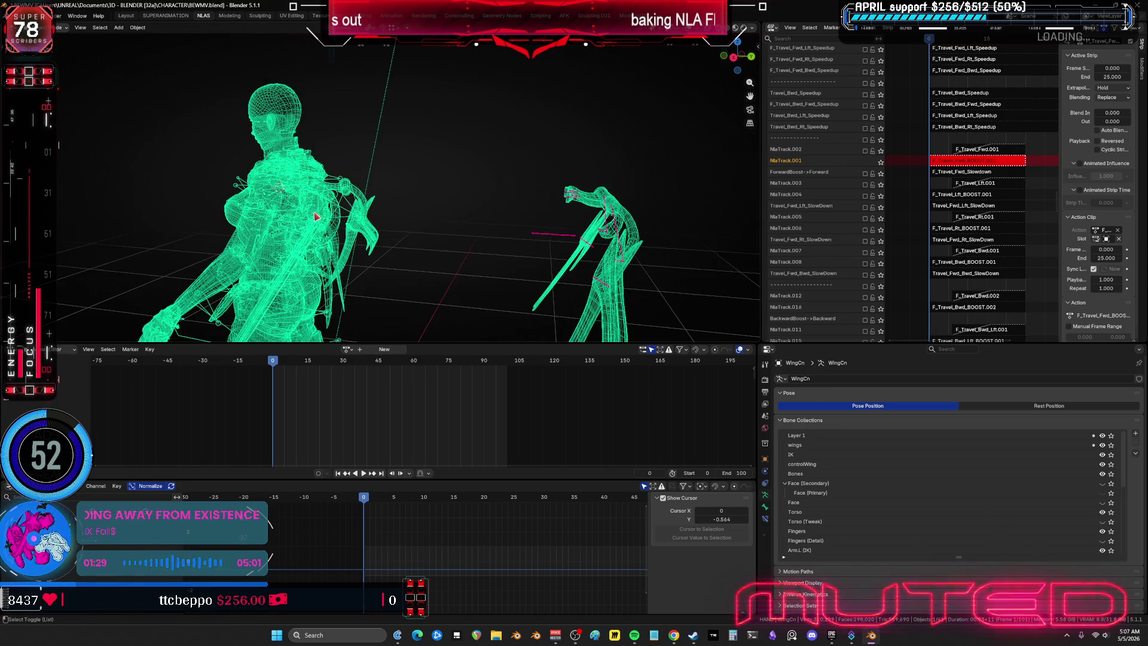
pyautogui.keyDown('alt'); pyautogui.scroll(-20, 340, 220); pyautogui.keyUp('alt')
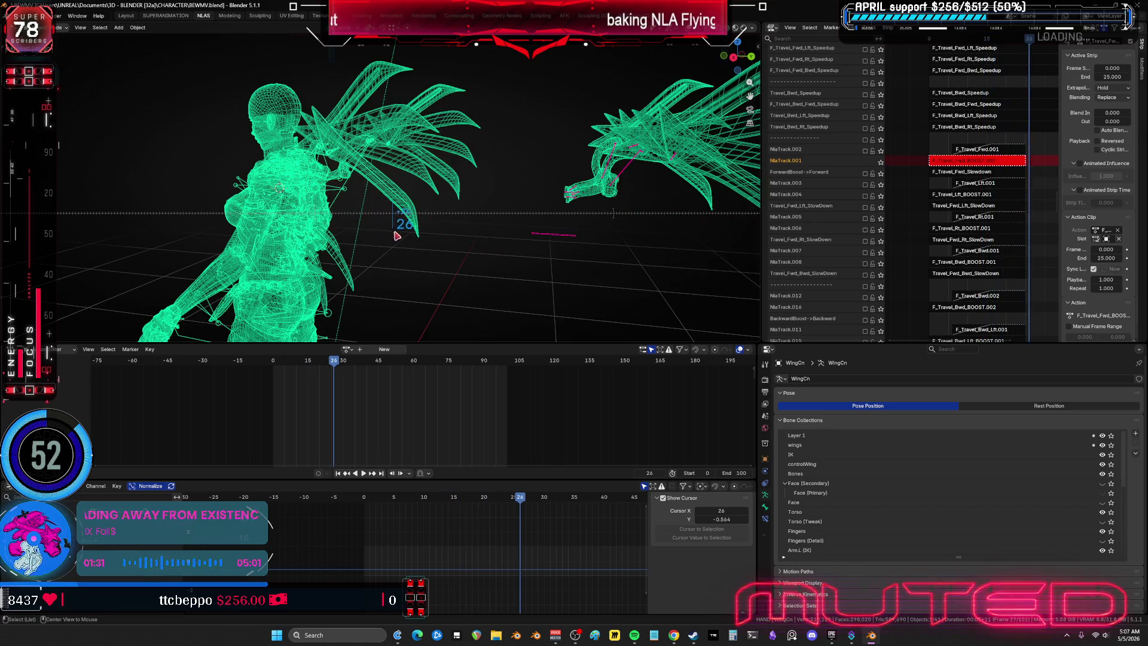
pyautogui.keyDown('alt'); pyautogui.scroll(20, 382, 241); pyautogui.keyUp('alt')
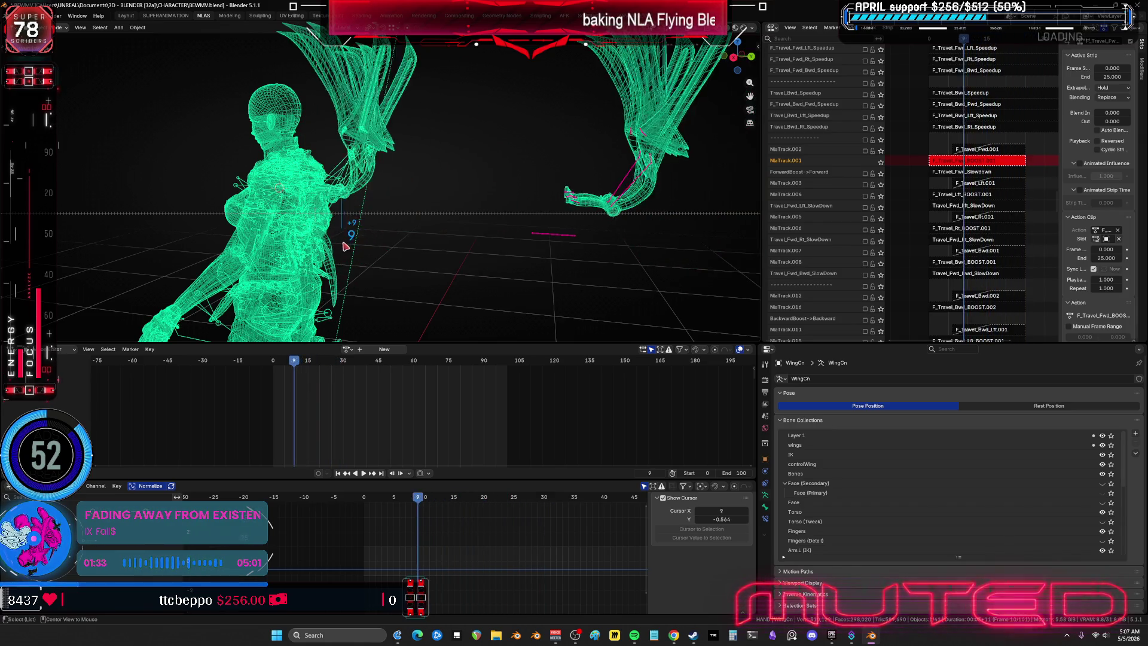
pyautogui.keyDown('alt'); pyautogui.scroll(5, 334, 248); pyautogui.keyUp('alt')
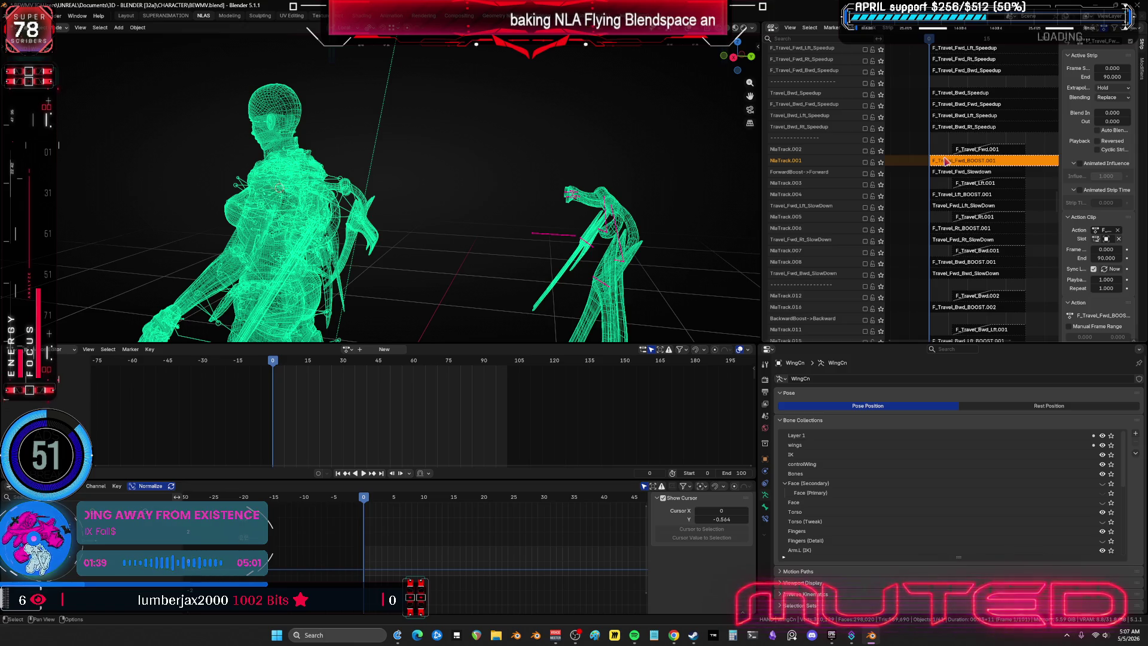
# Step: Toggle tweak mode on F_Travel_Fwd_BOOST.001 and widen the NLA editor to show the upper tracks
pyautogui.press('Tab')
pyautogui.press('Tab')
pyautogui.moveTo(1010, 179); pyautogui.dragTo(953, 163, button='middle')
pyautogui.moveTo(761, 216); pyautogui.dragTo(629, 215)
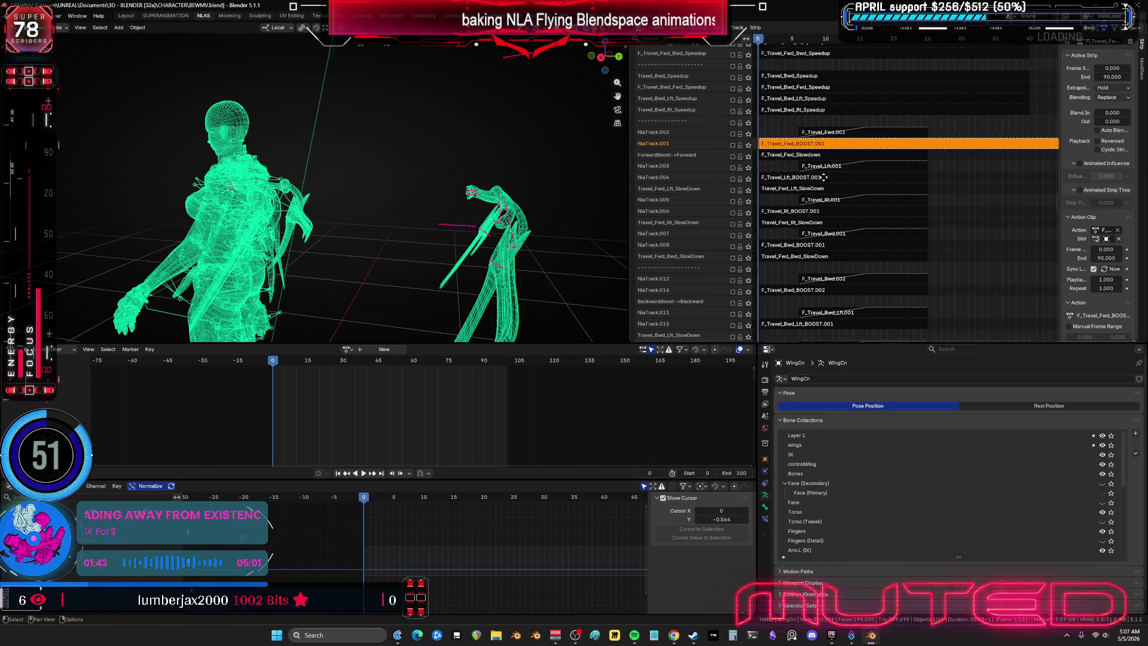
pyautogui.moveTo(891, 266)
pyautogui.mouseDown(button='middle')
pyautogui.moveTo(867, 223)
pyautogui.moveTo(873, 316)
pyautogui.moveTo(897, 38)
pyautogui.moveTo(830, 329)
pyautogui.moveTo(826, 236)
pyautogui.mouseUp(button='middle')
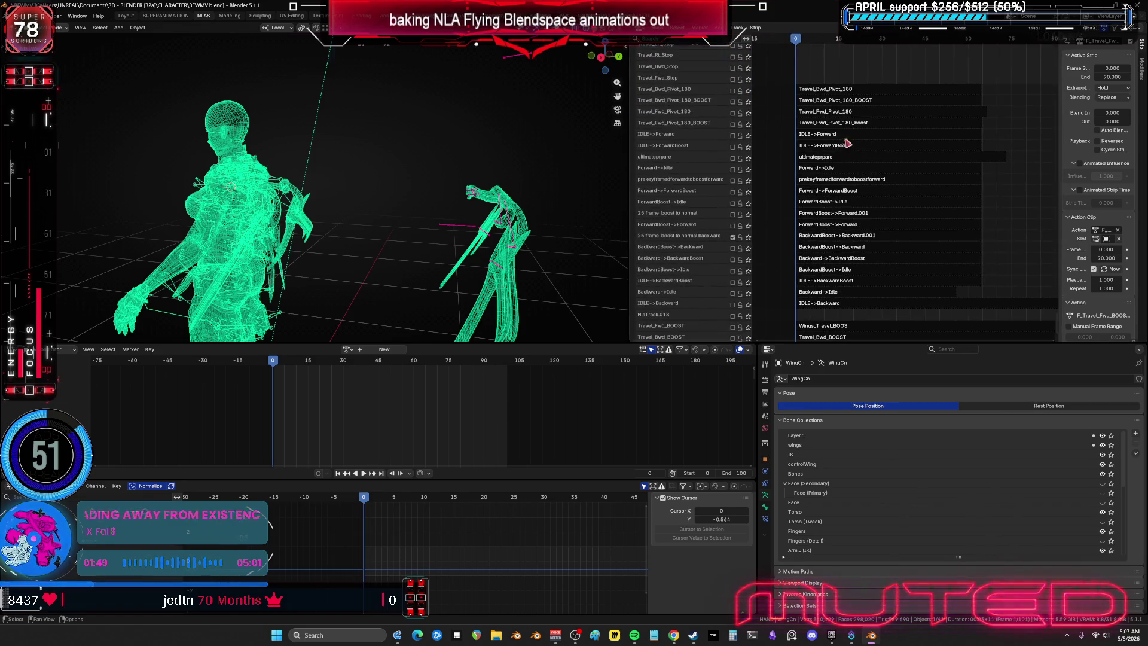
# Step: Select the BackwardBoost->Backward.001 strip and check the Obsidian to-do chart before returning
pyautogui.click(824, 237)
pyautogui.click(771, 638)
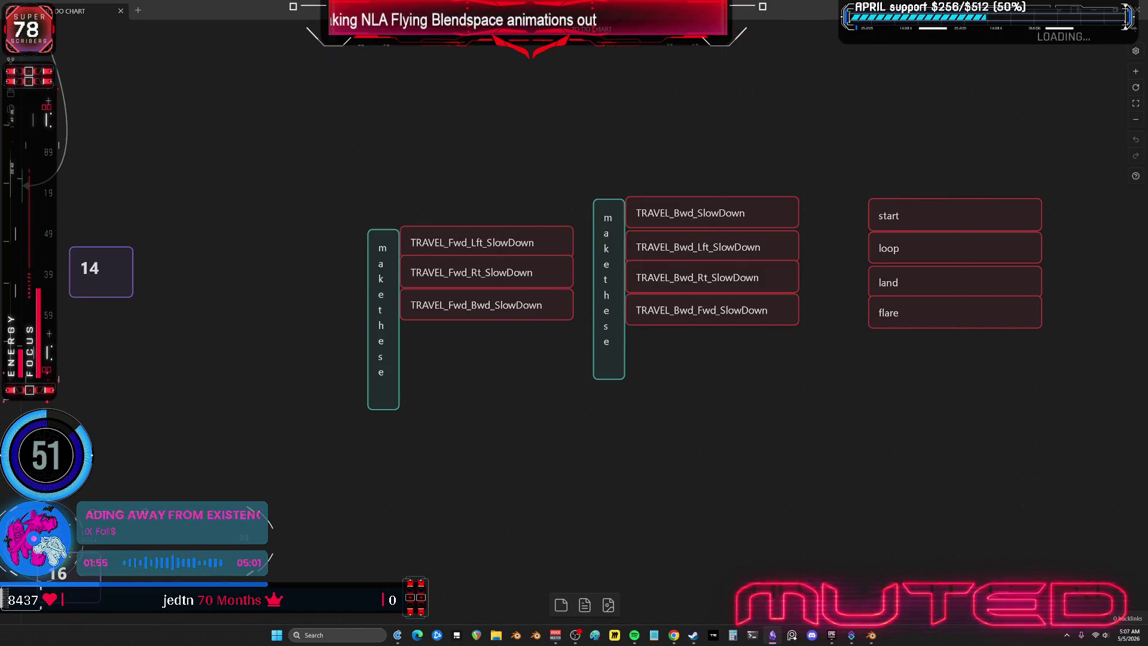
pyautogui.hotkey('alt', 'Tab')
pyautogui.scroll(5, 429, 212)
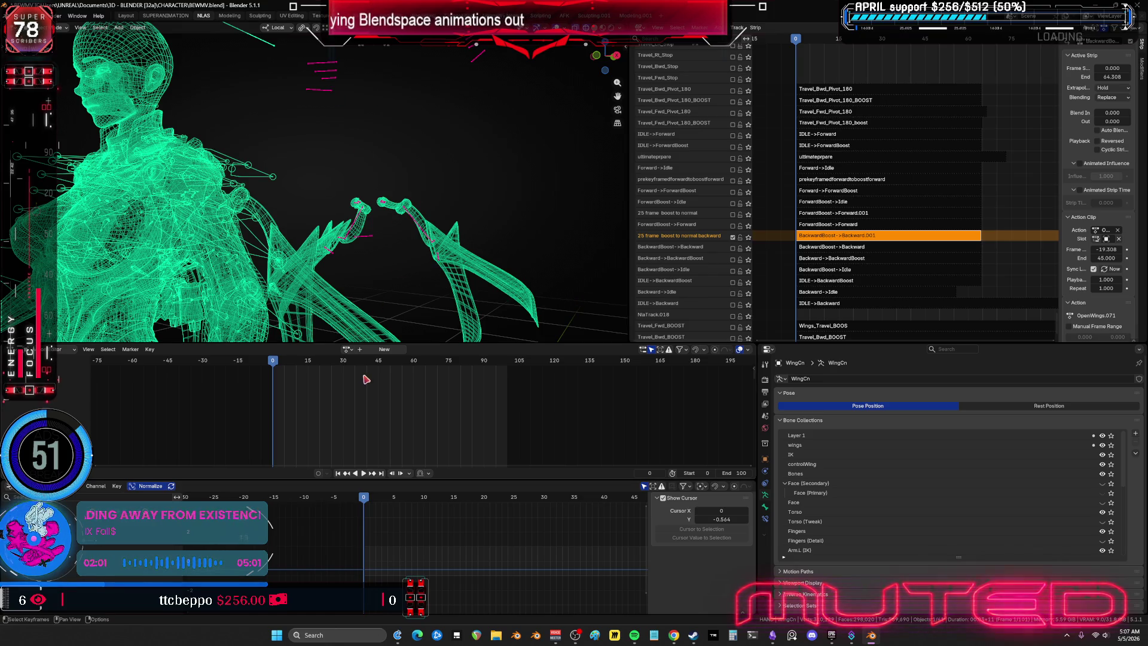
# Step: Play the backward boost wing animation, scrub to frame 21, then stop back at frame 0
pyautogui.moveTo(622, 286); pyautogui.dragTo(377, 469, button='middle')
pyautogui.click(363, 473)
pyautogui.moveTo(367, 503)
pyautogui.mouseDown()
pyautogui.moveTo(519, 533)
pyautogui.moveTo(425, 563)
pyautogui.moveTo(390, 554)
pyautogui.moveTo(529, 607)
pyautogui.moveTo(368, 581)
pyautogui.moveTo(525, 608)
pyautogui.moveTo(368, 579)
pyautogui.moveTo(540, 595)
pyautogui.moveTo(383, 563)
pyautogui.moveTo(321, 569)
pyautogui.moveTo(402, 568)
pyautogui.moveTo(435, 589)
pyautogui.mouseUp()
pyautogui.press('Escape')
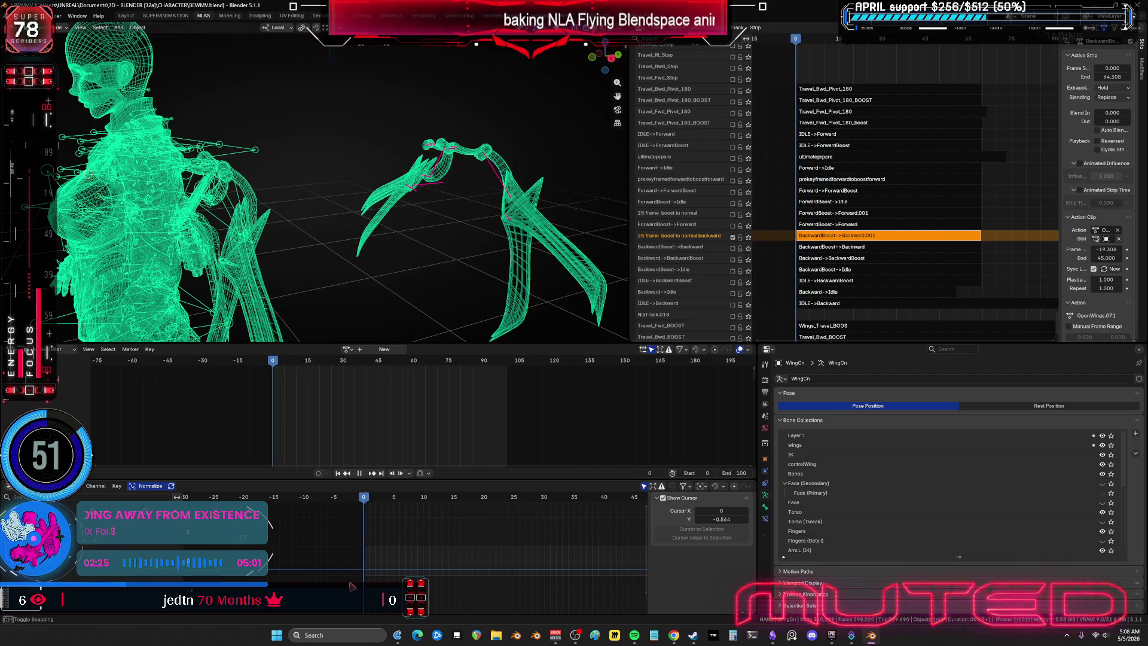
# Step: Replay and pause the animation, then orbit out and make the Root armature active
pyautogui.click(363, 473)
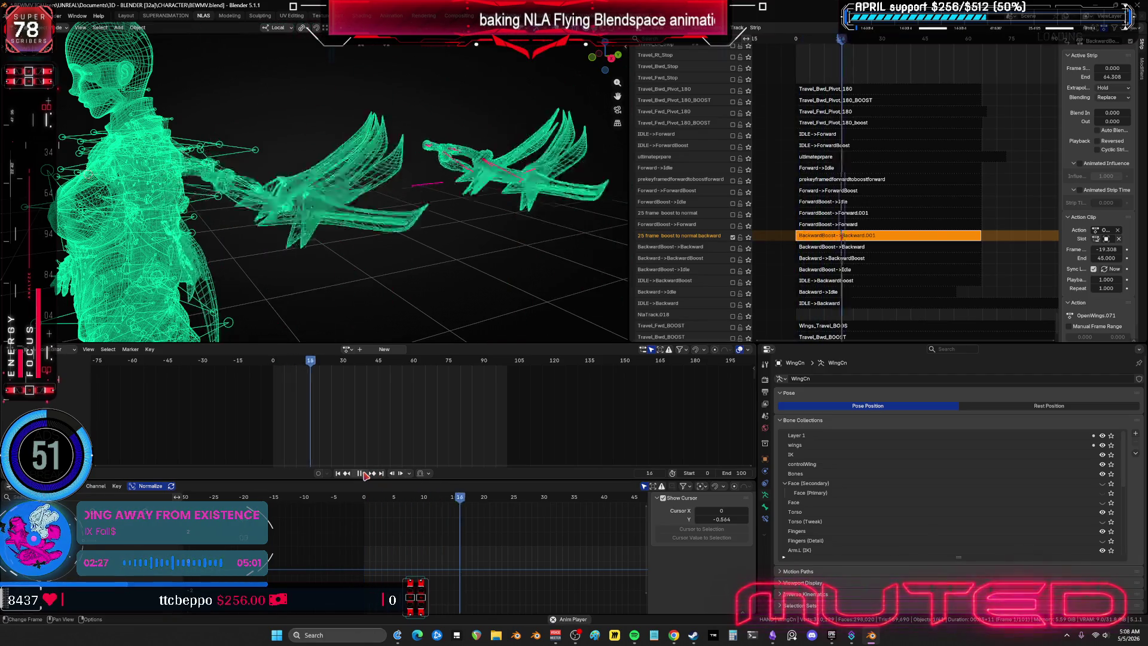
pyautogui.click(360, 473)
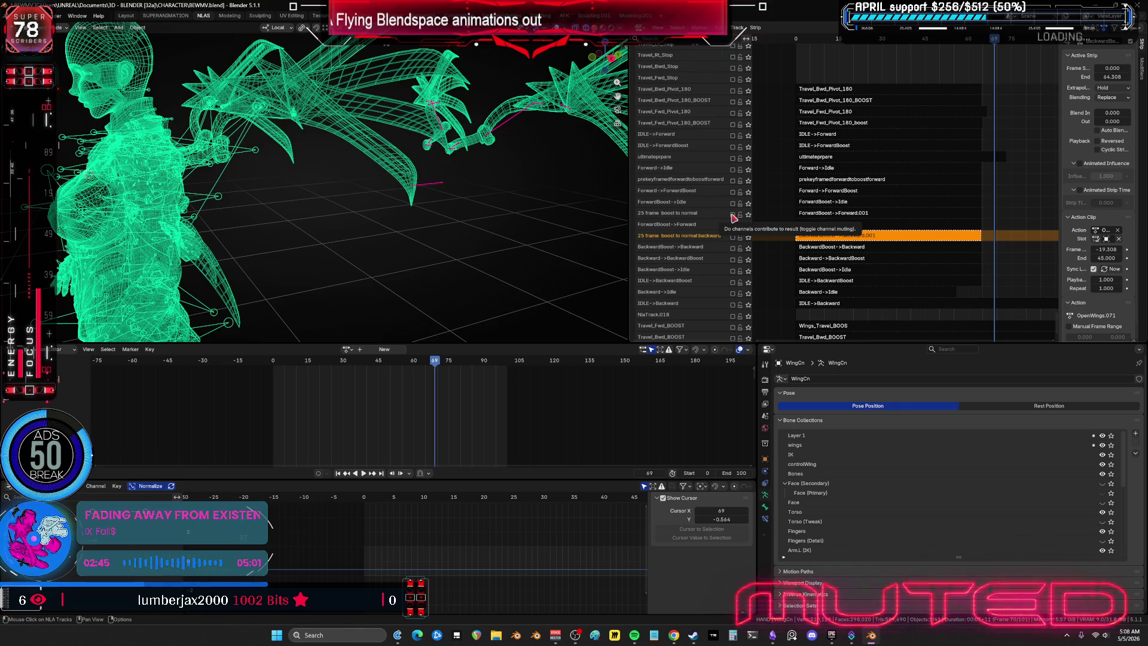
pyautogui.moveTo(382, 197)
pyautogui.mouseDown(button='middle')
pyautogui.moveTo(417, 237)
pyautogui.moveTo(390, 165)
pyautogui.mouseUp(button='middle')
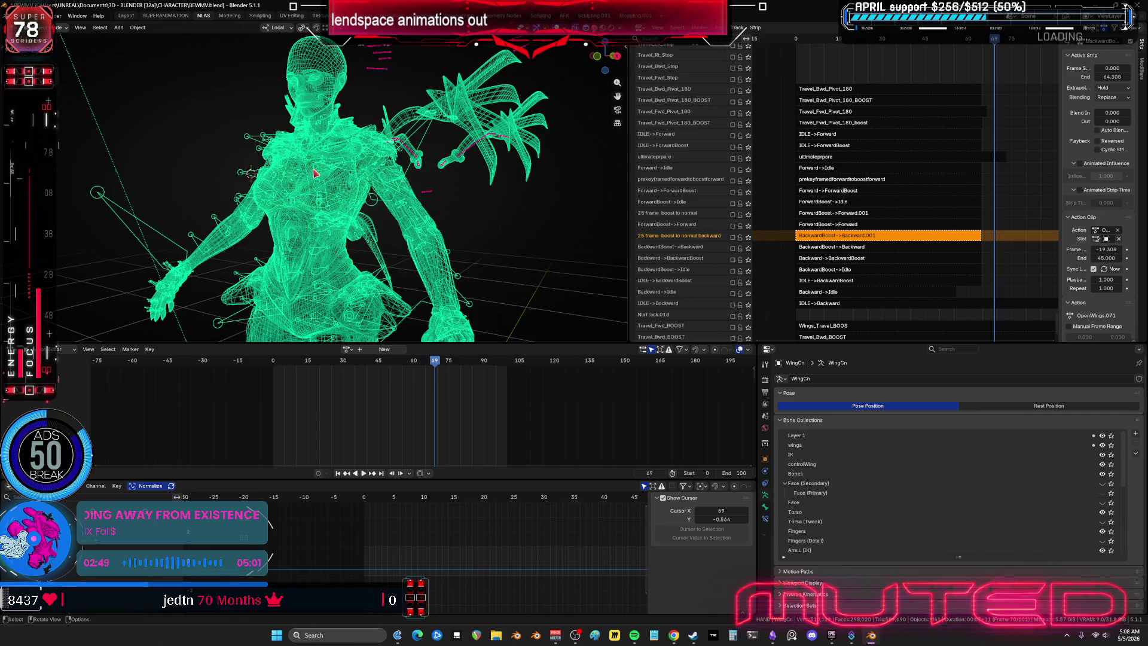
pyautogui.click(249, 134)
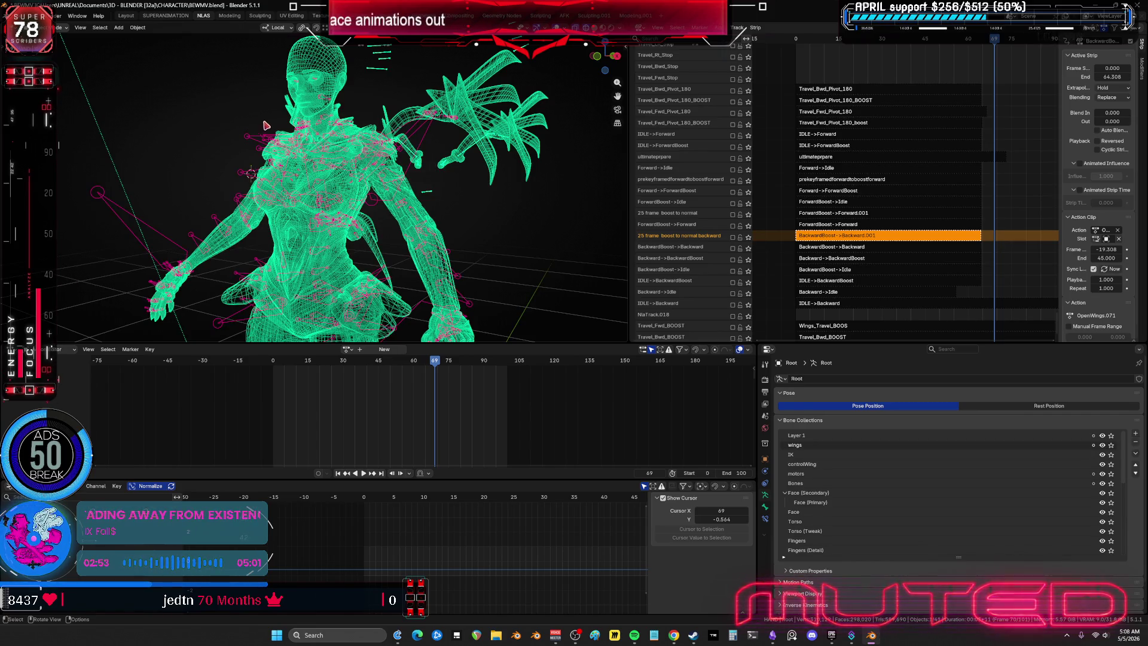
pyautogui.scroll(2, 453, 154)
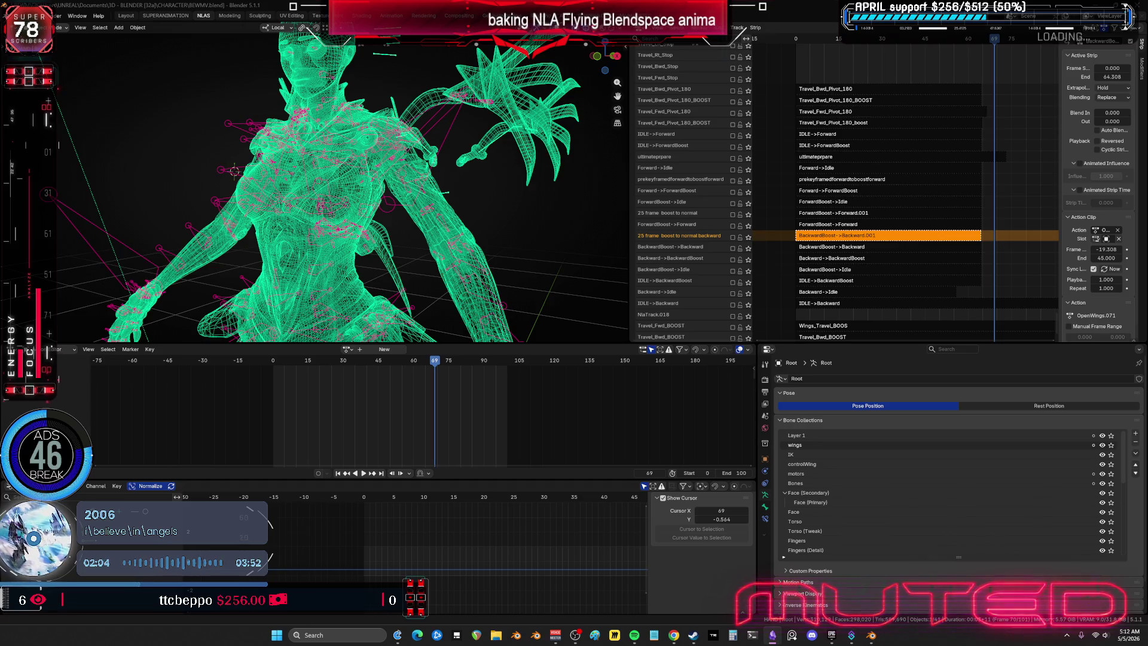
# Step: Zoom and pan the TO DO CHART canvas to show both 'make these' SlowDown groups
pyautogui.click(773, 635)
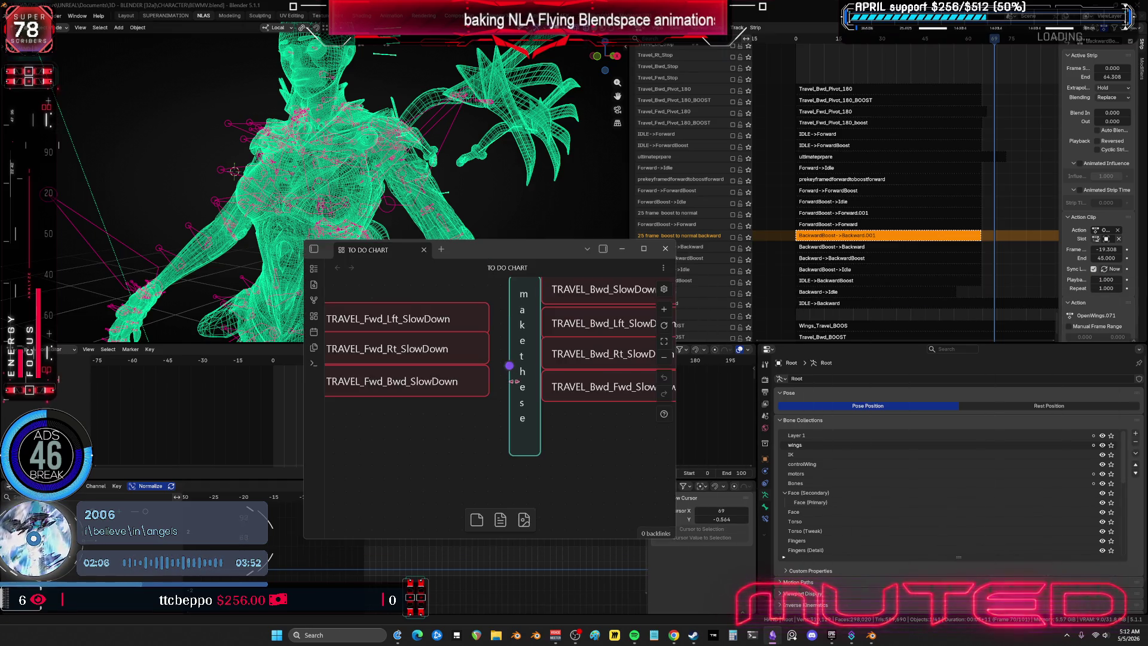
pyautogui.scroll(-3, 513, 382)
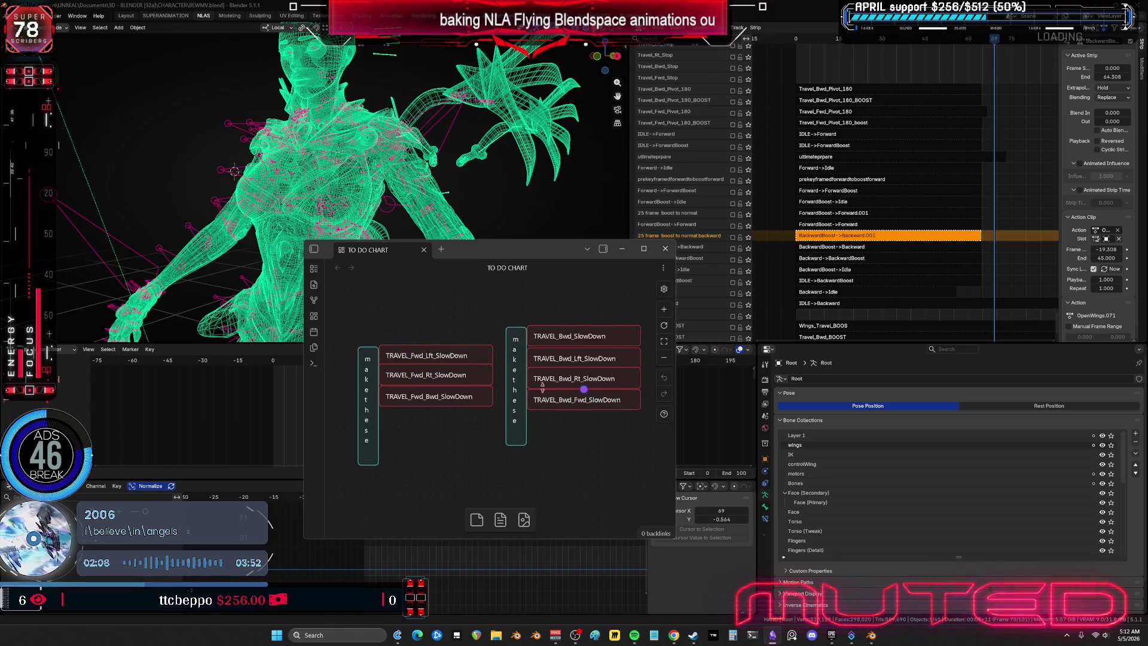
pyautogui.moveTo(582, 468)
pyautogui.mouseDown()
pyautogui.moveTo(479, 466)
pyautogui.moveTo(585, 452)
pyautogui.mouseUp()
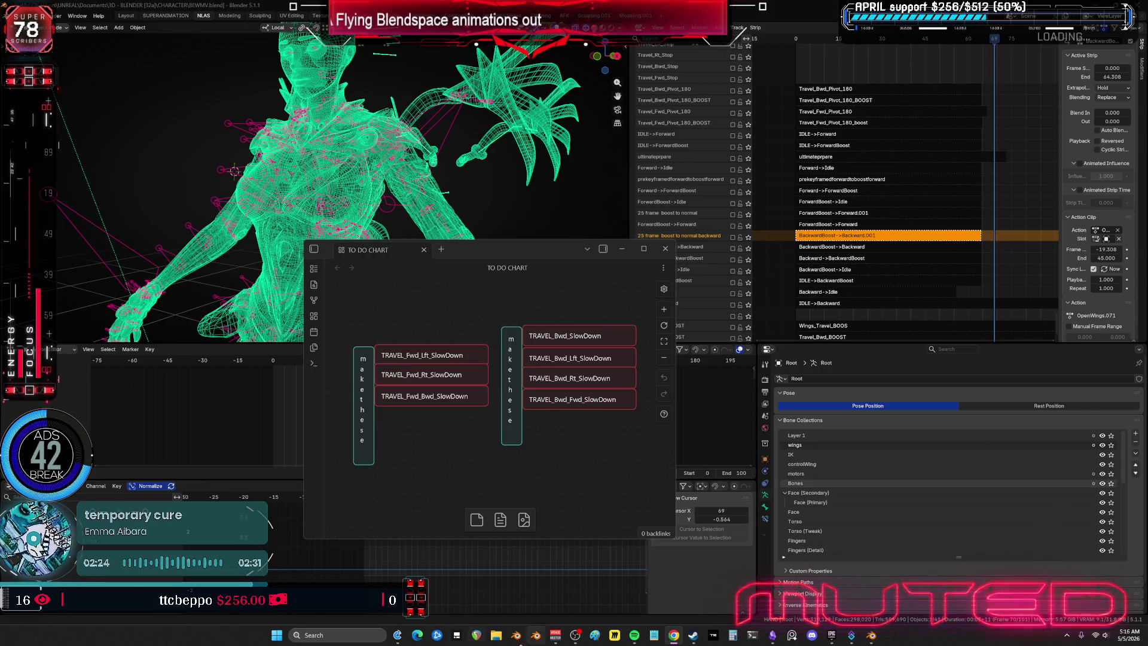
pyautogui.click(830, 637)
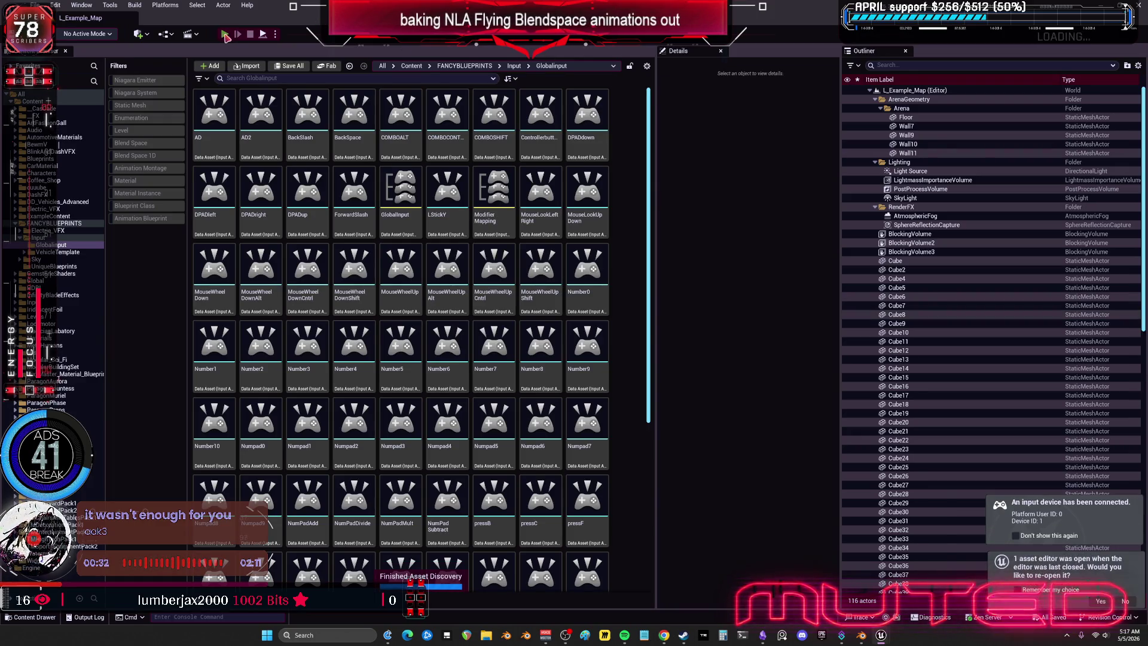
# Step: Start a Standalone Game preview of the level with the winged character
pyautogui.click(225, 35)
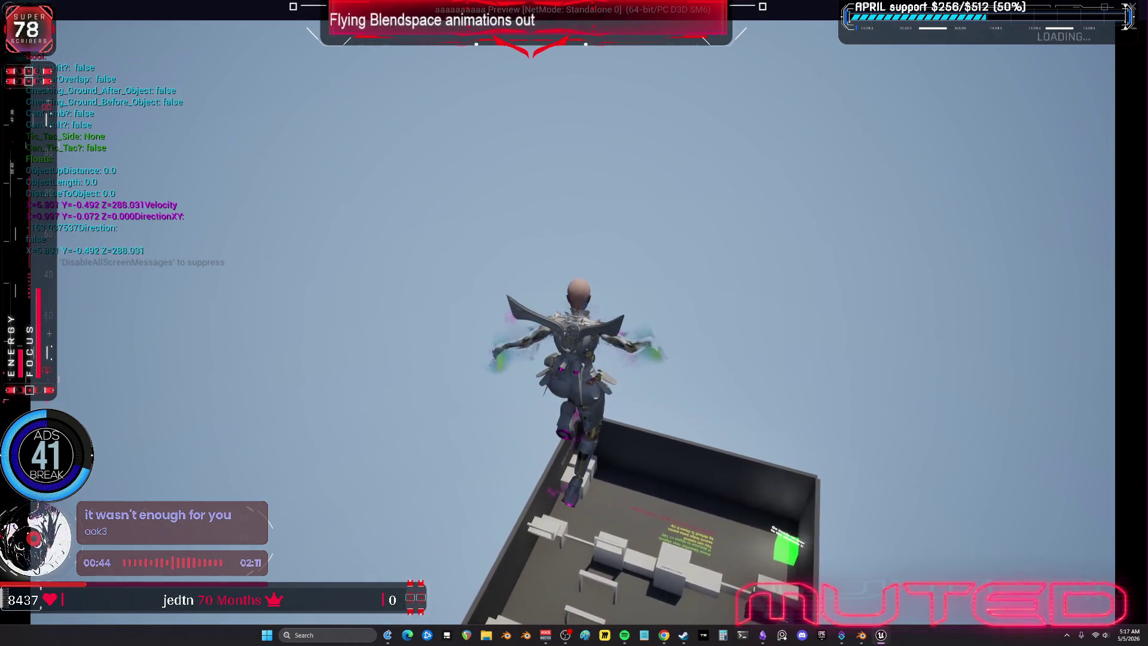
# Step: Fly the winged character around in the standalone preview, then close it with Esc
pyautogui.press('Escape')
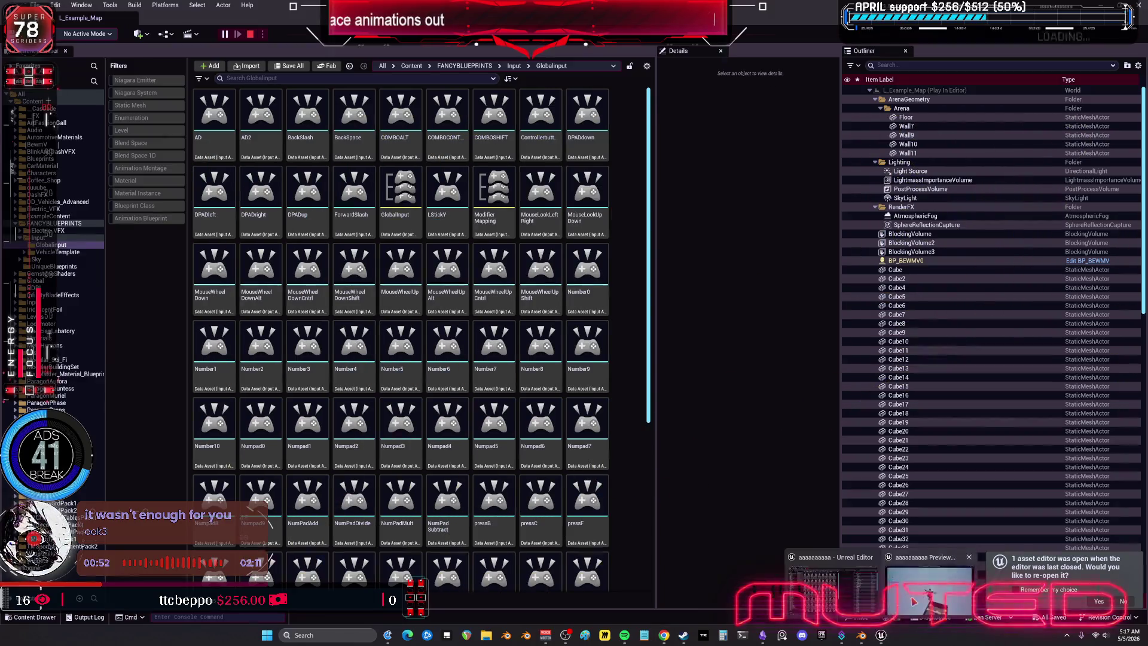
pyautogui.click(928, 592)
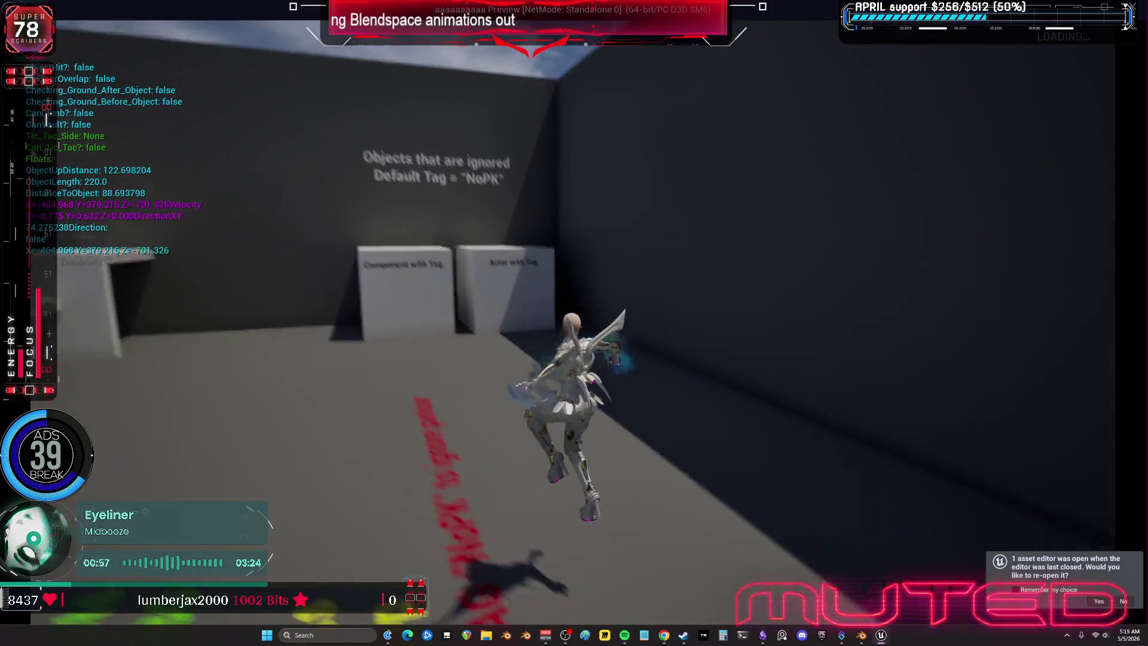
pyautogui.press('Escape')
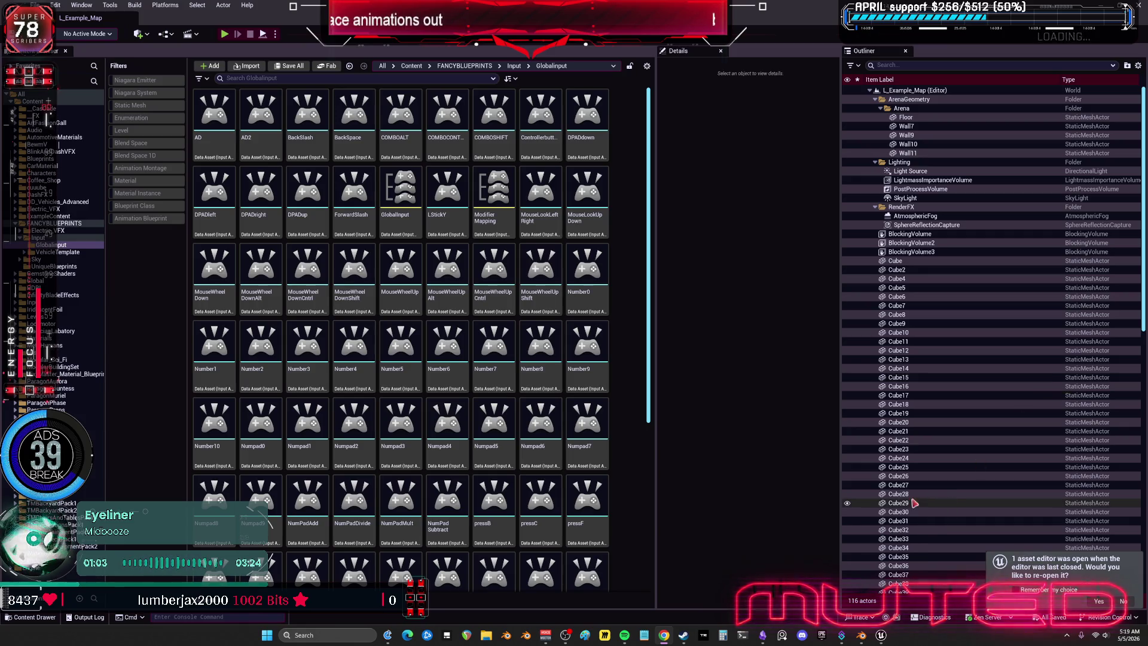
# Step: Return to the BEWMV.blend Blender window from the taskbar
pyautogui.click(866, 639)
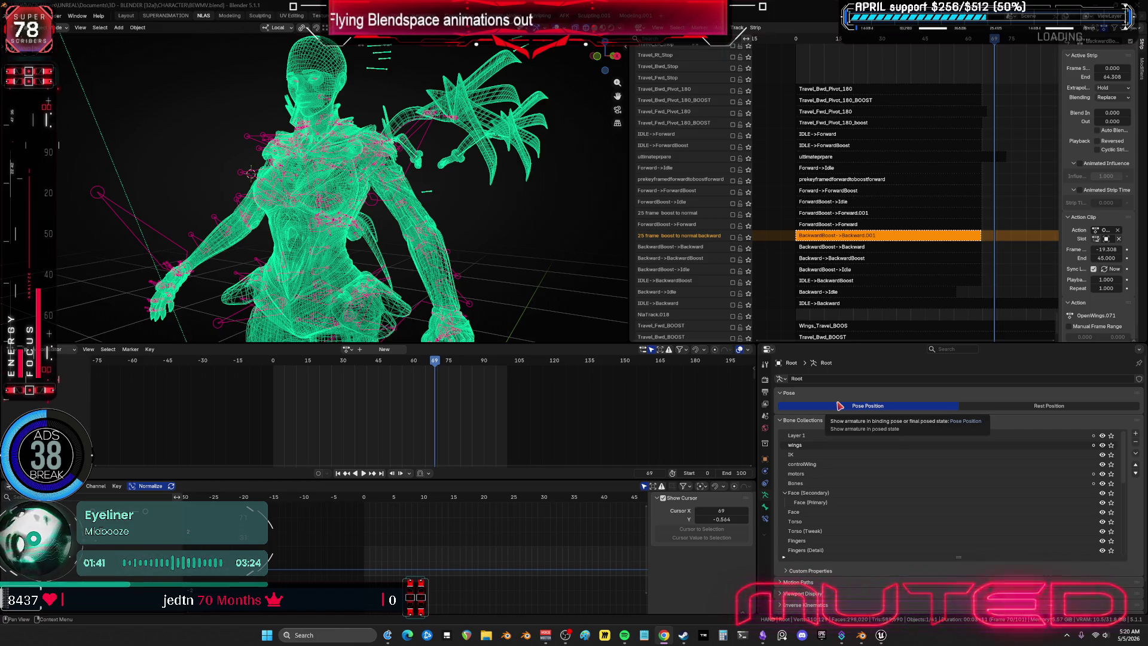
# Step: Check the Pose Position options and pan the NLA editor down to the WingCn track
pyautogui.rightClick(840, 406)
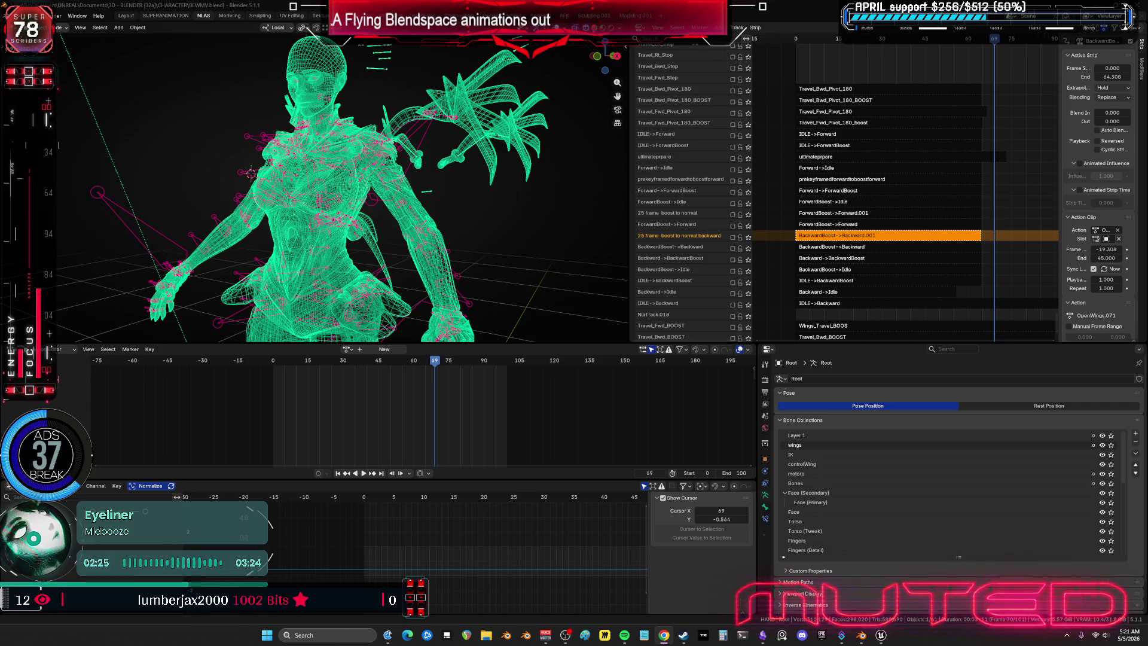
pyautogui.moveTo(867, 230); pyautogui.dragTo(822, 136, button='middle')
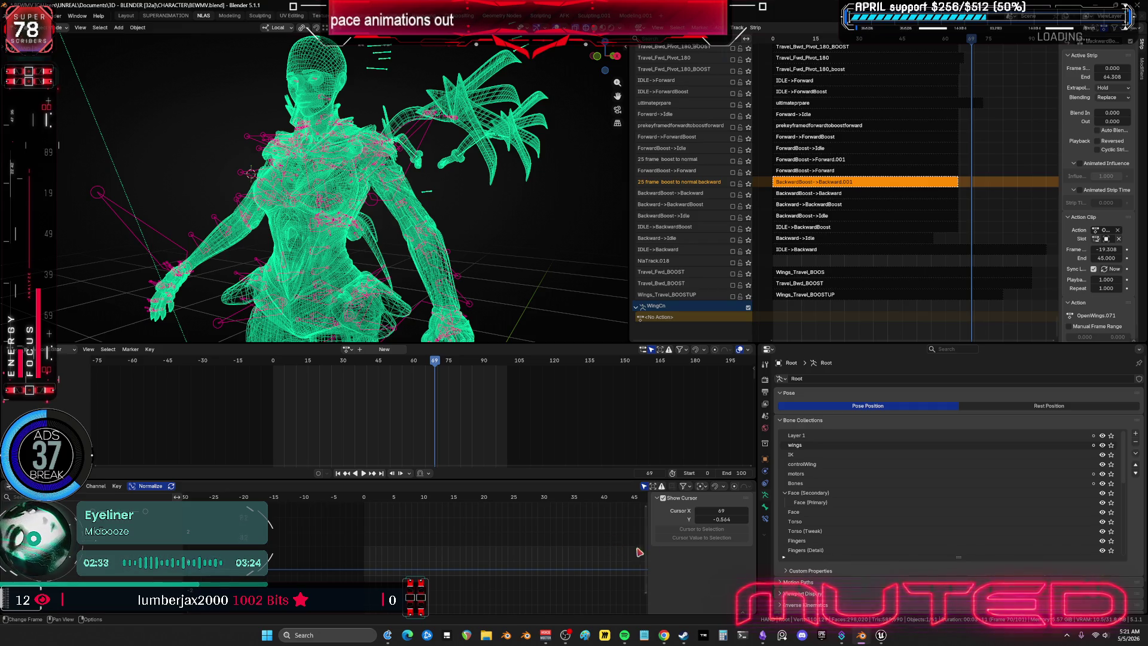
# Step: Pick the TRAVEL_Fwd_Lft_SlowDown card, then replay Blender's NLA animation from the start
pyautogui.click(762, 635)
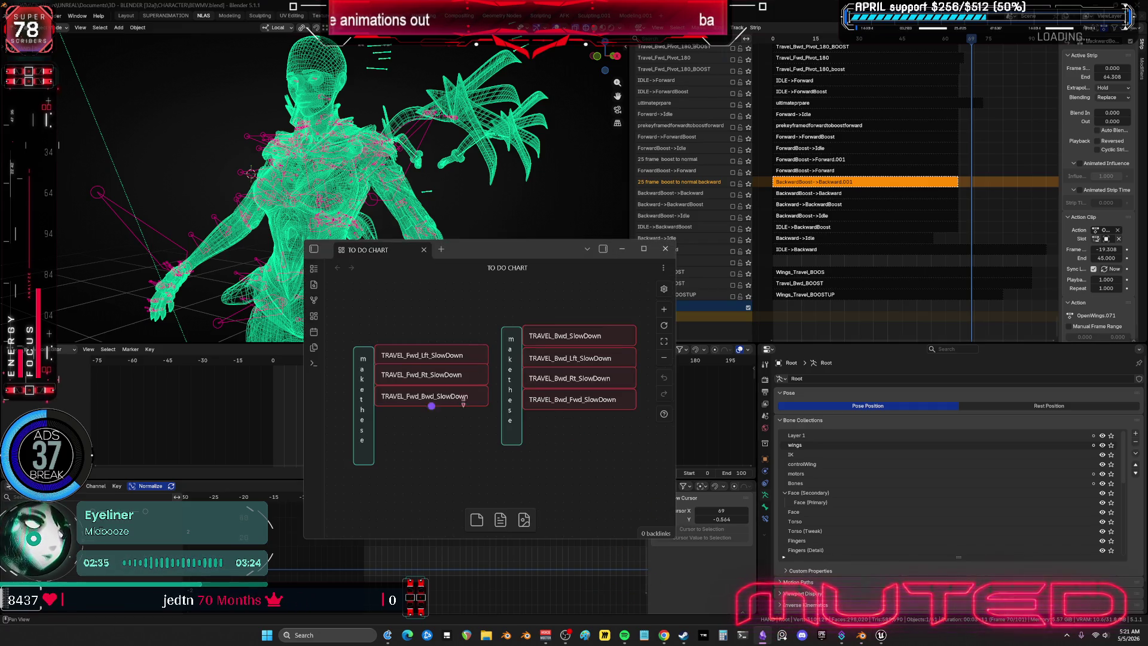
pyautogui.click(455, 354)
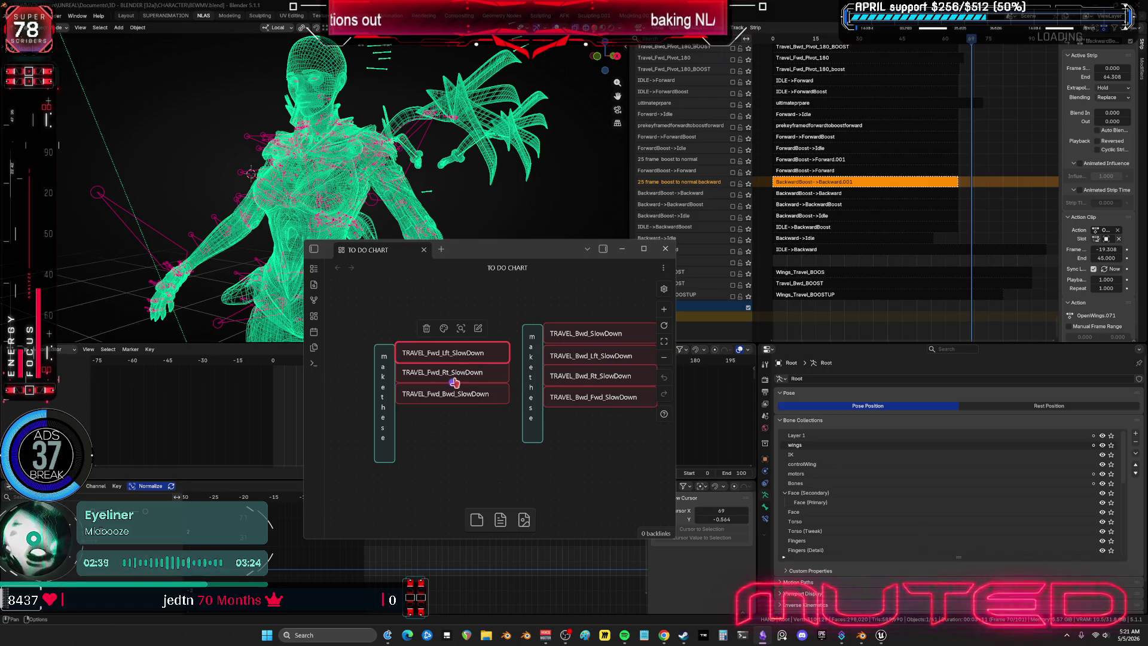
pyautogui.click(622, 248)
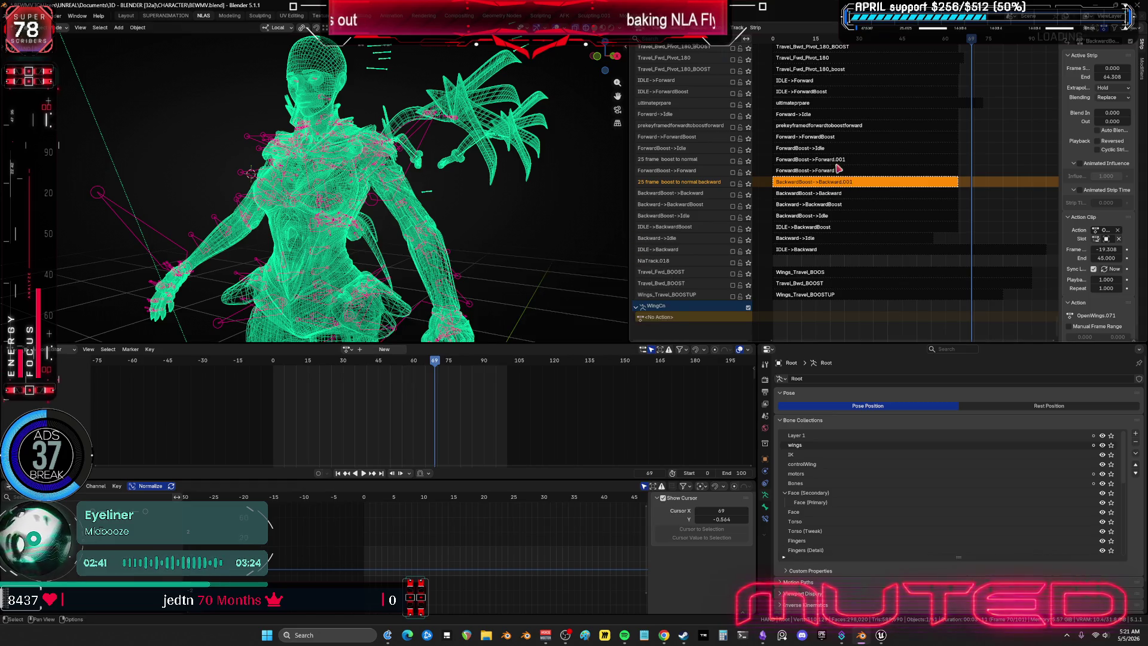
pyautogui.moveTo(837, 167)
pyautogui.mouseDown(button='middle')
pyautogui.moveTo(841, 77)
pyautogui.moveTo(820, 110)
pyautogui.moveTo(851, 102)
pyautogui.moveTo(920, 266)
pyautogui.moveTo(955, 170)
pyautogui.moveTo(902, 89)
pyautogui.moveTo(879, 96)
pyautogui.moveTo(832, 74)
pyautogui.mouseUp(button='middle')
pyautogui.press('space')
pyautogui.moveTo(794, 39)
pyautogui.mouseDown()
pyautogui.moveTo(870, 50)
pyautogui.moveTo(783, 79)
pyautogui.moveTo(858, 84)
pyautogui.mouseUp()
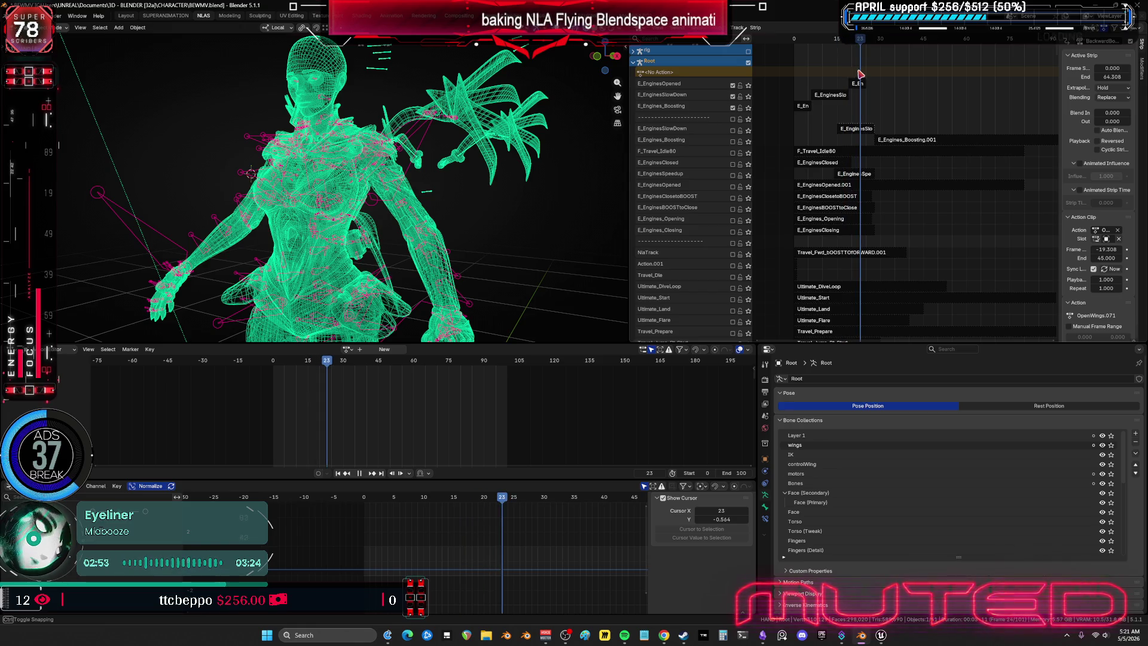
# Step: Stop playback at frame 22 and enable the '25 frame: boost to normal' NLA track
pyautogui.press('space')
pyautogui.scroll(-10, 840, 270)
pyautogui.keyDown('ctrl'); pyautogui.hscroll(5, 825, 287); pyautogui.keyUp('ctrl')
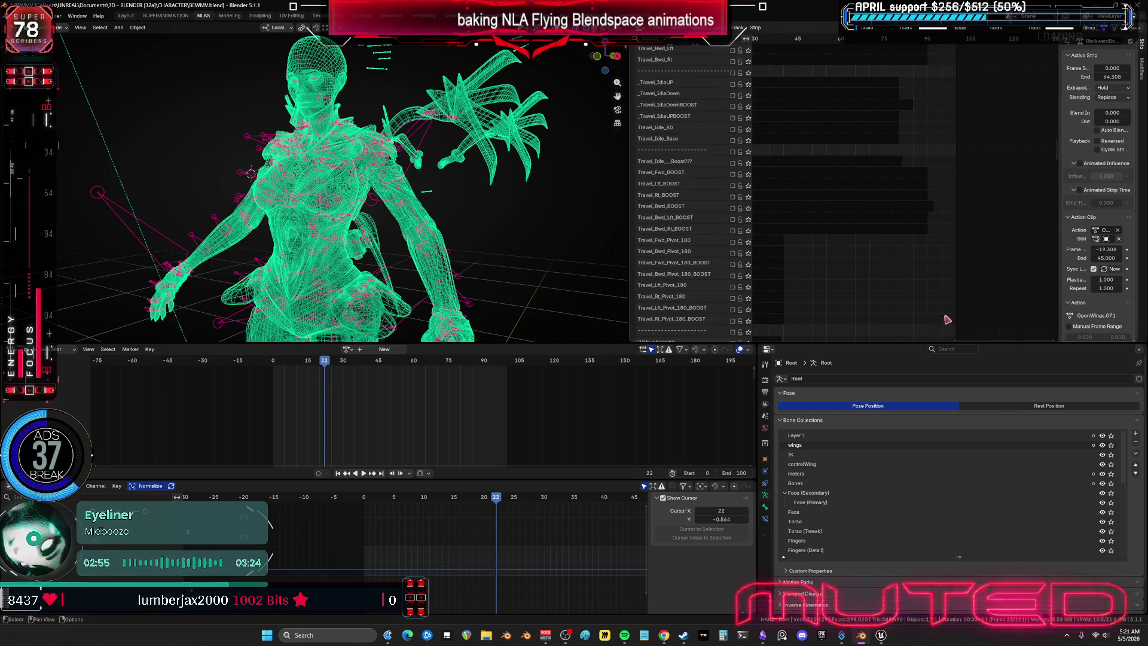
pyautogui.keyDown('ctrl'); pyautogui.hscroll(-5, 799, 313); pyautogui.keyUp('ctrl')
pyautogui.scroll(-10, 837, 305)
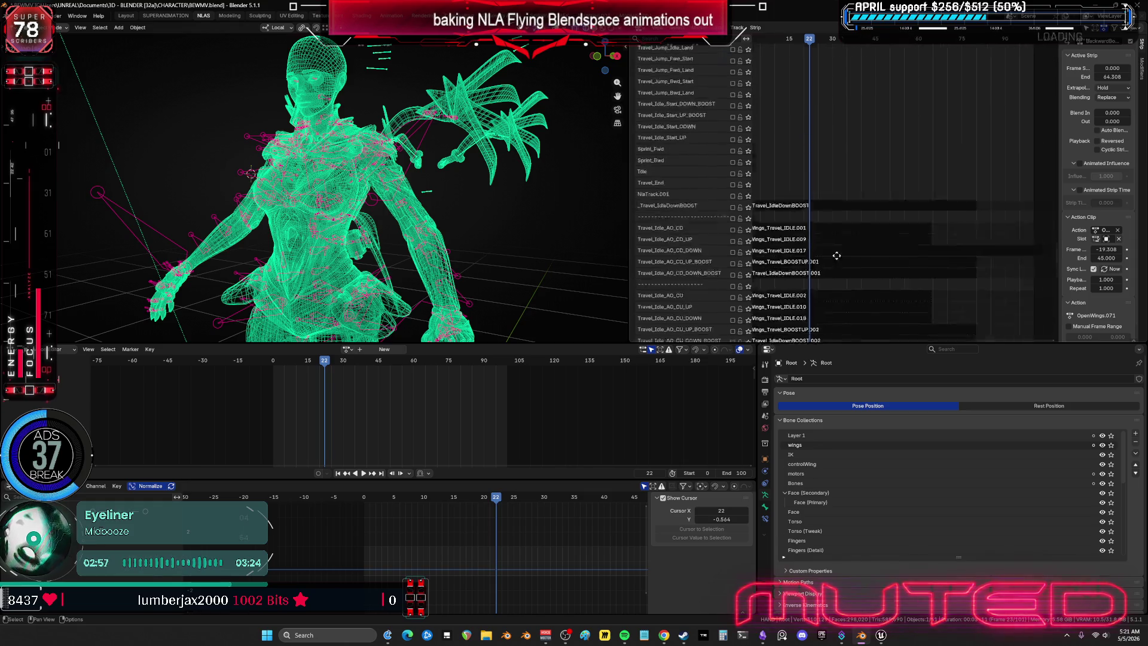
pyautogui.scroll(10, 876, 295)
pyautogui.keyDown('ctrl'); pyautogui.hscroll(-1, 876, 295); pyautogui.keyUp('ctrl')
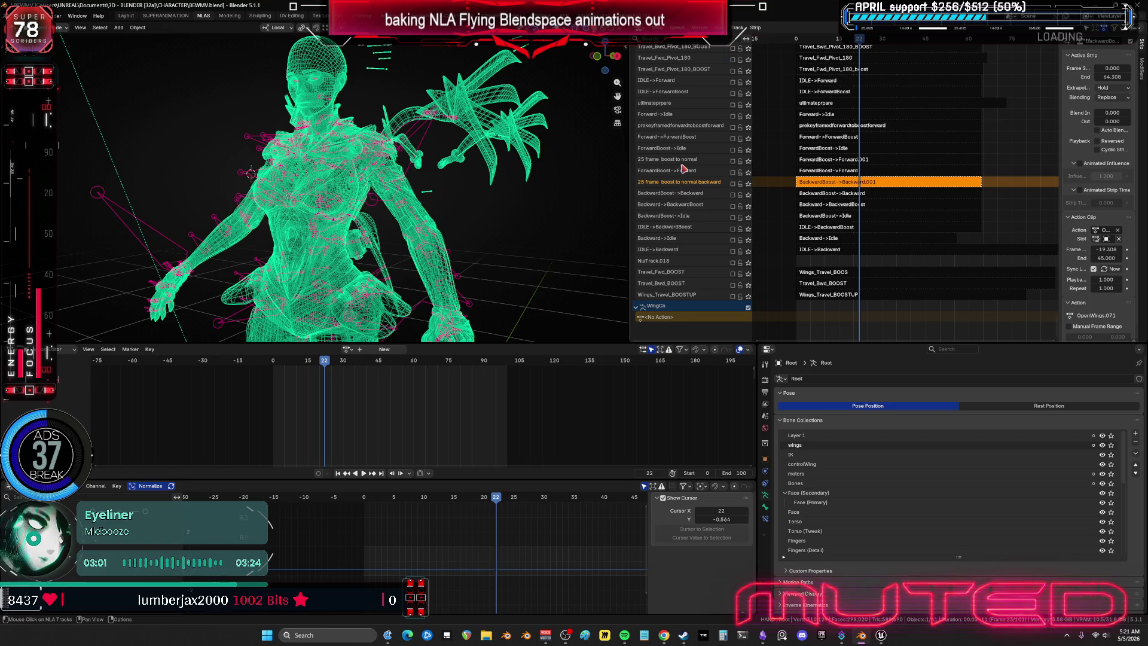
pyautogui.click(732, 161)
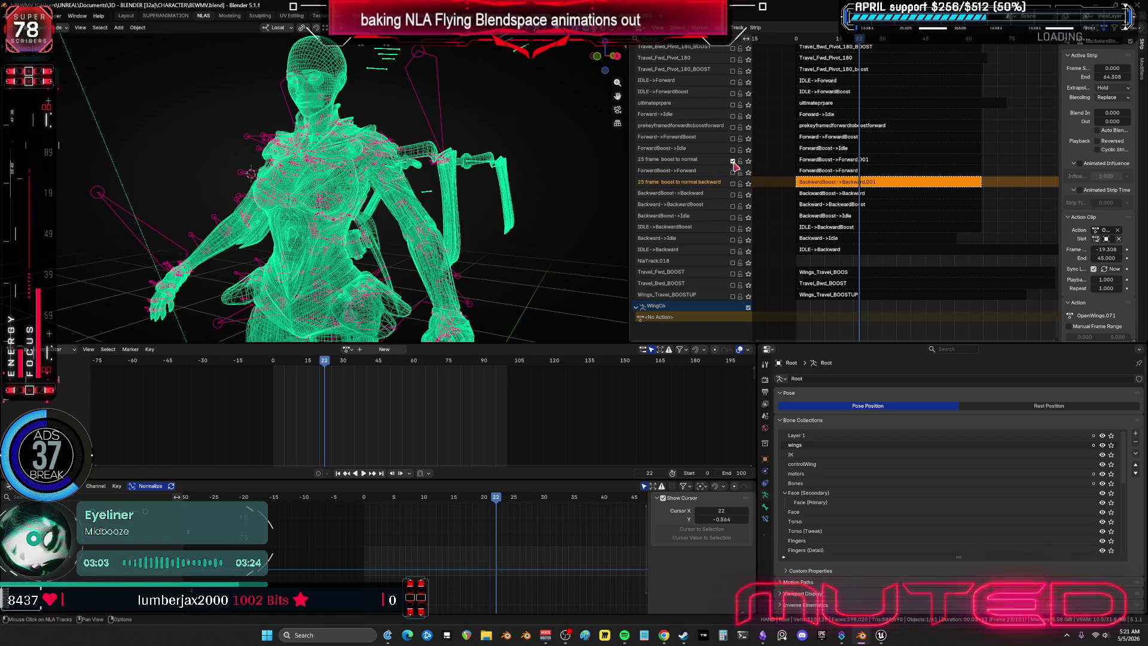
# Step: Set the scene end frame to 25 and loop playback while orbiting the character
pyautogui.moveTo(522, 175); pyautogui.dragTo(430, 192, button='middle')
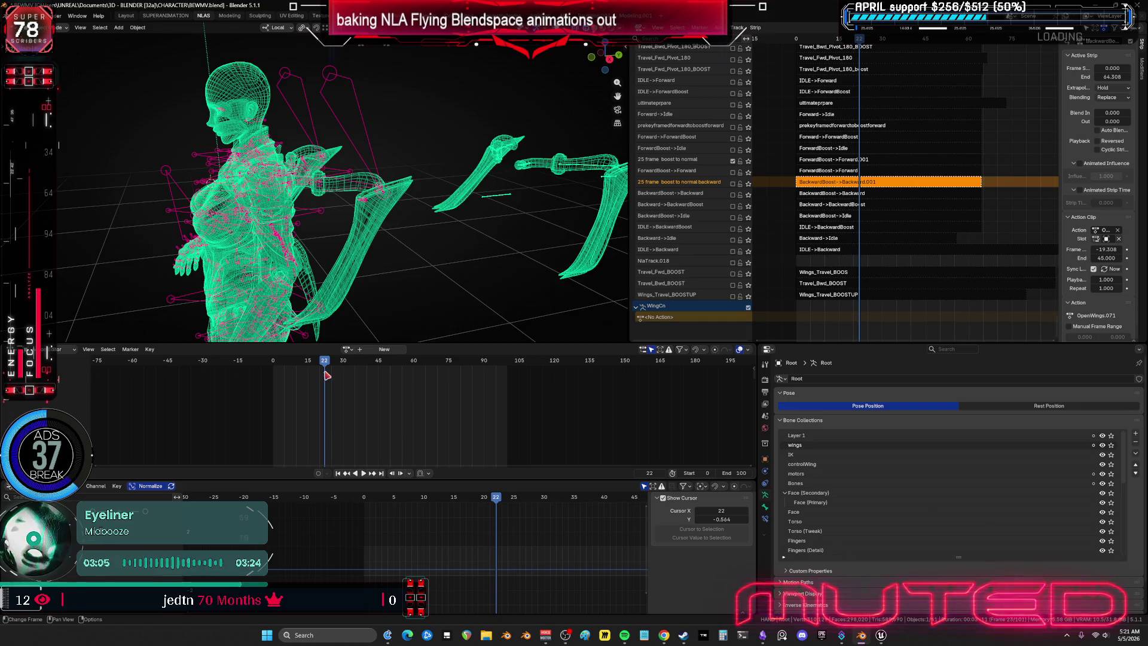
pyautogui.moveTo(323, 366); pyautogui.dragTo(324, 368)
pyautogui.click(736, 473)
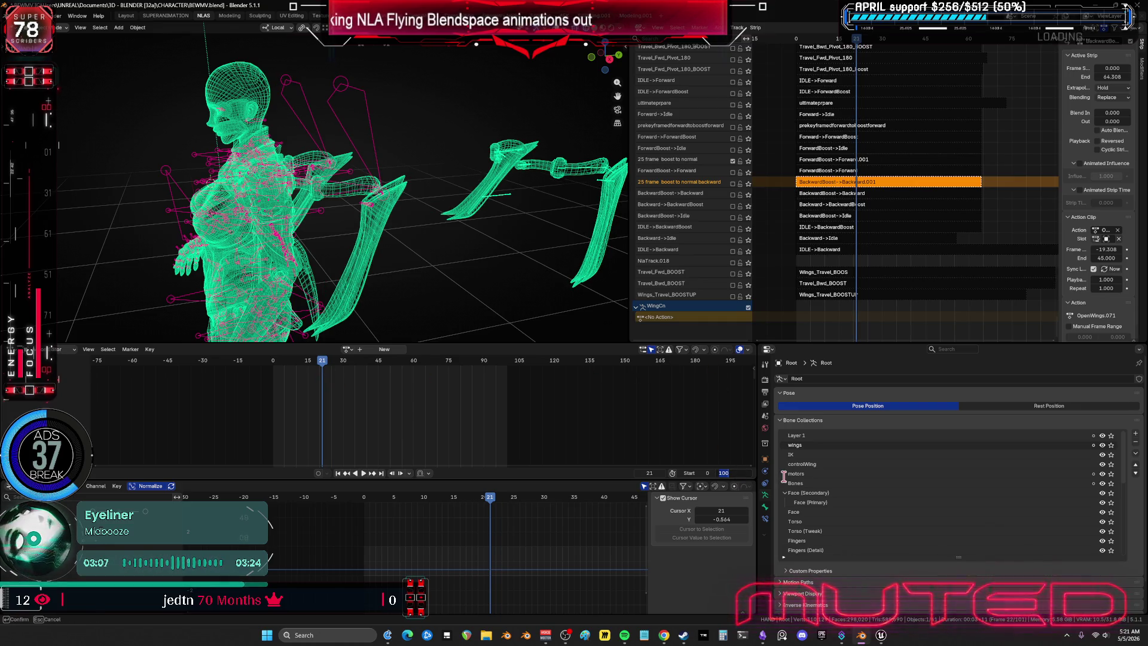
pyautogui.write('25')
pyautogui.press('Return')
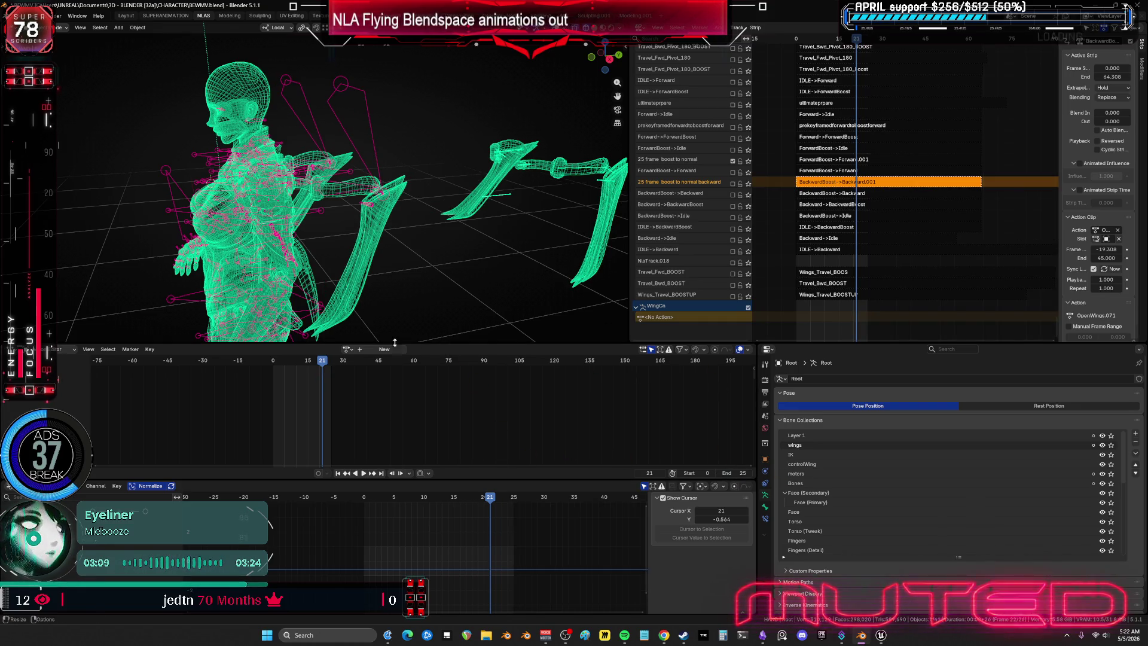
pyautogui.press('space')
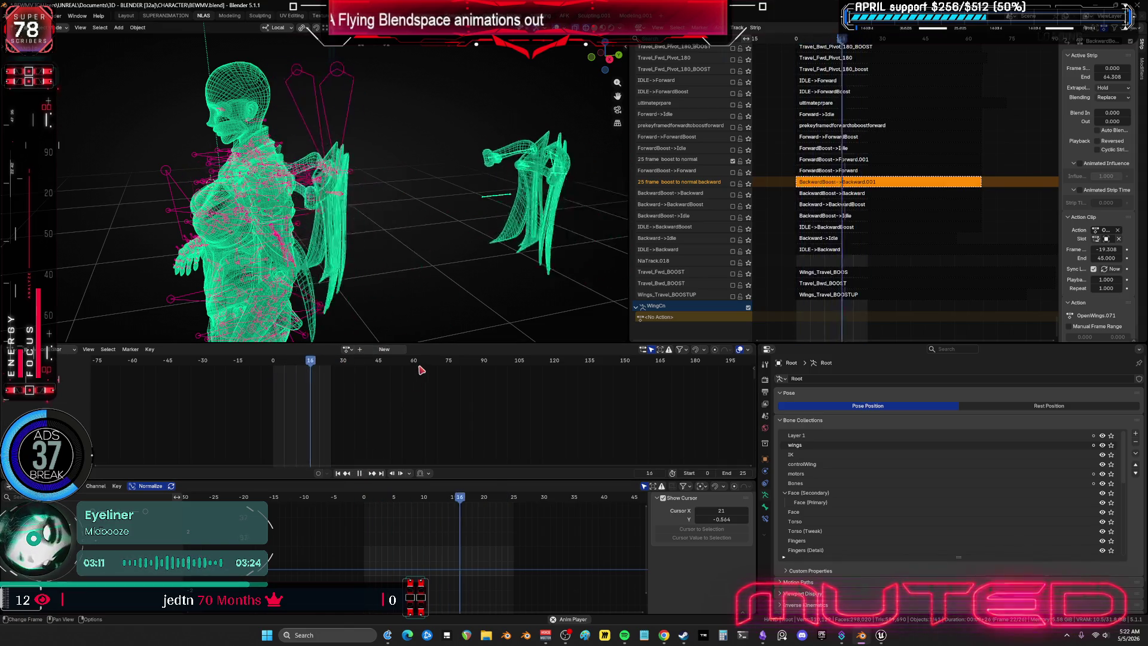
pyautogui.moveTo(462, 274)
pyautogui.mouseDown(button='middle')
pyautogui.moveTo(466, 263)
pyautogui.moveTo(300, 231)
pyautogui.moveTo(379, 219)
pyautogui.moveTo(589, 254)
pyautogui.mouseUp(button='middle')
# Step: Inspect the character in solid shading, stop at frame 11, and select ForwardBoost->Forward.001
pyautogui.hotkey('ctrl', 'space')
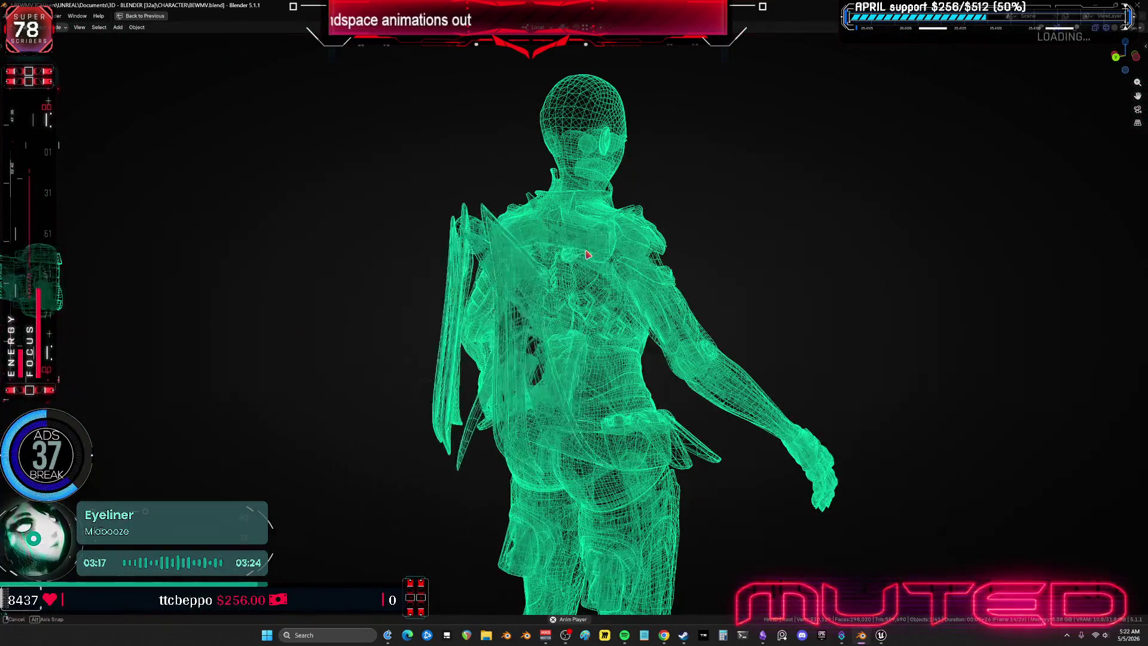
pyautogui.press('z')
pyautogui.click(692, 256)
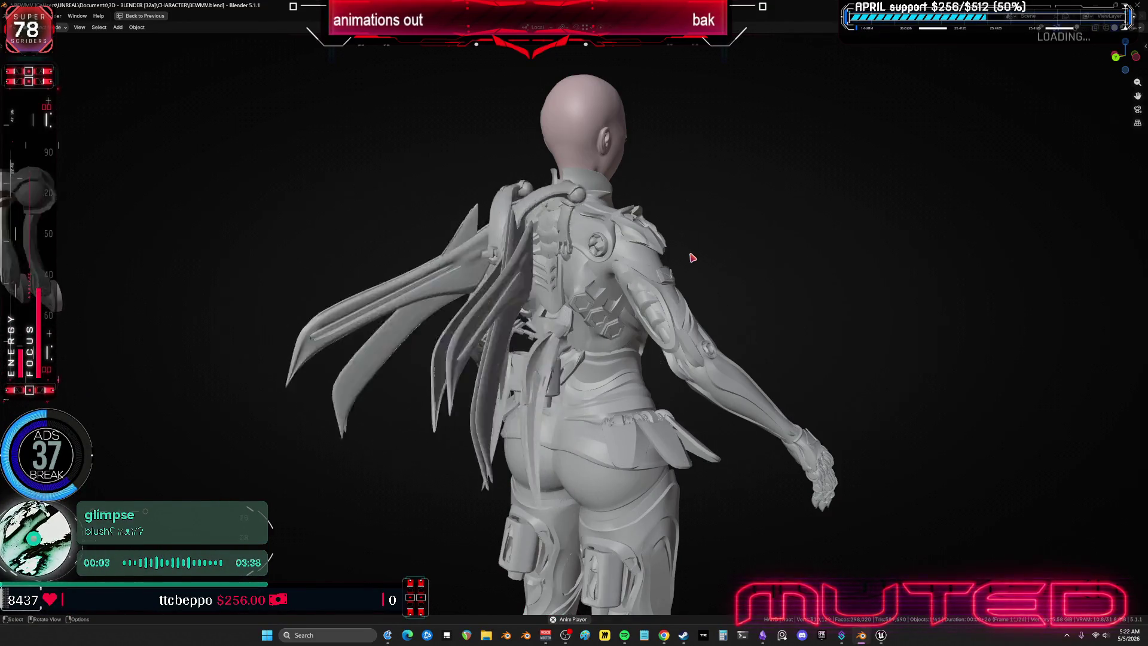
pyautogui.moveTo(692, 258)
pyautogui.mouseDown(button='middle')
pyautogui.moveTo(556, 275)
pyautogui.moveTo(631, 355)
pyautogui.mouseUp(button='middle')
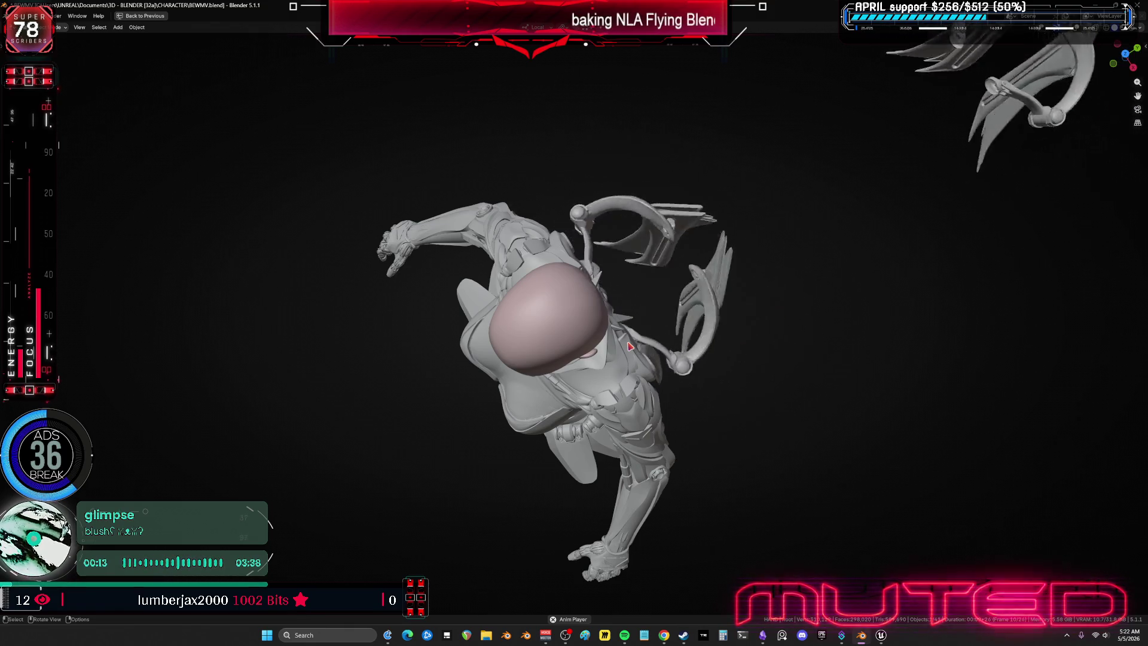
pyautogui.moveTo(630, 347)
pyautogui.mouseDown(button='middle')
pyautogui.moveTo(531, 255)
pyautogui.moveTo(590, 285)
pyautogui.mouseUp(button='middle')
pyautogui.hotkey('ctrl', 'space')
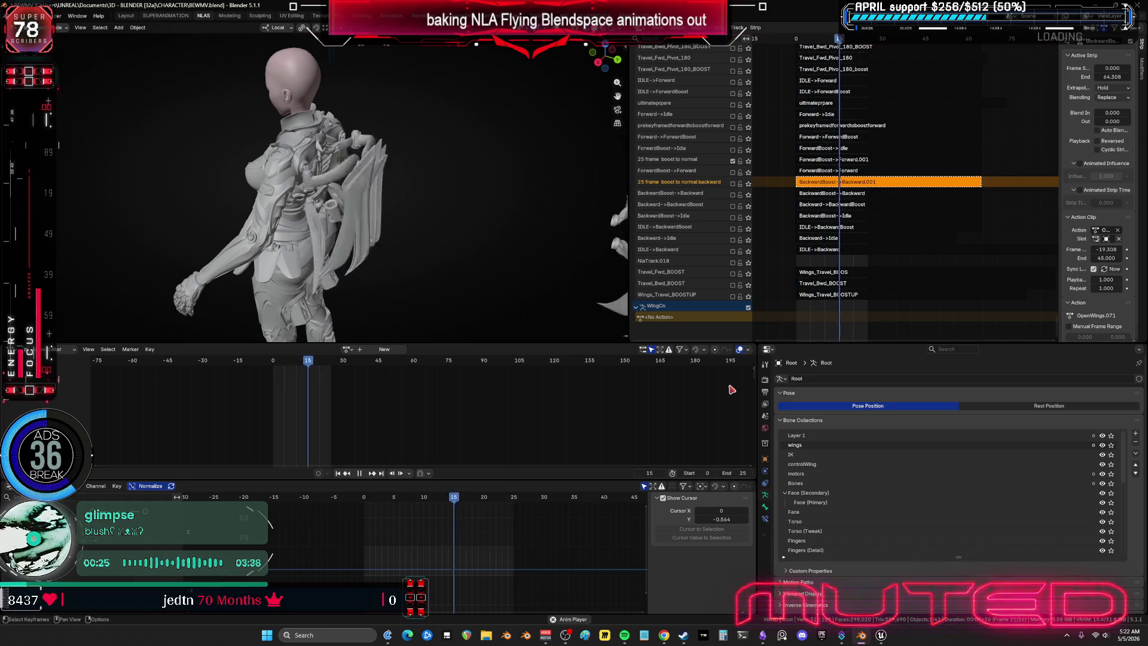
pyautogui.click(361, 474)
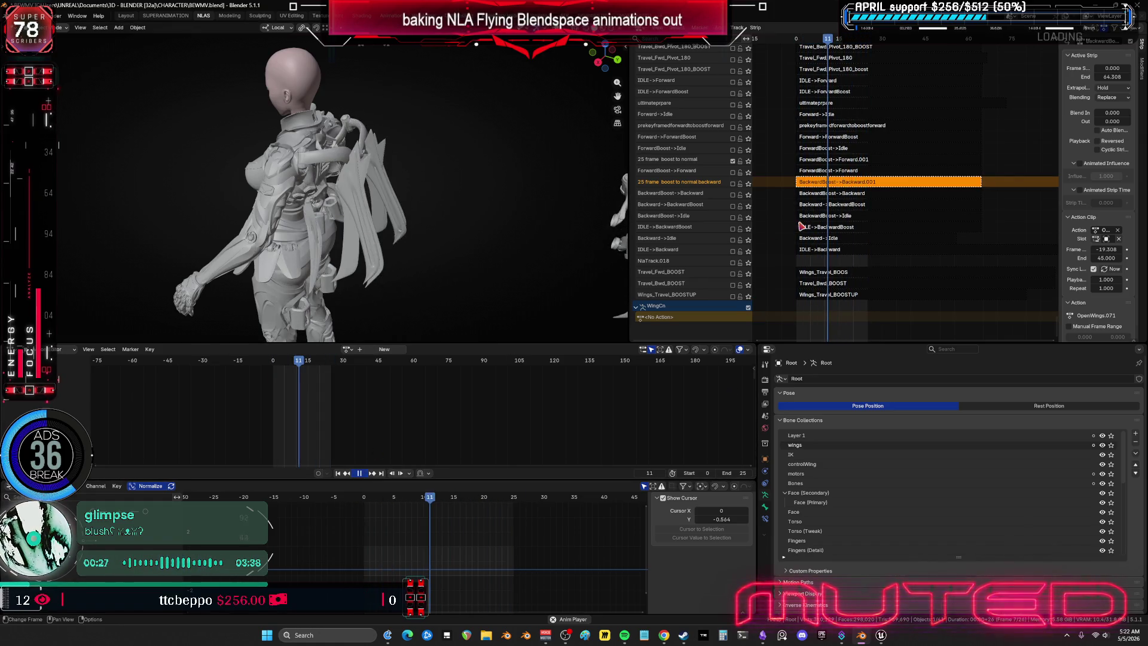
pyautogui.click(825, 161)
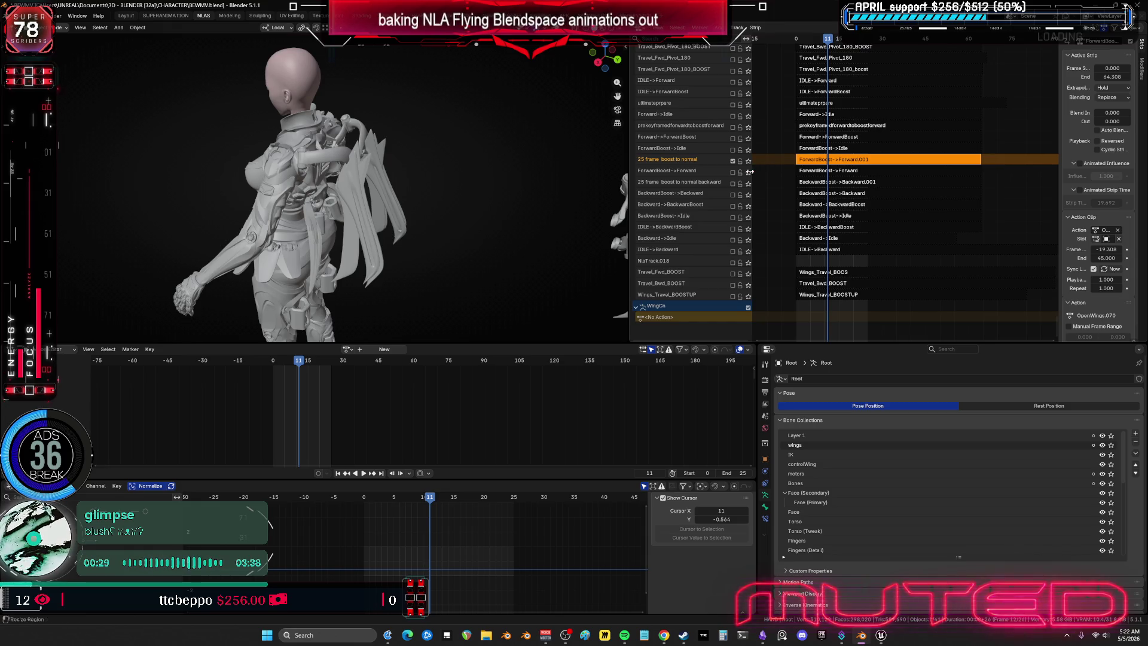
# Step: Tweak the strip's OpenWings.070 action and select all WingCn bones in pose mode
pyautogui.press('Tab')
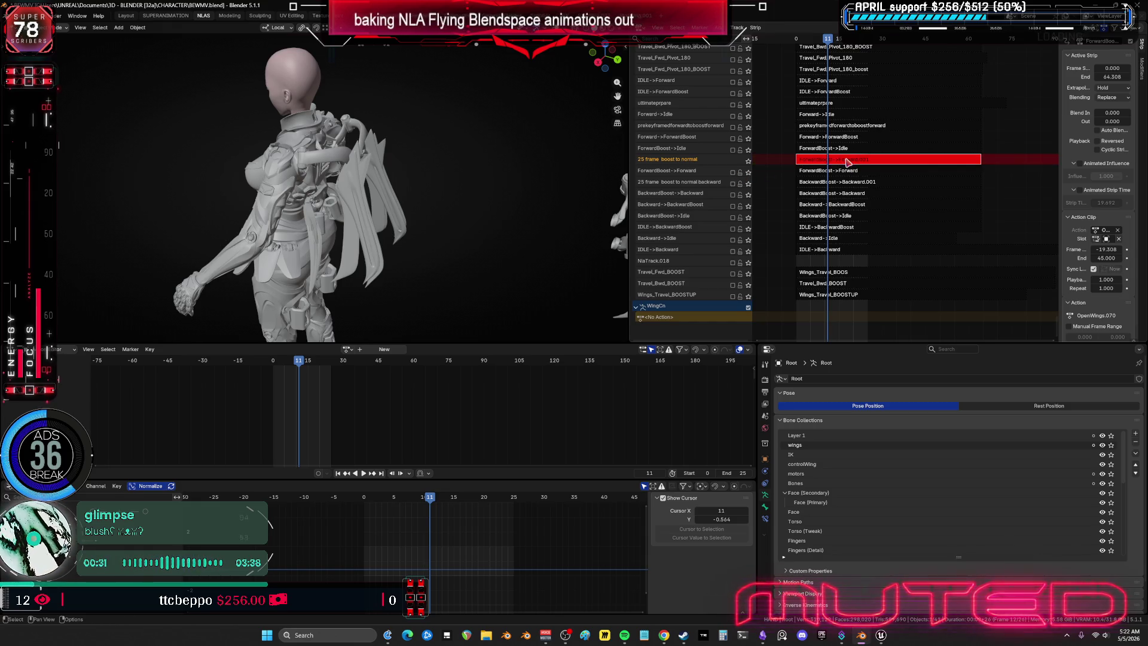
pyautogui.press('KP_Decimal')
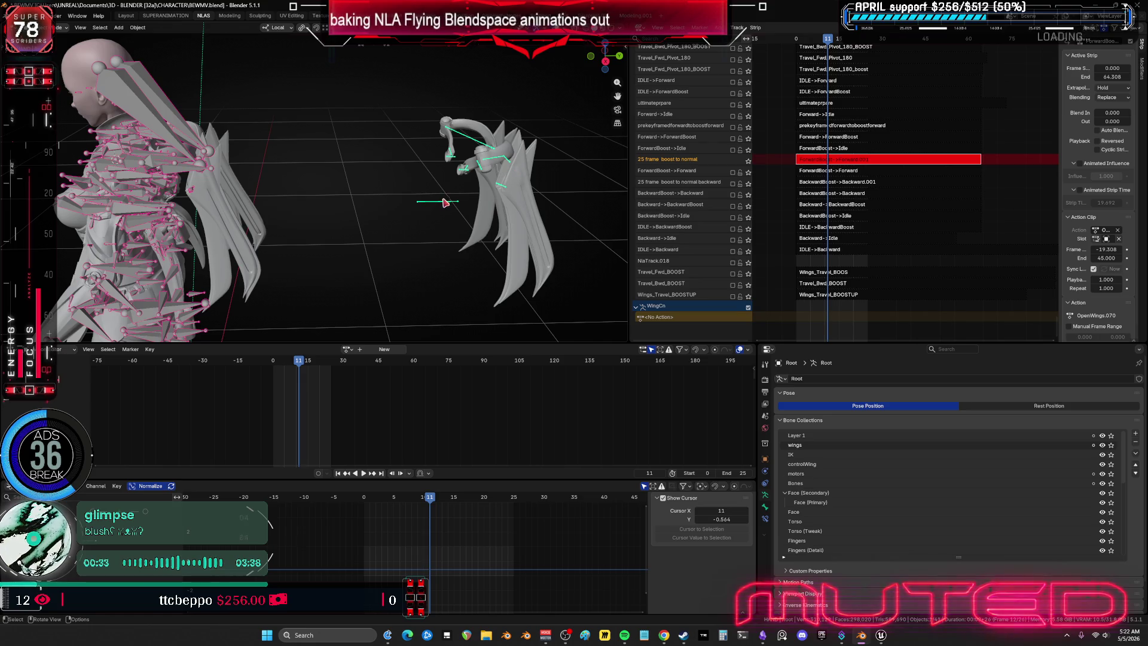
pyautogui.click(441, 204)
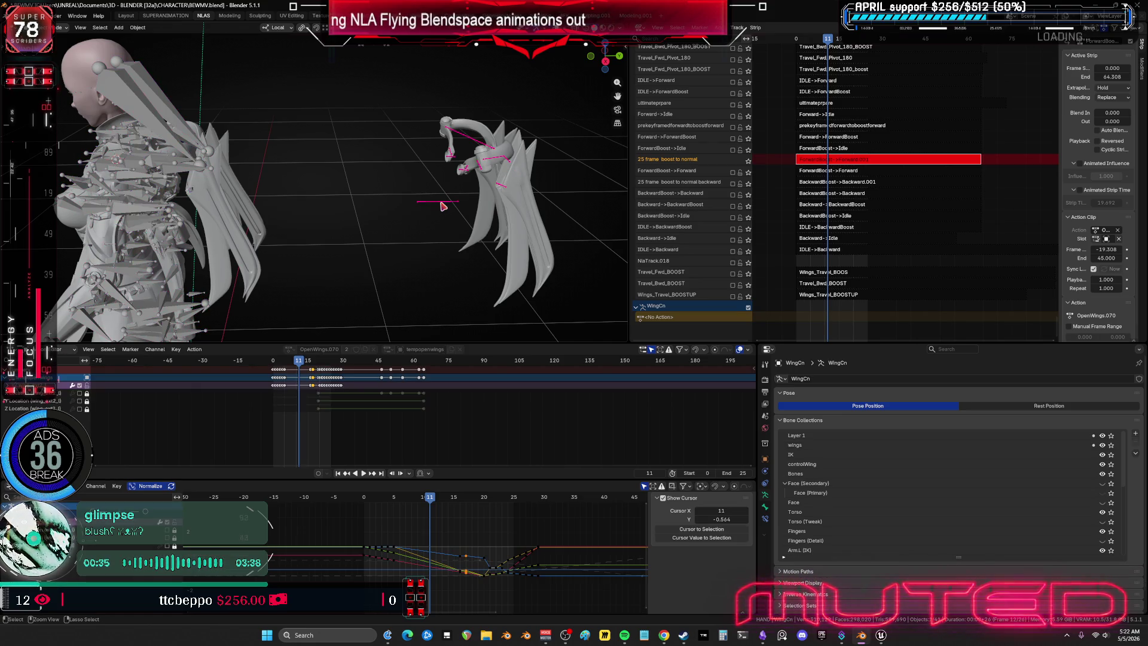
pyautogui.hotkey('ctrl', 'Tab')
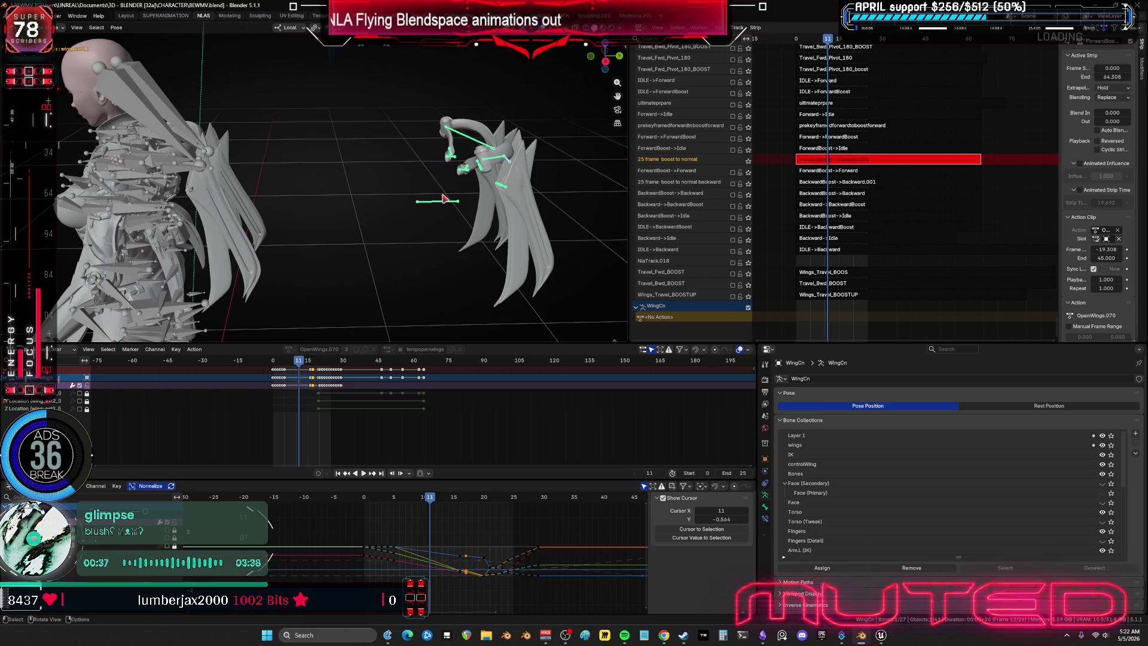
pyautogui.press('a')
# Step: Fit and pan the wing F-curves in a maximized Graph Editor, then restore the layout
pyautogui.hotkey('ctrl', 'space')
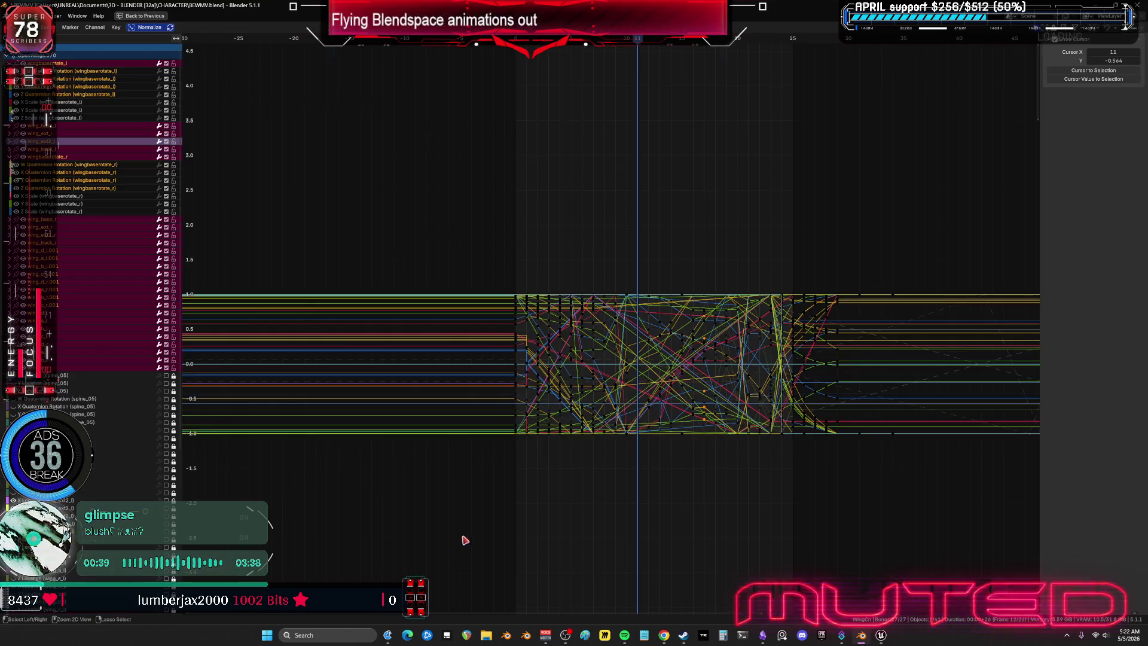
pyautogui.press('Home')
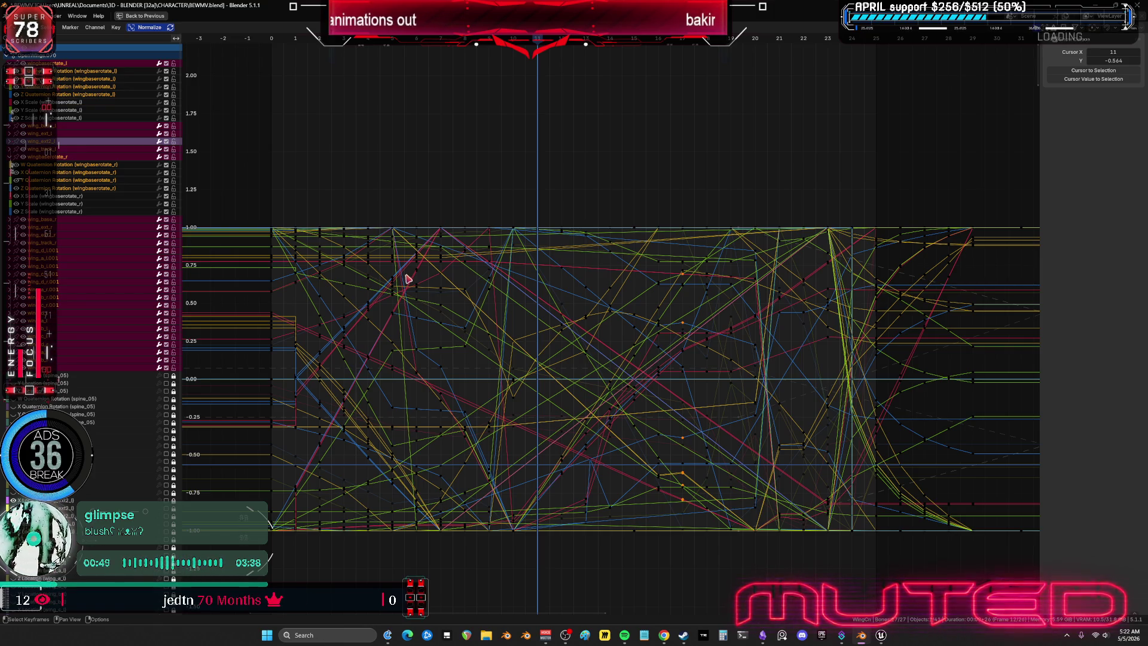
pyautogui.moveTo(444, 289)
pyautogui.mouseDown(button='middle')
pyautogui.moveTo(382, 288)
pyautogui.moveTo(1034, 288)
pyautogui.mouseUp(button='middle')
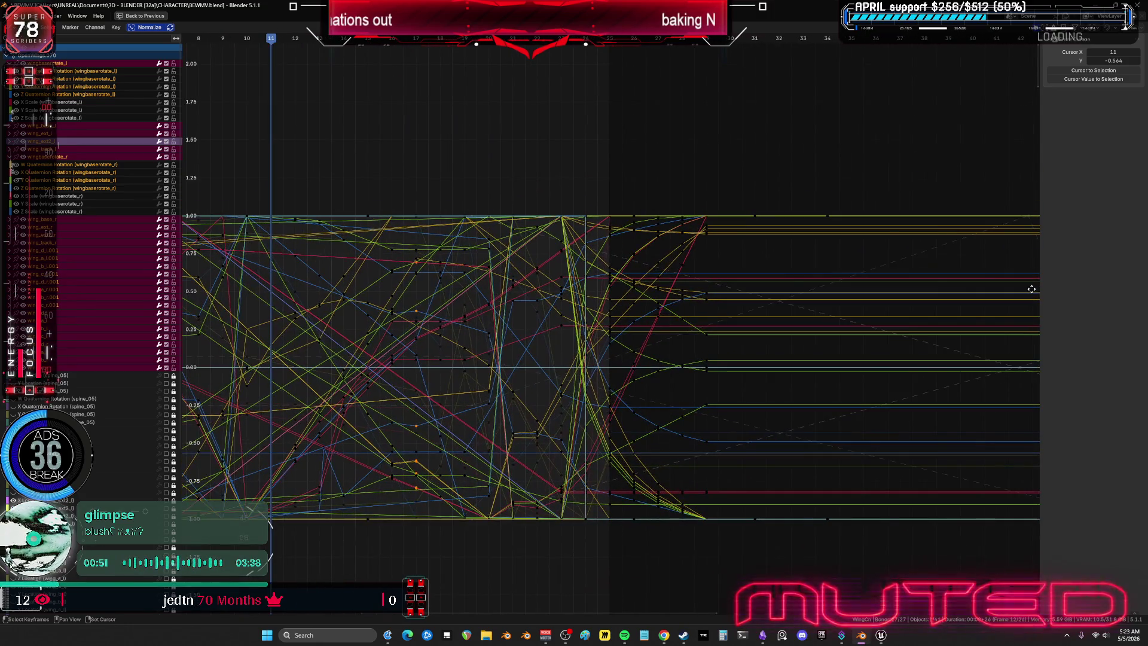
pyautogui.scroll(-4, 927, 380)
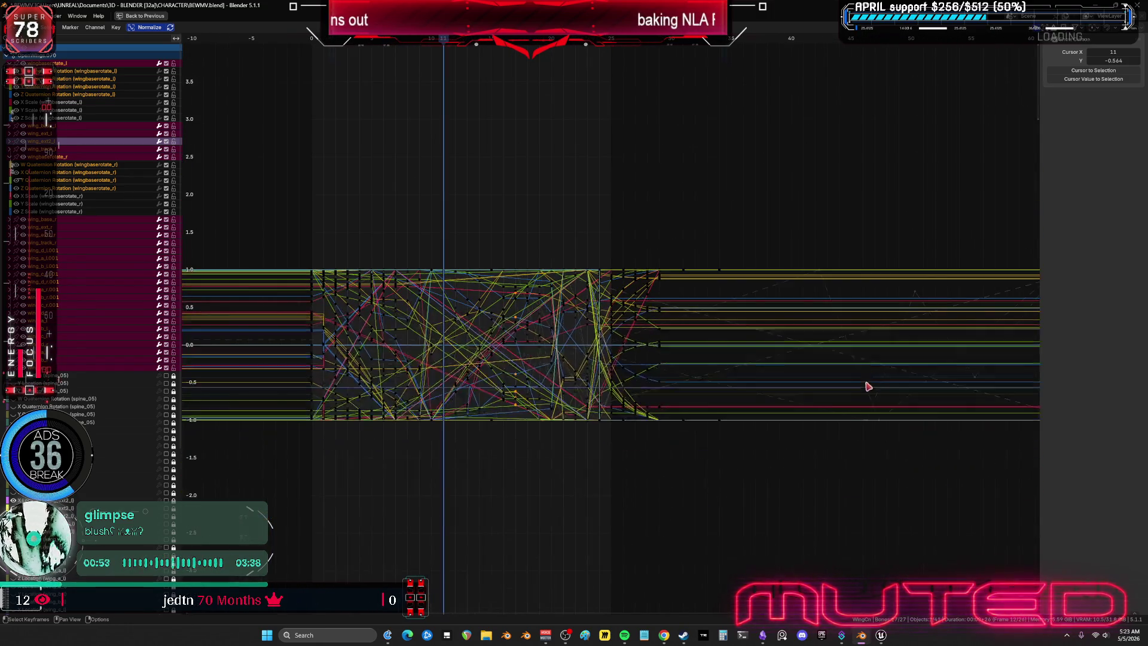
pyautogui.hotkey('ctrl', 'space')
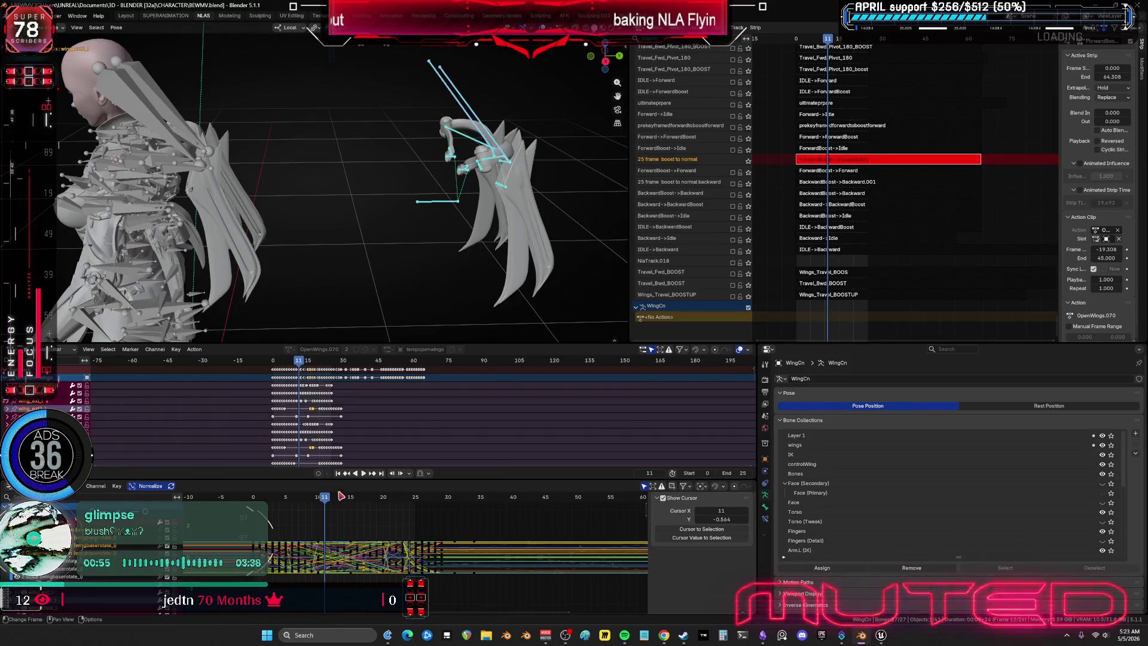
# Step: Play the wing animation and check the curves at frame 25
pyautogui.press('space')
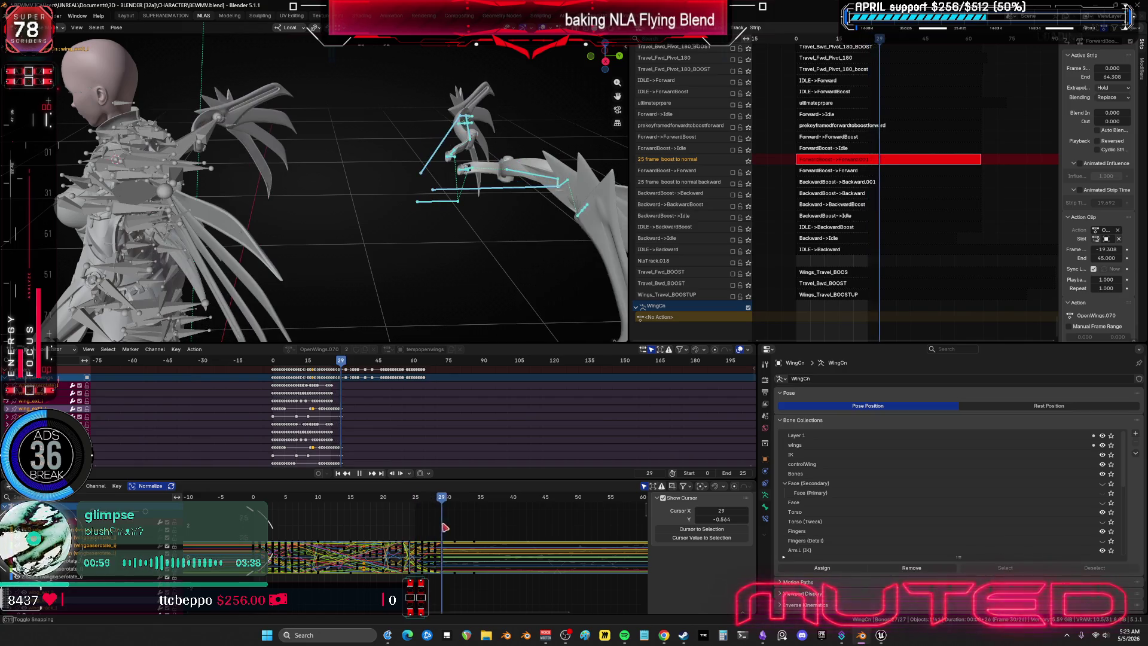
pyautogui.moveTo(423, 530); pyautogui.dragTo(416, 531)
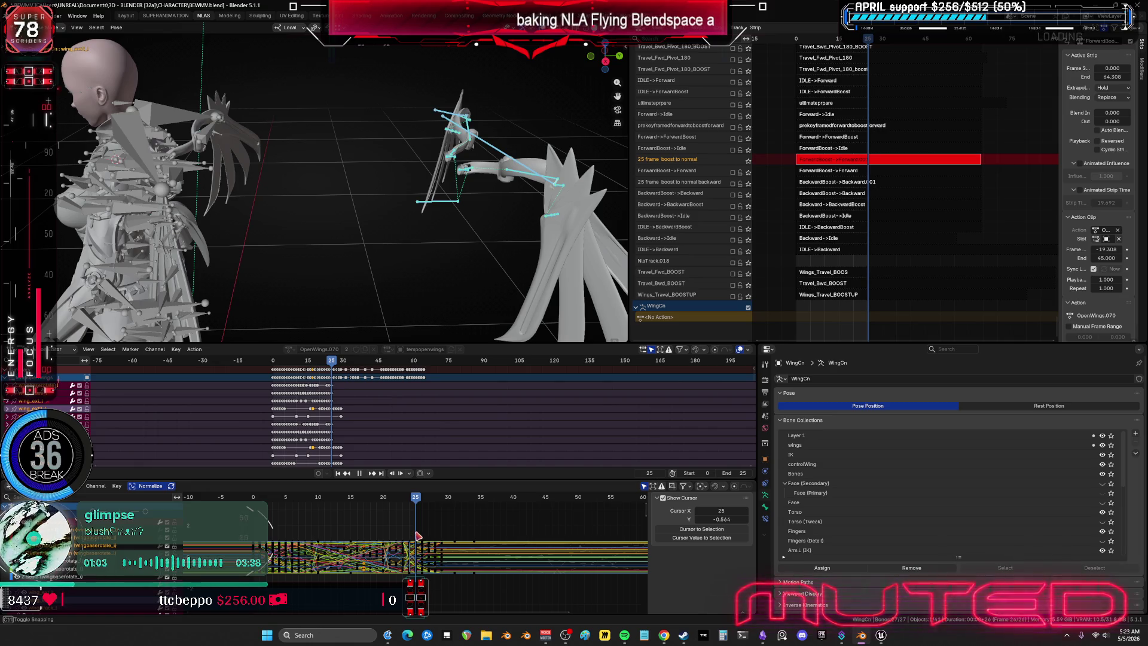
pyautogui.hotkey('ctrl', 'space')
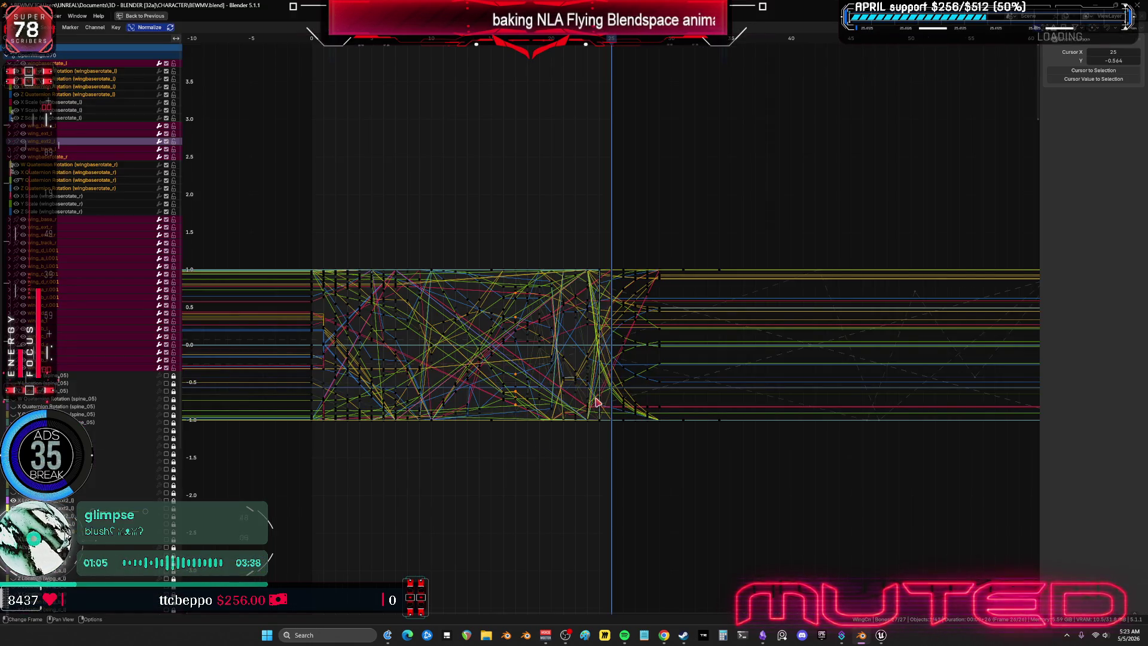
pyautogui.hotkey('ctrl', 'space')
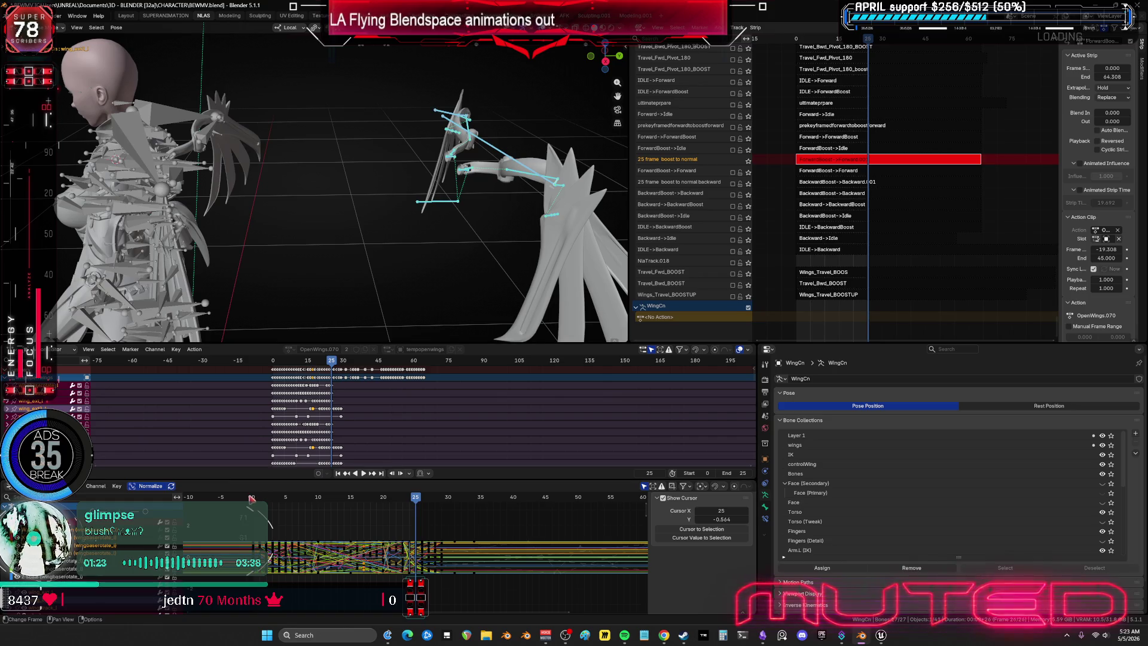
# Step: Rewind to frame 0 and zoom into a close side view of the wing
pyautogui.hotkey('shift', 'Left')
pyautogui.moveTo(343, 182)
pyautogui.mouseDown(button='middle')
pyautogui.moveTo(366, 149)
pyautogui.moveTo(366, 223)
pyautogui.mouseUp(button='middle')
pyautogui.scroll(4, 366, 224)
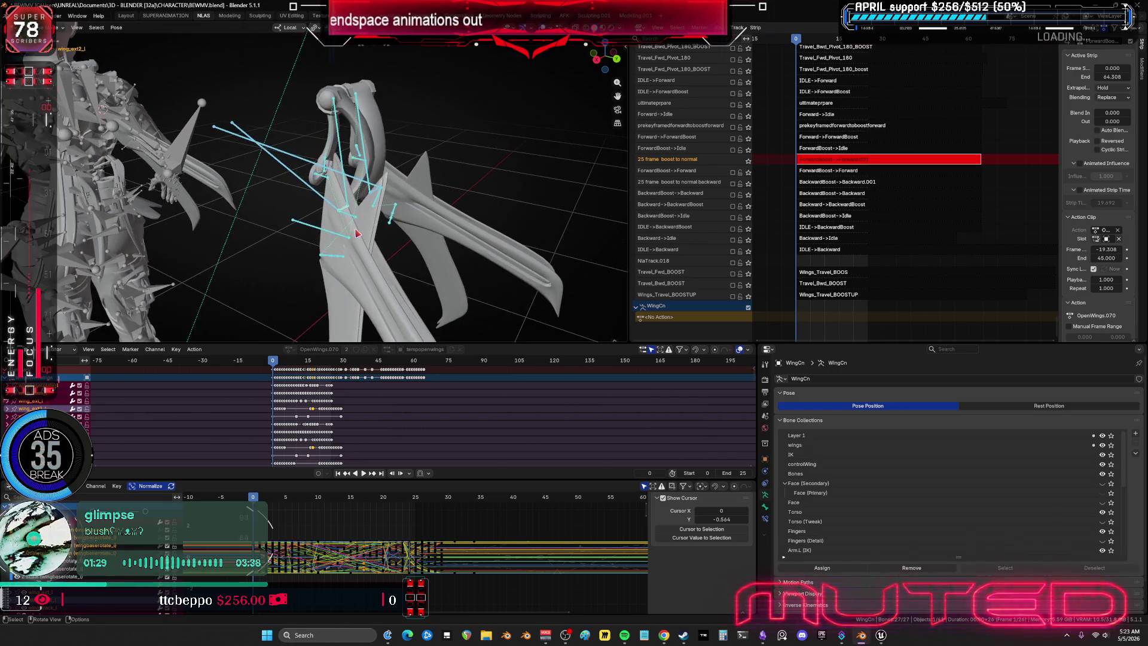
# Step: Select individual wing bones, including wing_ext2_l, and box-select their keys in the Graph Editor
pyautogui.moveTo(357, 263); pyautogui.dragTo(302, 220, button='middle')
pyautogui.click(345, 259)
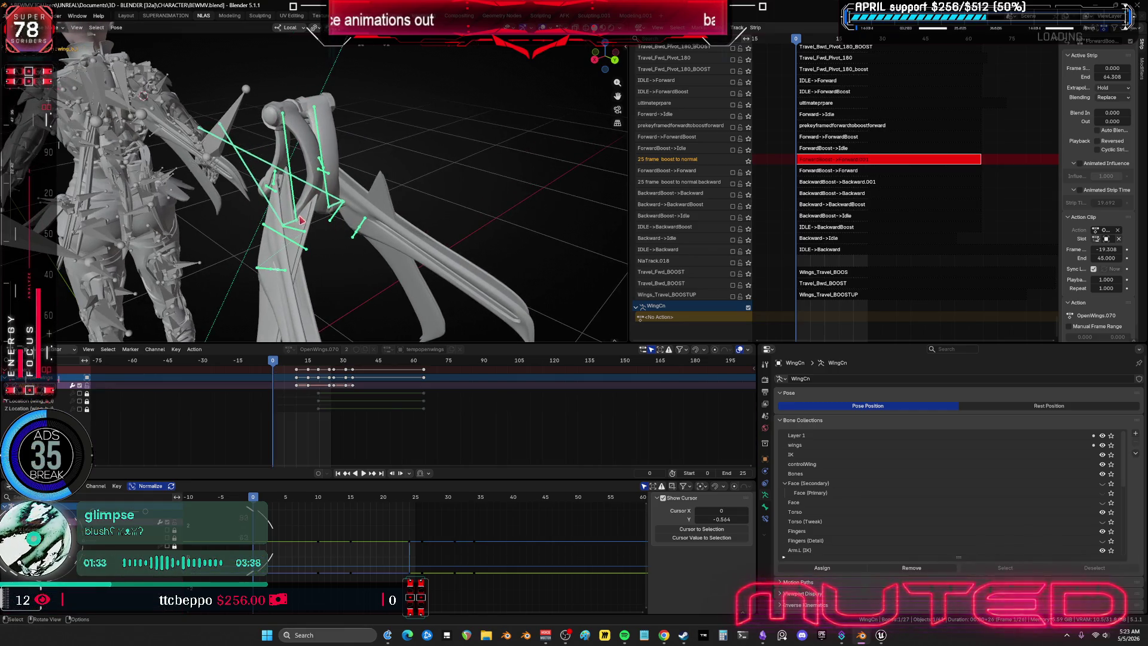
pyautogui.click(295, 224)
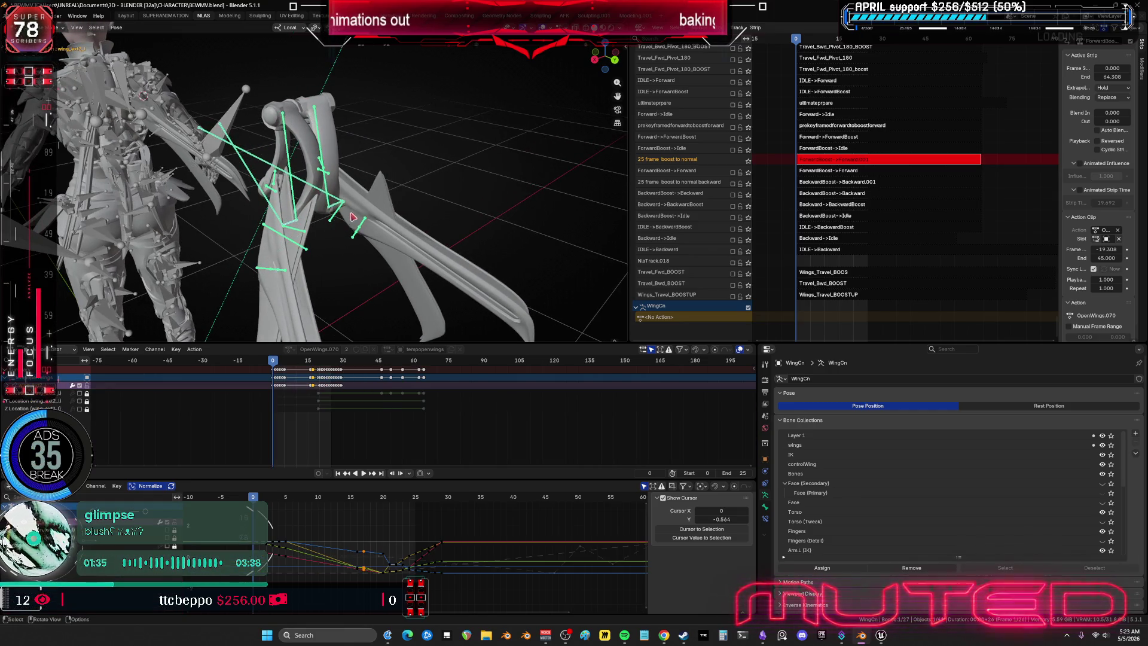
pyautogui.click(303, 234)
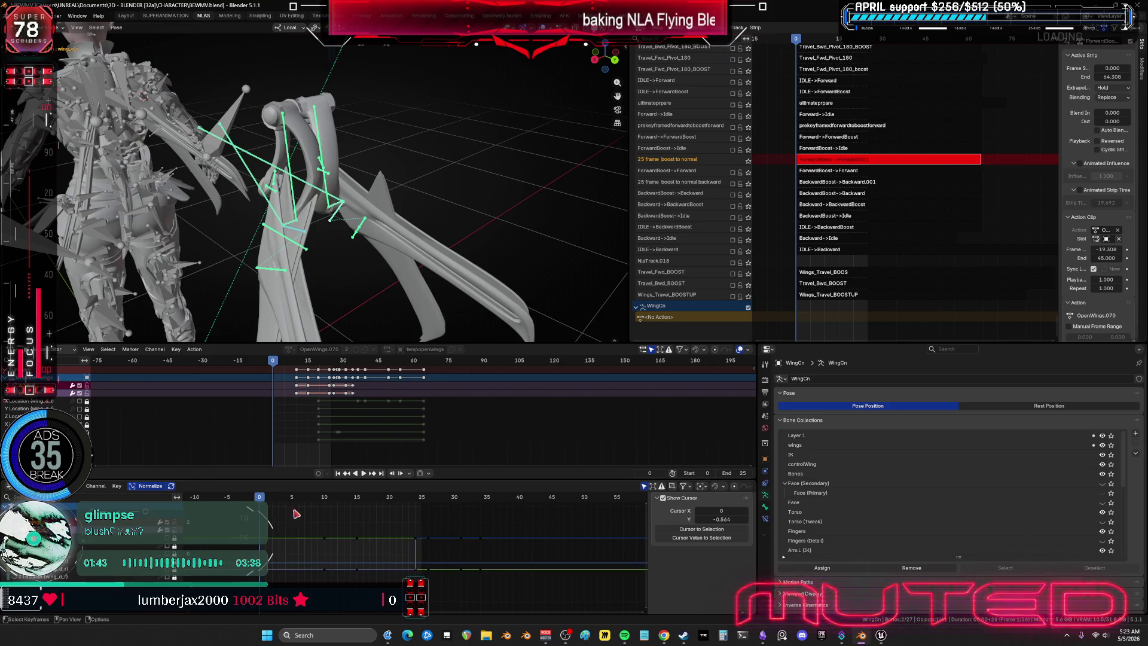
pyautogui.moveTo(317, 513)
pyautogui.mouseDown()
pyautogui.moveTo(262, 501)
pyautogui.moveTo(416, 543)
pyautogui.mouseUp()
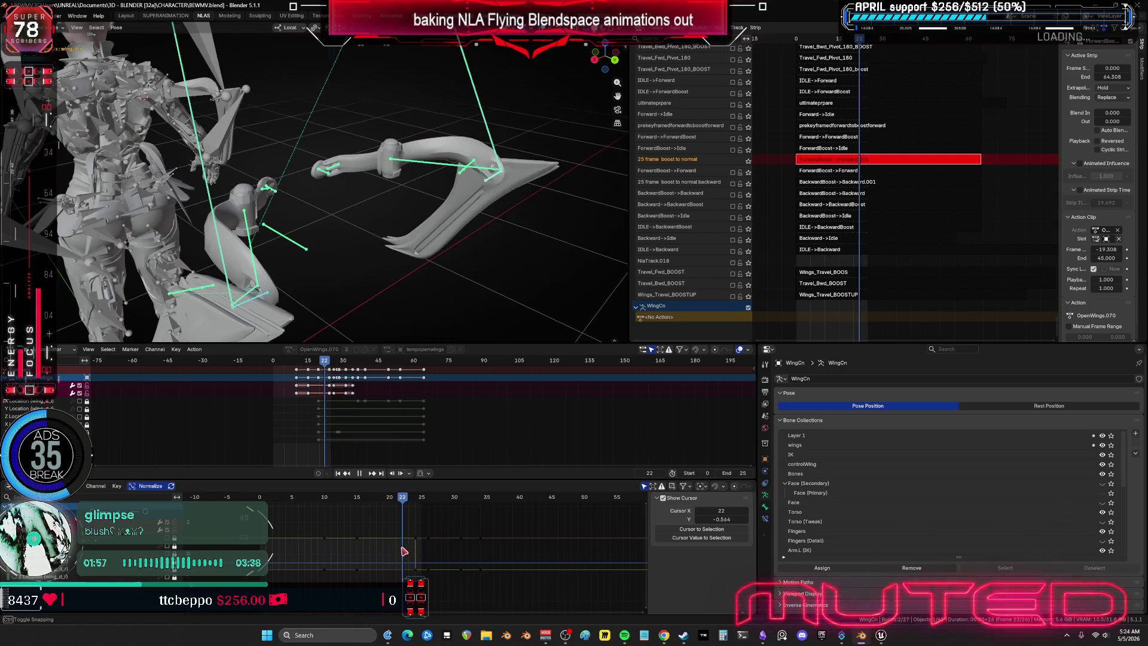
# Step: Stop playback at frame 22, clear the bone selection and scrub back to frame 0
pyautogui.press('space')
pyautogui.moveTo(381, 341)
pyautogui.mouseDown(button='middle')
pyautogui.moveTo(397, 282)
pyautogui.moveTo(359, 228)
pyautogui.moveTo(325, 236)
pyautogui.moveTo(328, 256)
pyautogui.moveTo(389, 287)
pyautogui.mouseUp(button='middle')
pyautogui.hotkey('alt', 'a')
pyautogui.moveTo(402, 505)
pyautogui.mouseDown()
pyautogui.moveTo(263, 510)
pyautogui.moveTo(457, 532)
pyautogui.moveTo(308, 525)
pyautogui.moveTo(430, 530)
pyautogui.moveTo(307, 529)
pyautogui.moveTo(430, 546)
pyautogui.moveTo(291, 535)
pyautogui.mouseUp()
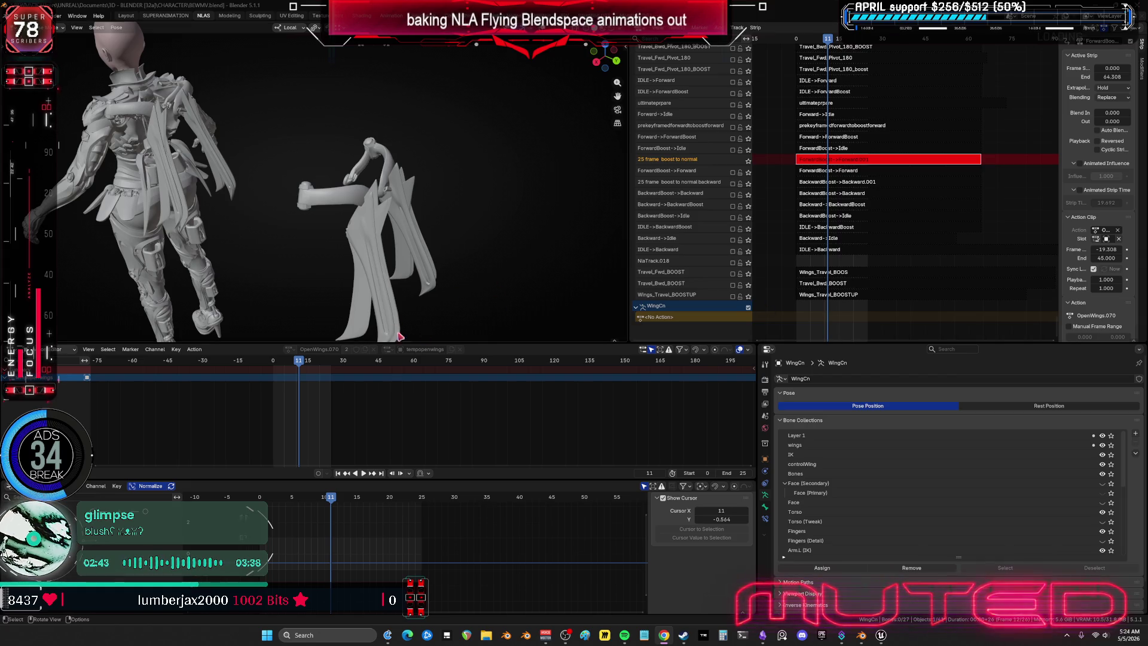
# Step: Select the WingCn armature, isolate it in local view, enter Pose Mode and select all bones
pyautogui.moveTo(400, 337); pyautogui.dragTo(424, 226, button='middle')
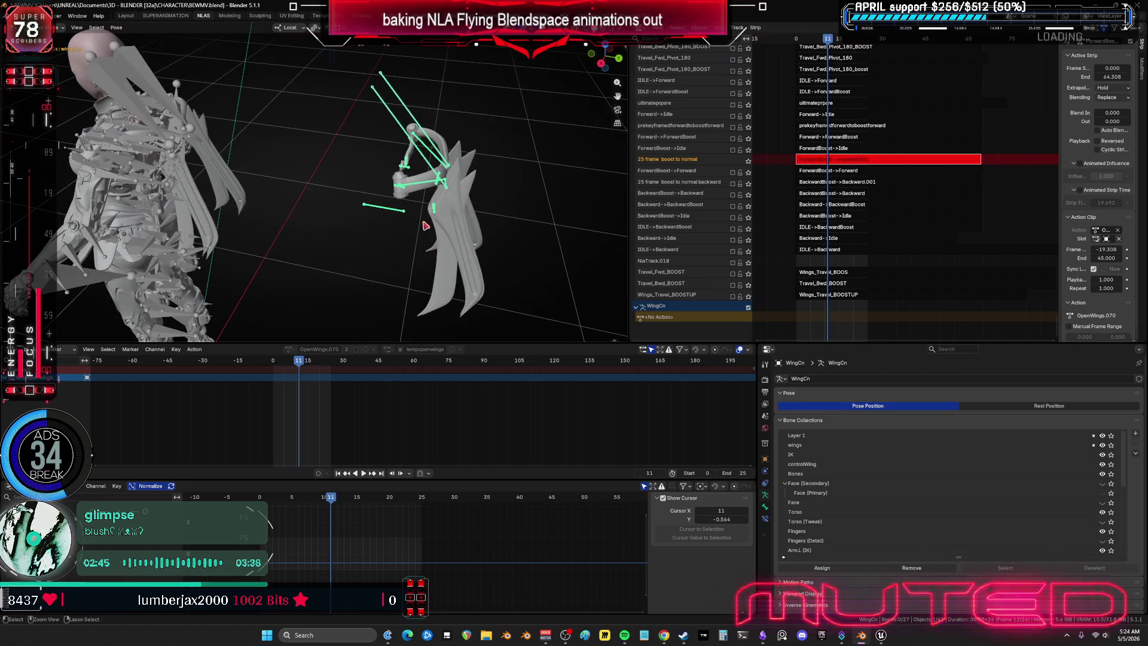
pyautogui.click(454, 211)
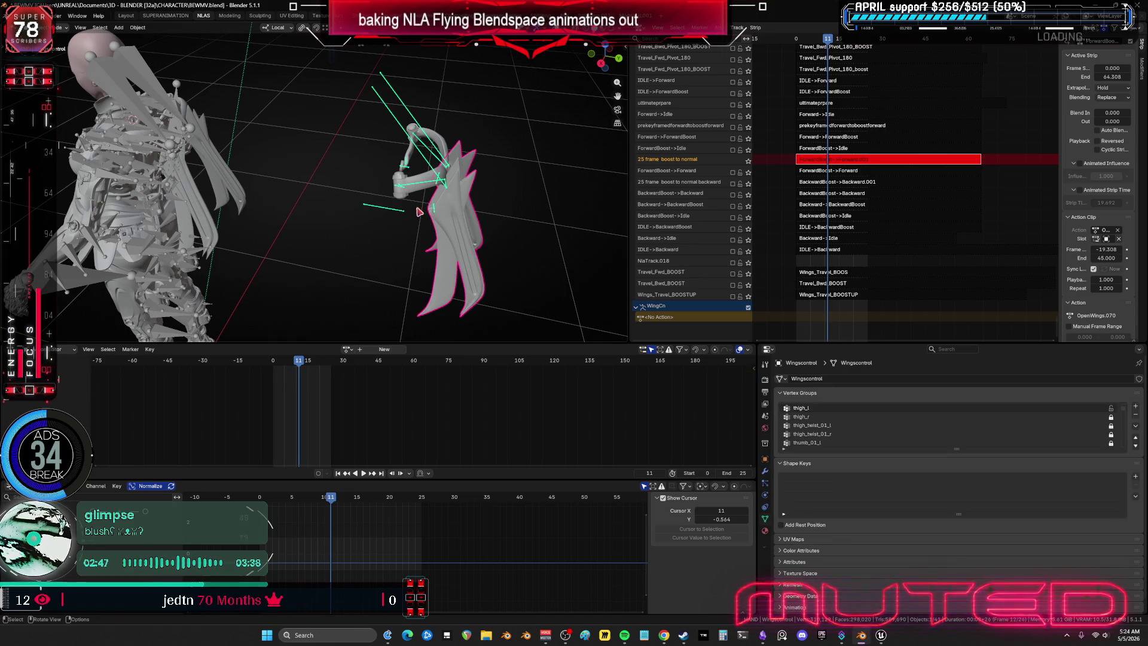
pyautogui.click(426, 167)
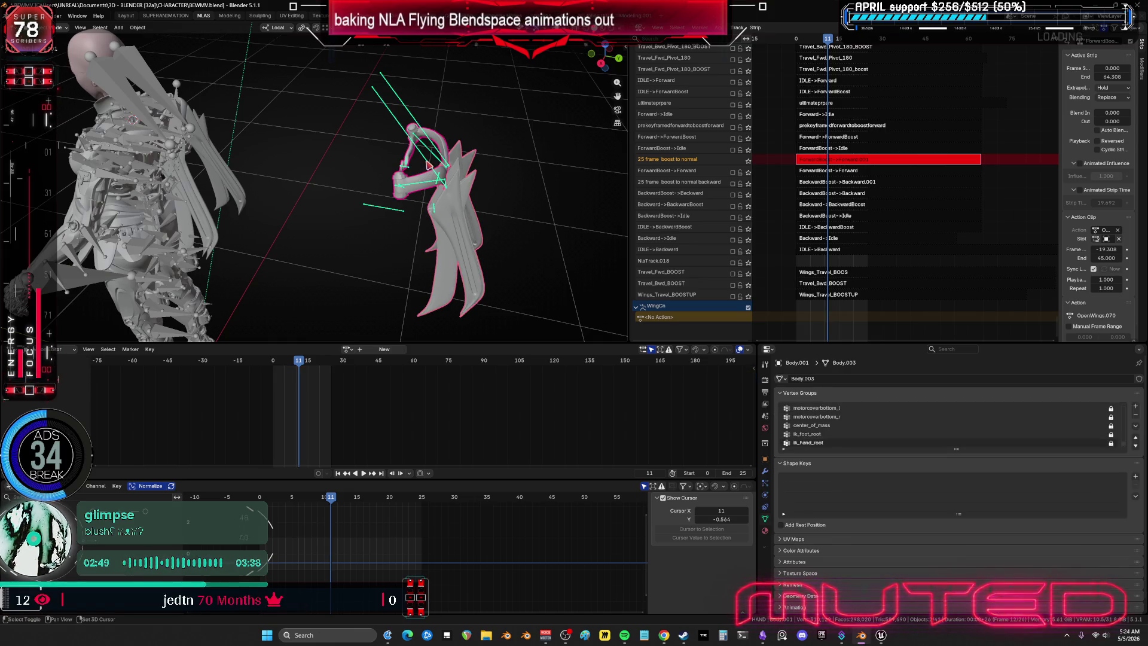
pyautogui.click(427, 167)
pyautogui.press('/')
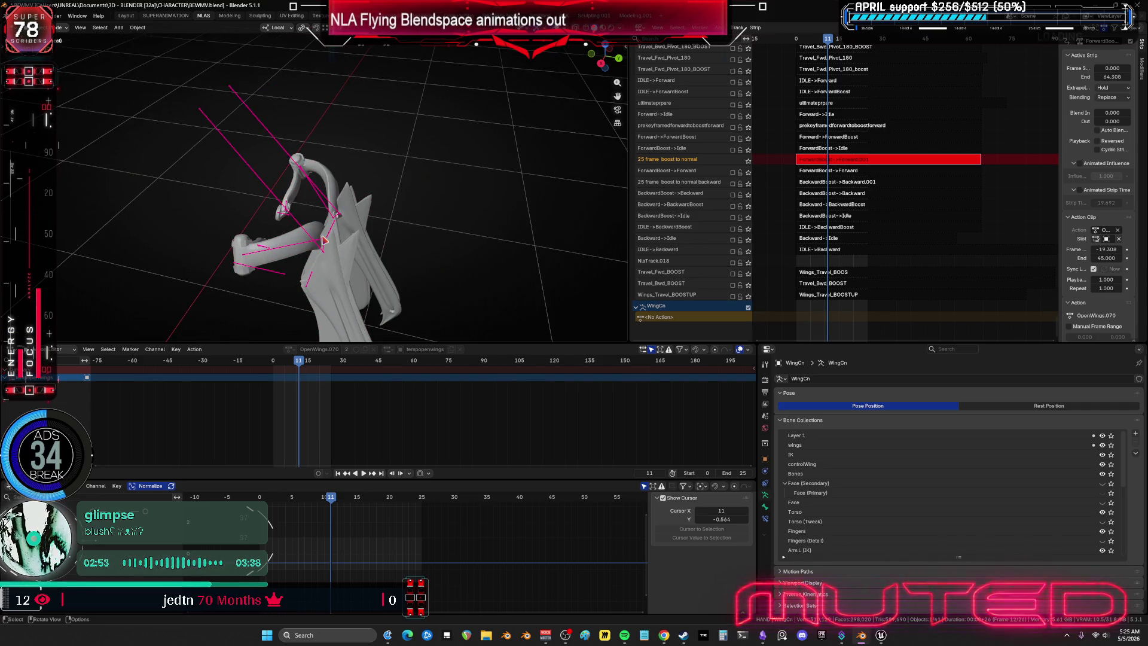
pyautogui.hotkey('ctrl', 'Tab')
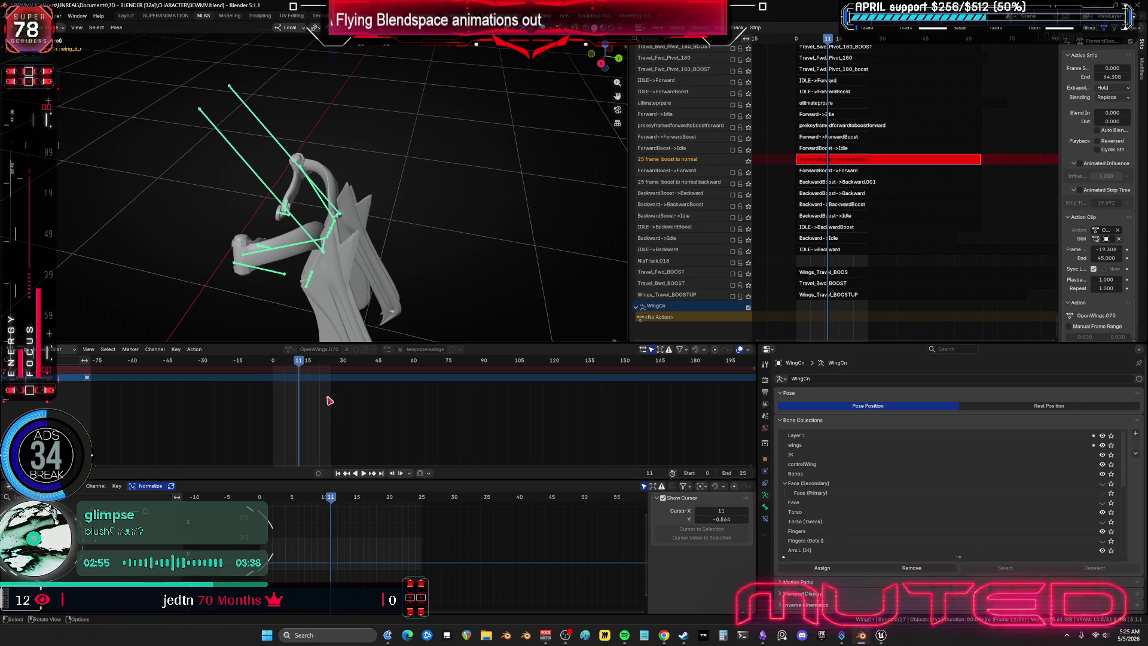
pyautogui.press('a')
pyautogui.moveTo(335, 311)
pyautogui.mouseDown(button='middle')
pyautogui.moveTo(355, 328)
pyautogui.moveTo(428, 198)
pyautogui.mouseUp(button='middle')
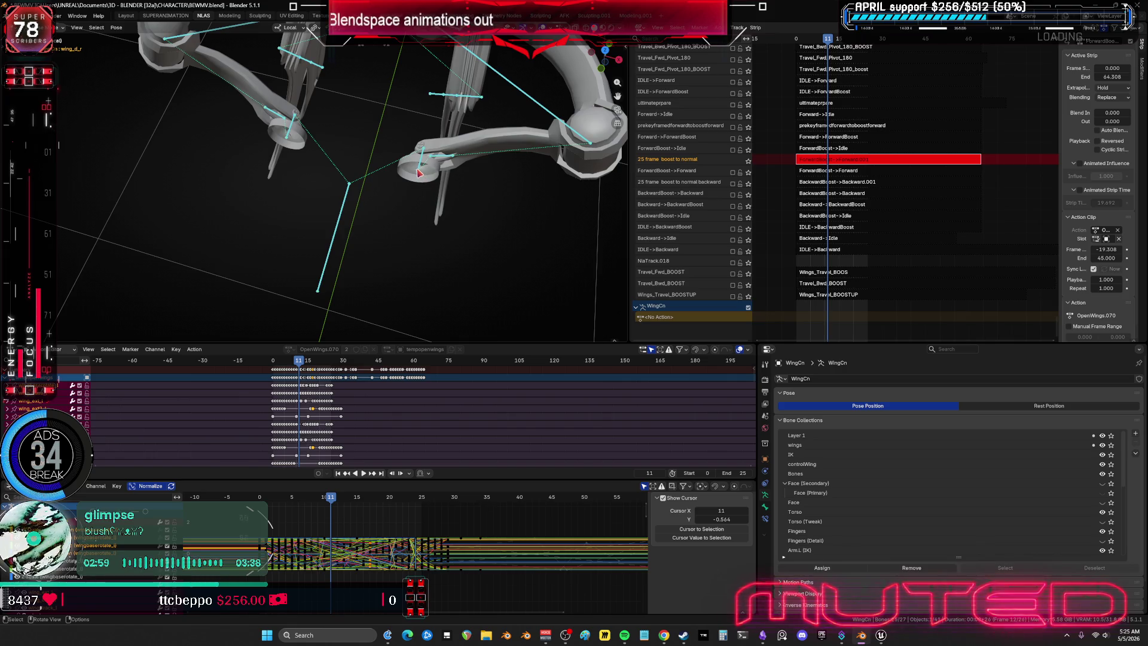
# Step: Select the wingbaserotate_l bone and box-select its curve keys in a maximized Graph Editor
pyautogui.click(417, 185)
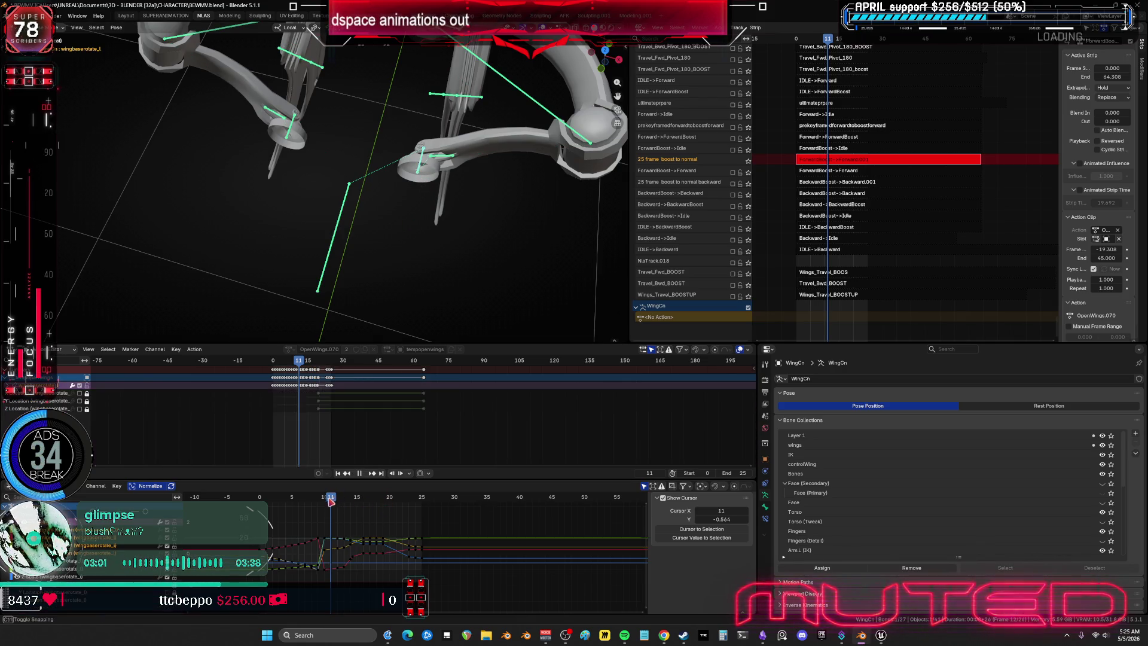
pyautogui.moveTo(331, 501)
pyautogui.mouseDown()
pyautogui.moveTo(301, 513)
pyautogui.moveTo(407, 538)
pyautogui.mouseUp()
pyautogui.hotkey('ctrl', 'space')
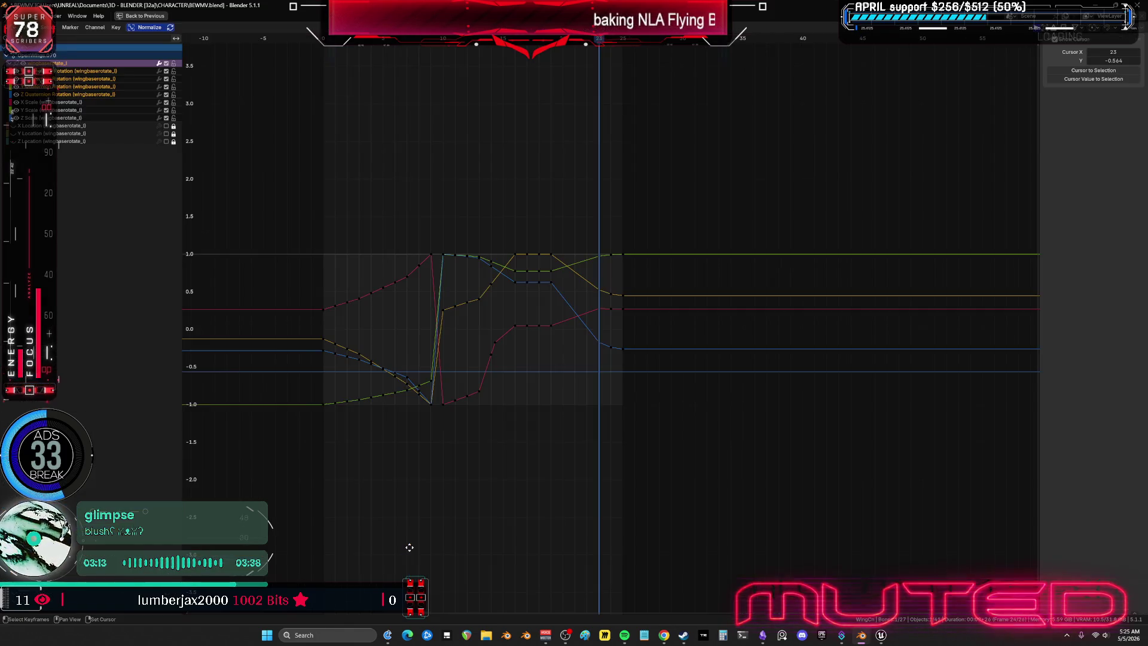
pyautogui.keyDown('ctrl'); pyautogui.moveTo(418, 539); pyautogui.dragTo(544, 321, button='middle'); pyautogui.keyUp('ctrl')
pyautogui.moveTo(586, 376)
pyautogui.mouseDown()
pyautogui.moveTo(508, 189)
pyautogui.moveTo(485, 166)
pyautogui.mouseUp()
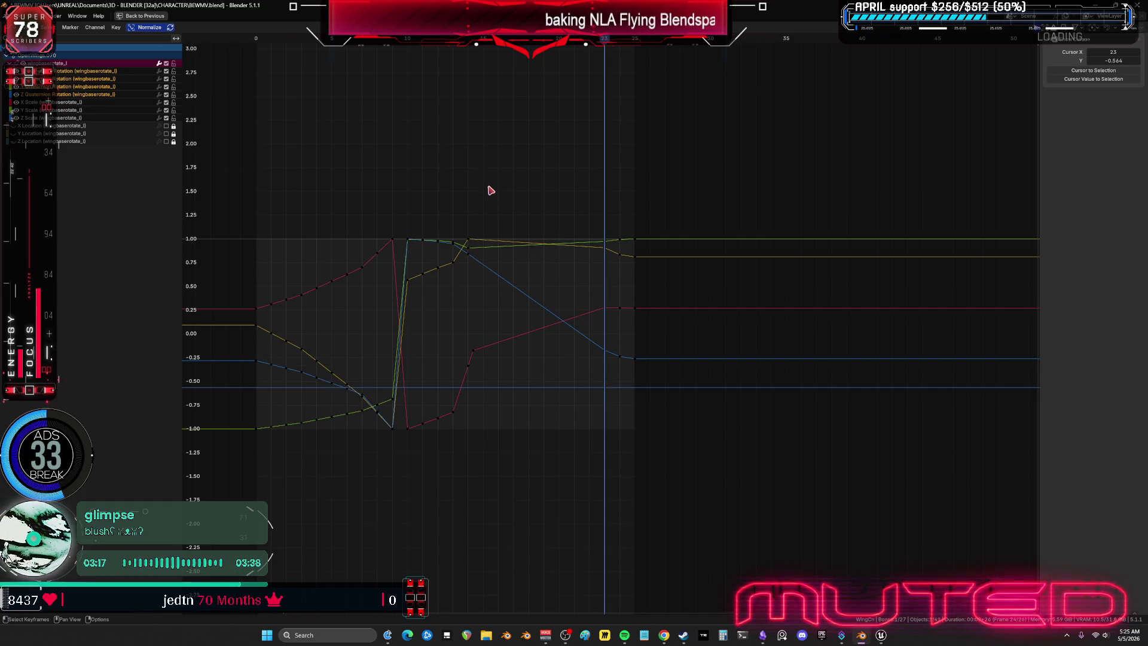
pyautogui.hotkey('ctrl', 'space')
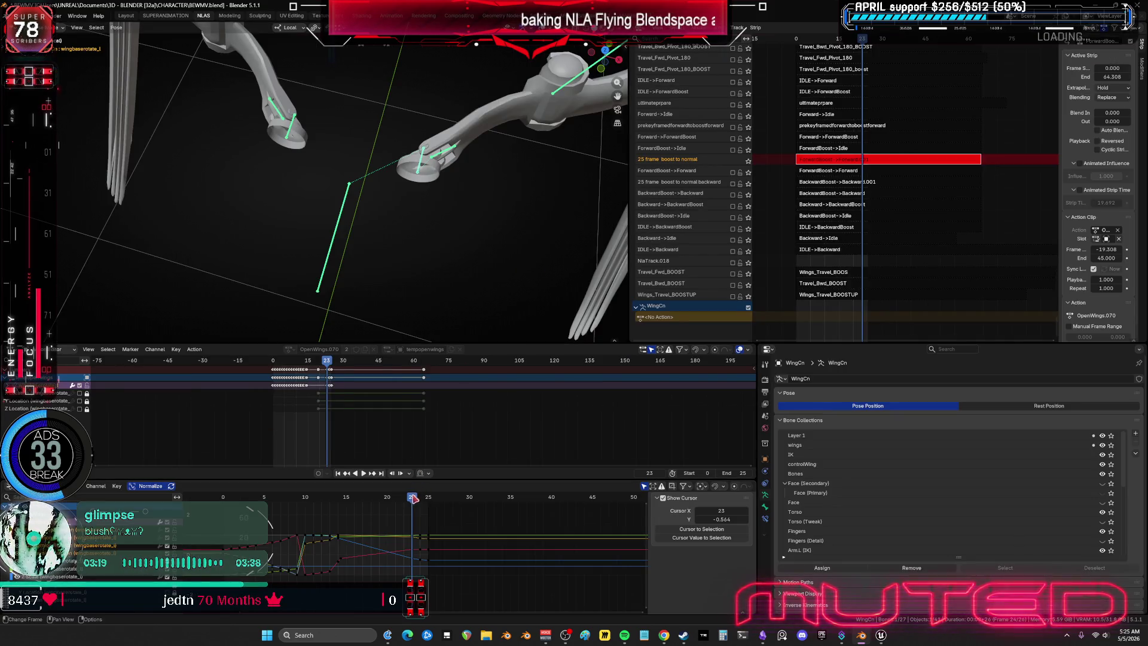
# Step: Play the wing animation, stop at frame 18, switch to the left base bone, and deselect keys
pyautogui.press('space')
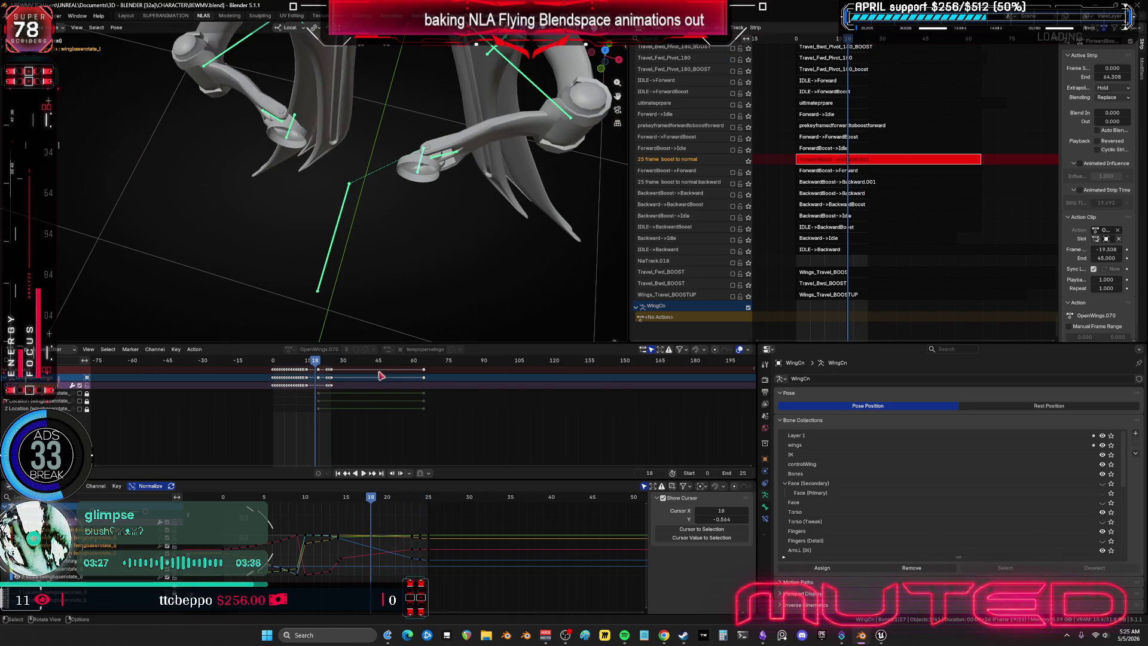
pyautogui.press('space')
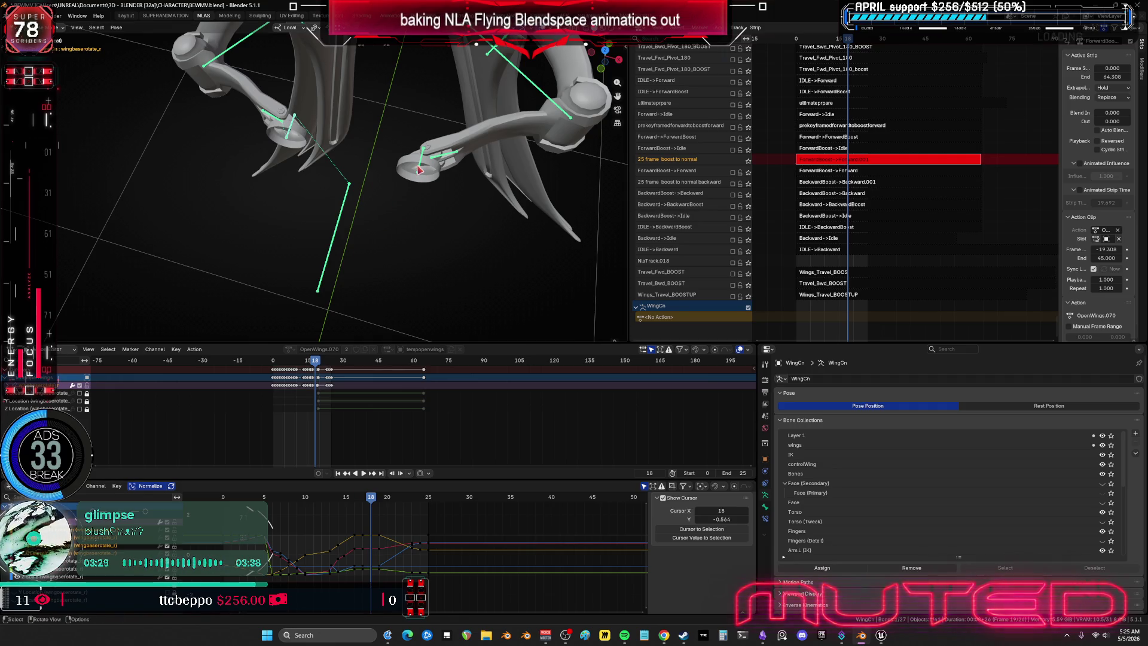
pyautogui.click(384, 513)
pyautogui.press('space')
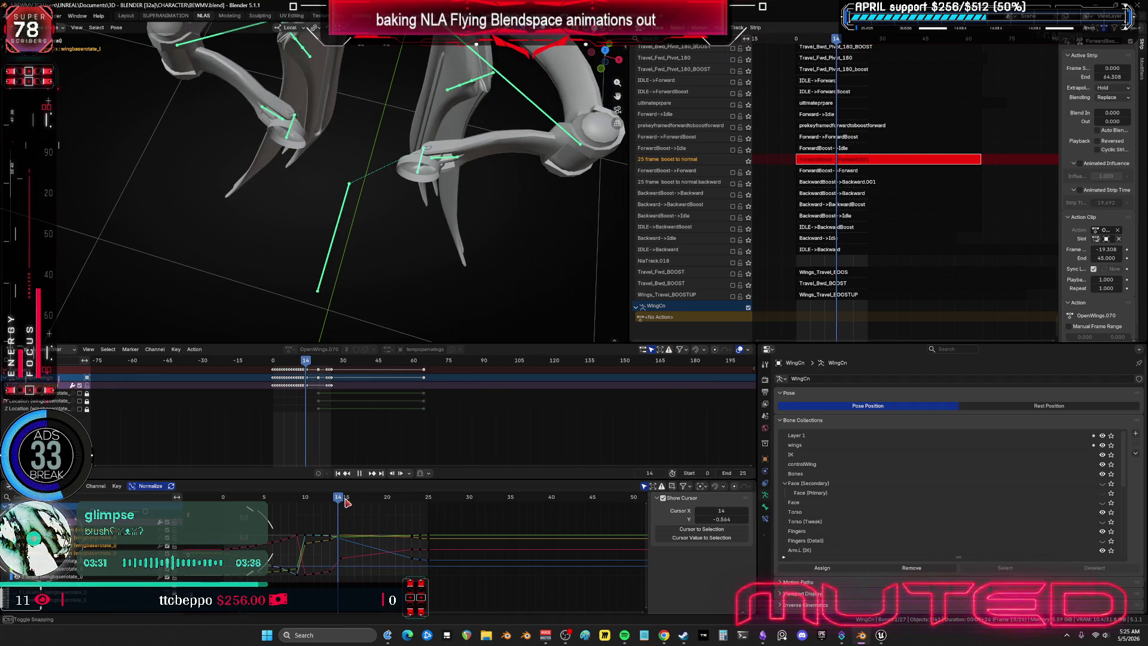
pyautogui.click(417, 507)
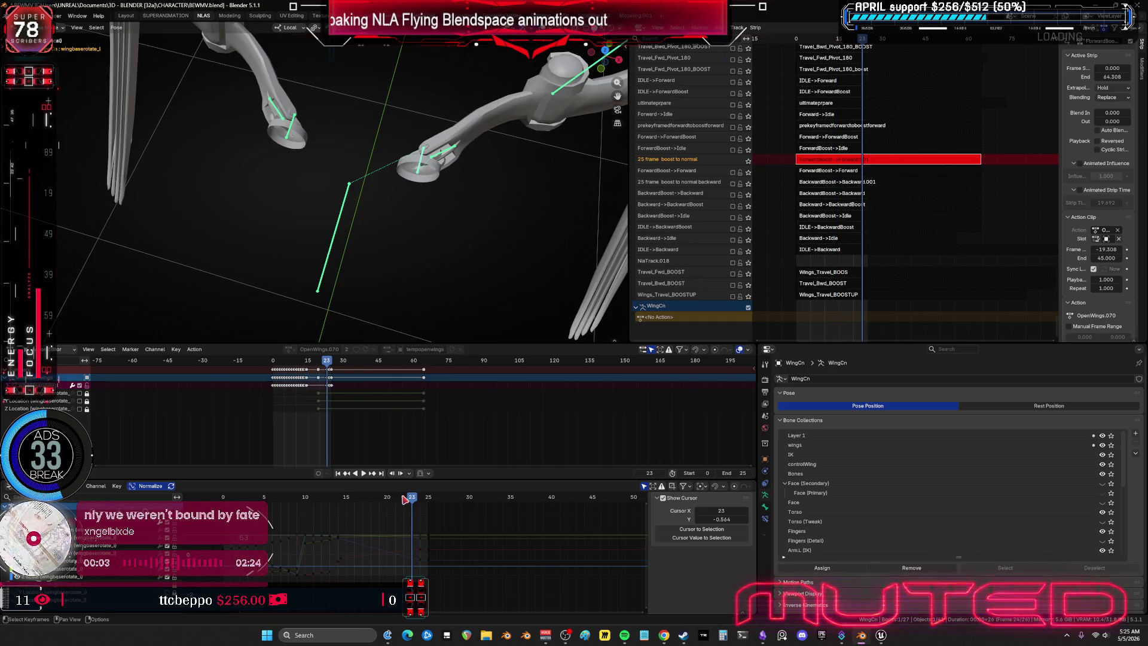
# Step: Select wingbaserotate_r's keys and scrub frames 10–23 from a symmetric front view
pyautogui.click(289, 134)
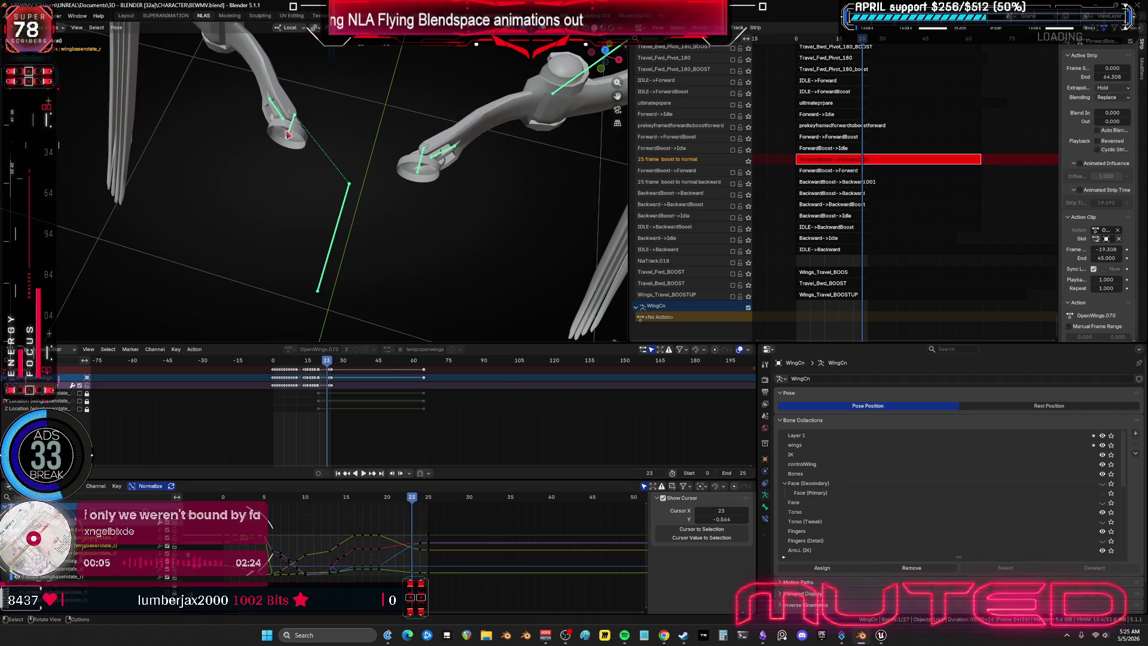
pyautogui.moveTo(402, 586); pyautogui.dragTo(360, 527)
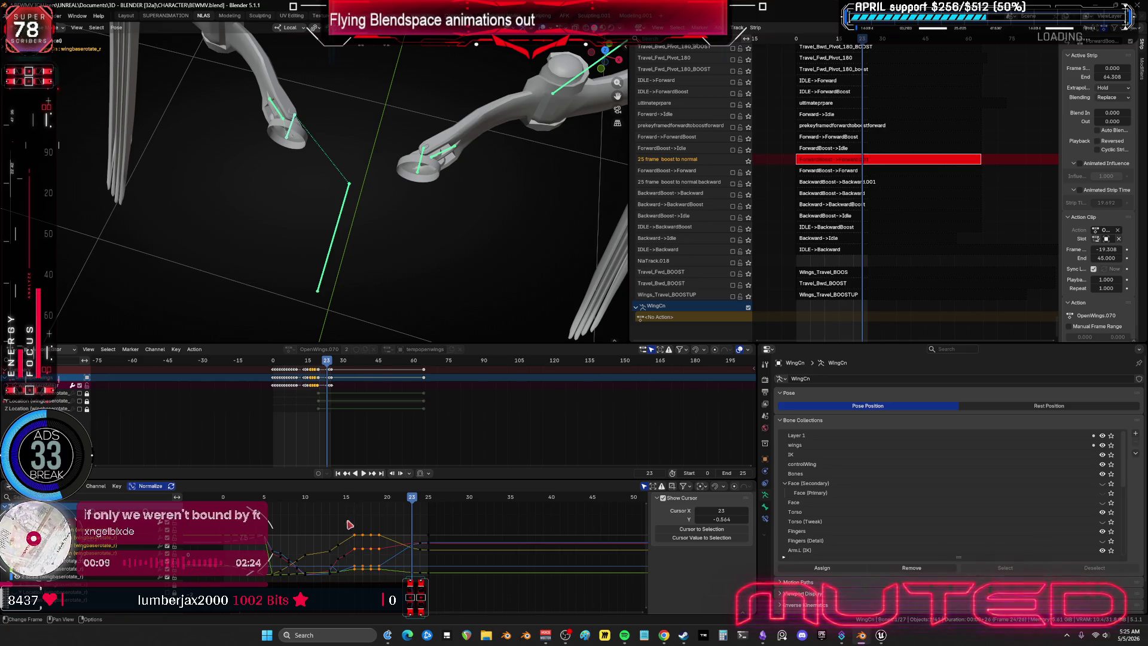
pyautogui.click(349, 500)
pyautogui.moveTo(341, 514)
pyautogui.mouseDown()
pyautogui.moveTo(383, 587)
pyautogui.moveTo(396, 536)
pyautogui.mouseUp()
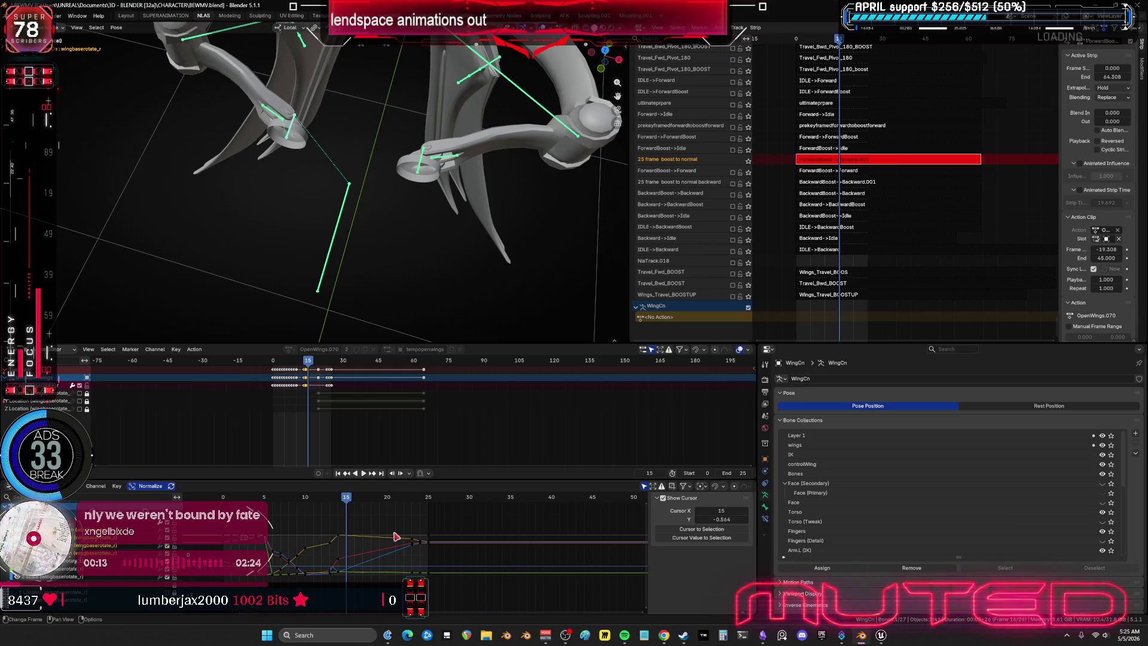
pyautogui.moveTo(348, 505); pyautogui.dragTo(416, 531)
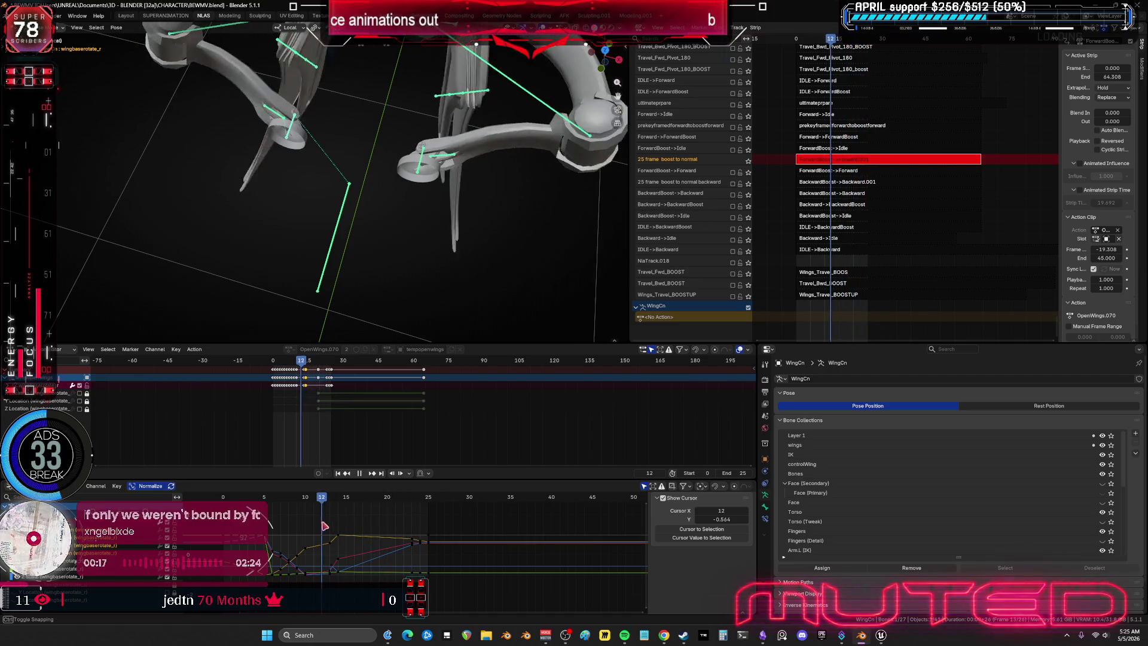
pyautogui.moveTo(399, 302); pyautogui.dragTo(371, 281, button='middle')
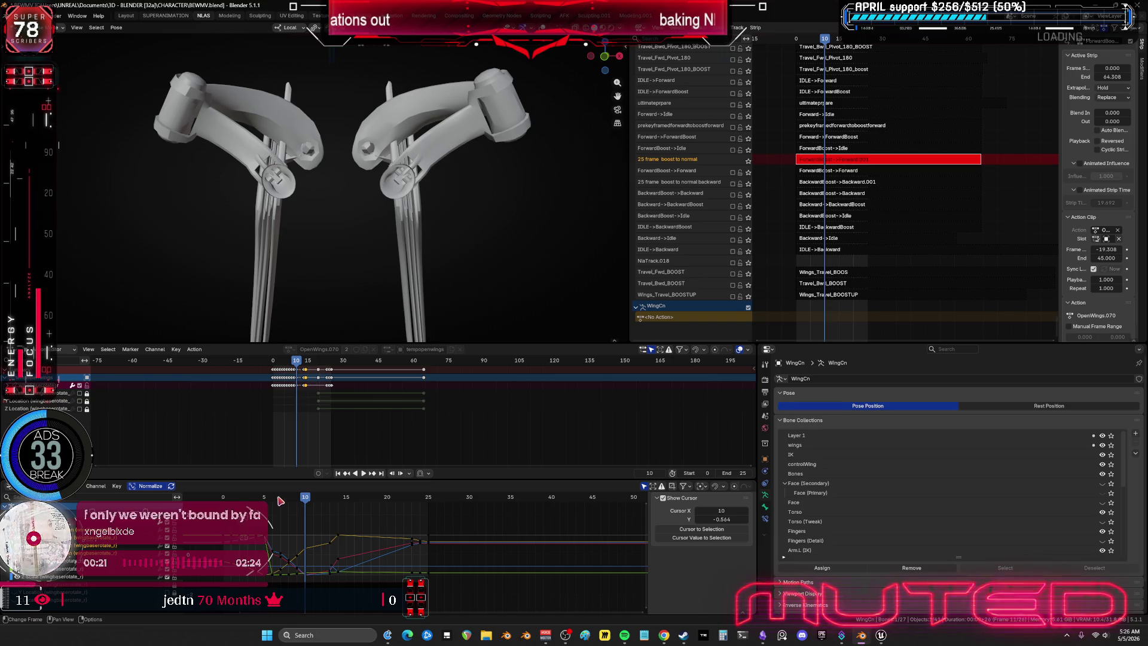
pyautogui.moveTo(280, 501)
pyautogui.mouseDown()
pyautogui.moveTo(436, 526)
pyautogui.moveTo(336, 546)
pyautogui.moveTo(257, 541)
pyautogui.moveTo(351, 560)
pyautogui.moveTo(338, 571)
pyautogui.mouseUp()
# Step: Maximize the Graph Editor to inspect the curves, then restore the full layout
pyautogui.hotkey('ctrl', 'space')
pyautogui.scroll(3, 418, 368)
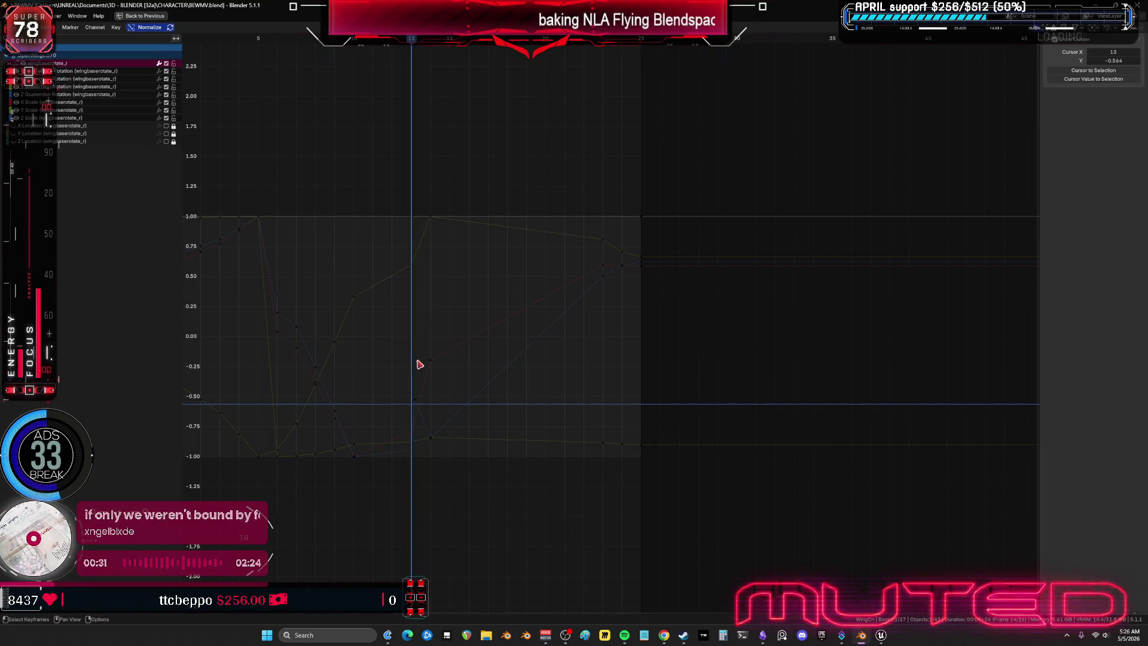
pyautogui.rightClick(430, 408)
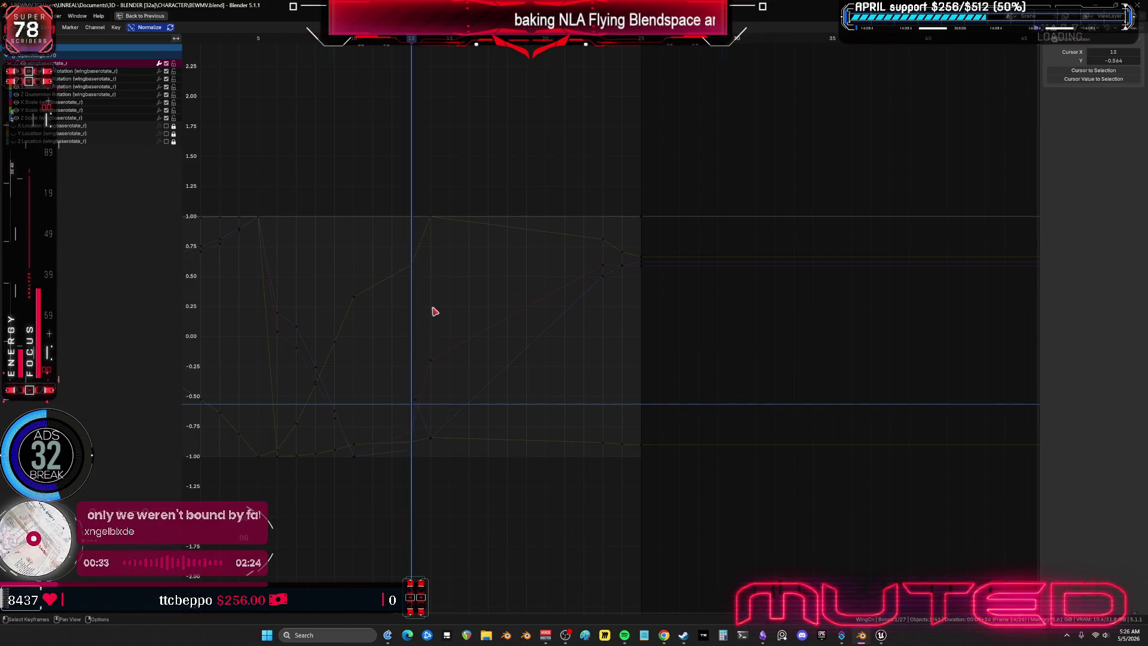
pyautogui.hotkey('ctrl', 'space')
# Step: Select all bones and every keyframe, then bring up the Key > Snap menu
pyautogui.press('a')
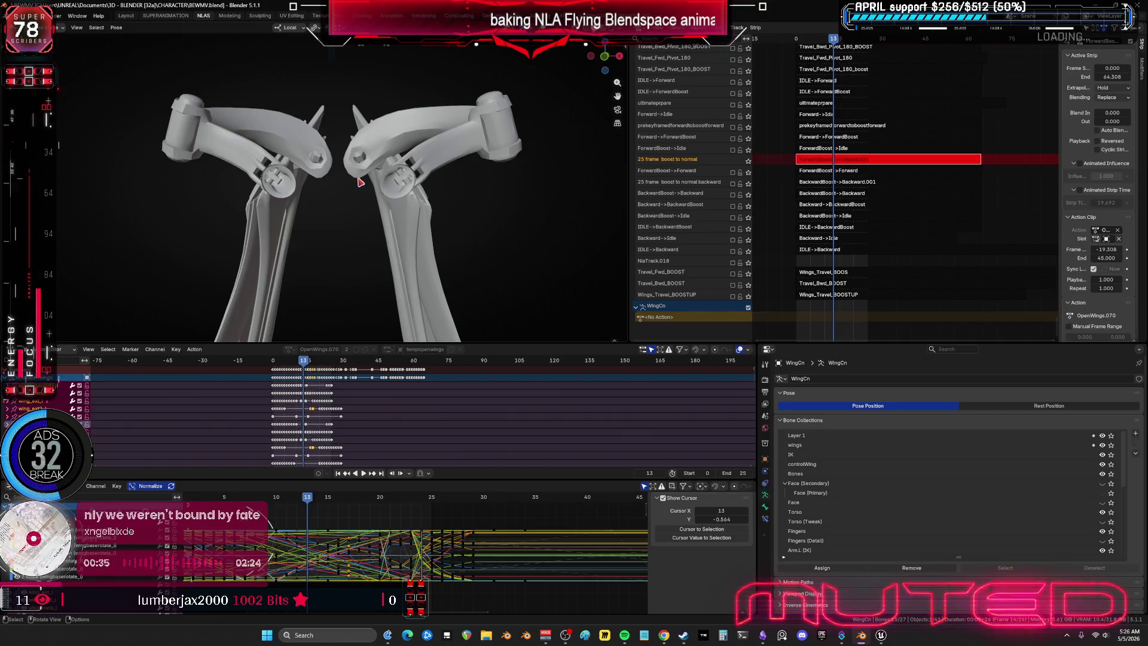
pyautogui.press('a')
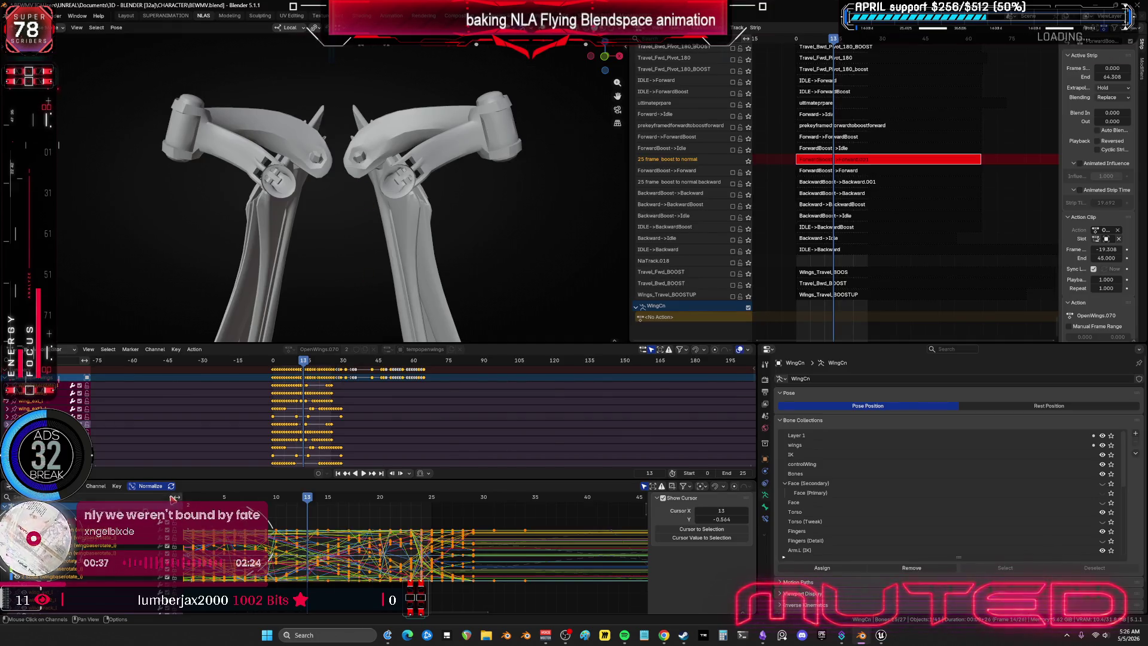
pyautogui.click(117, 486)
pyautogui.moveTo(129, 342)
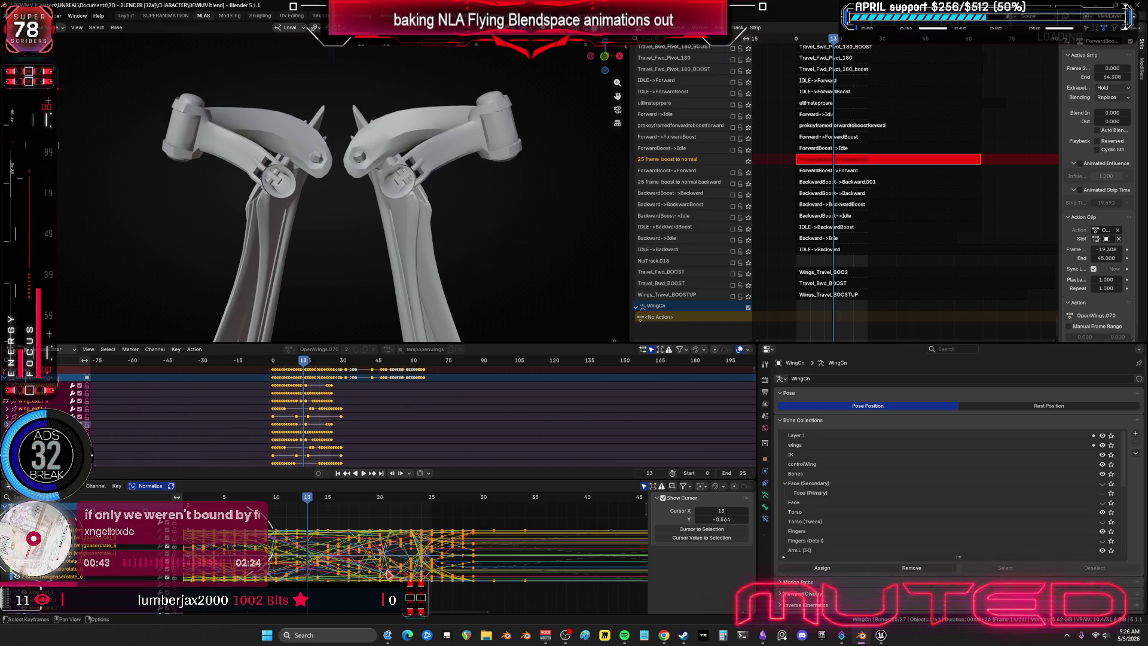
pyautogui.moveTo(317, 254); pyautogui.dragTo(326, 252, button='middle')
# Step: Select both wing base bones, go to frame 14, and zoom into a level front view
pyautogui.click(402, 171)
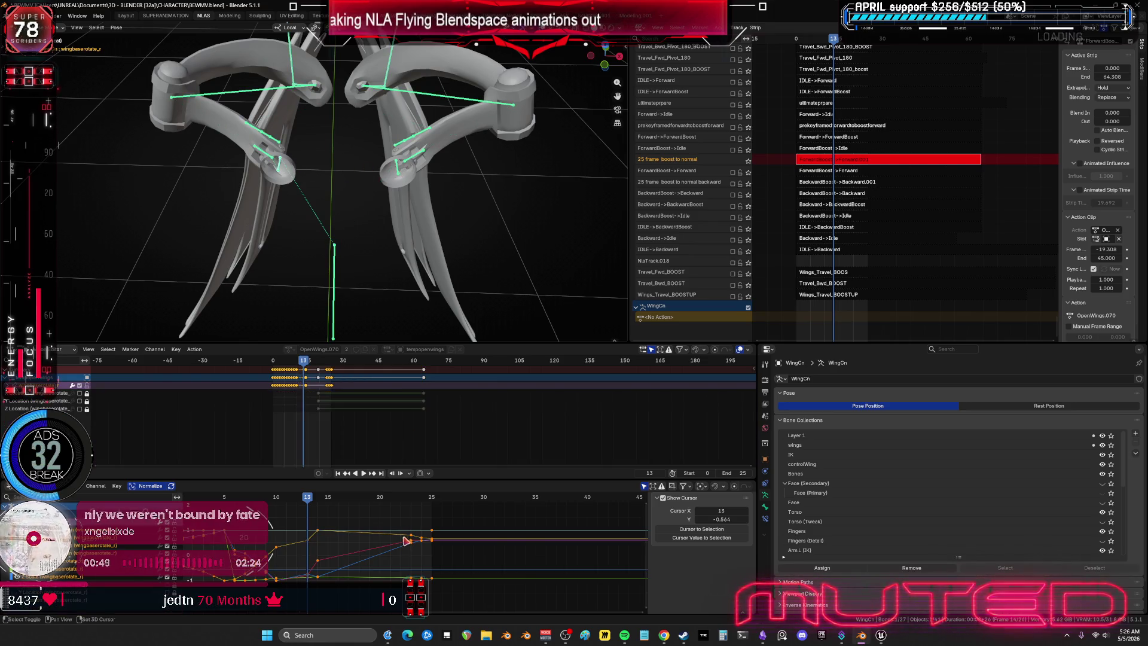
pyautogui.hotkey('ctrl', 'shift', 'm')
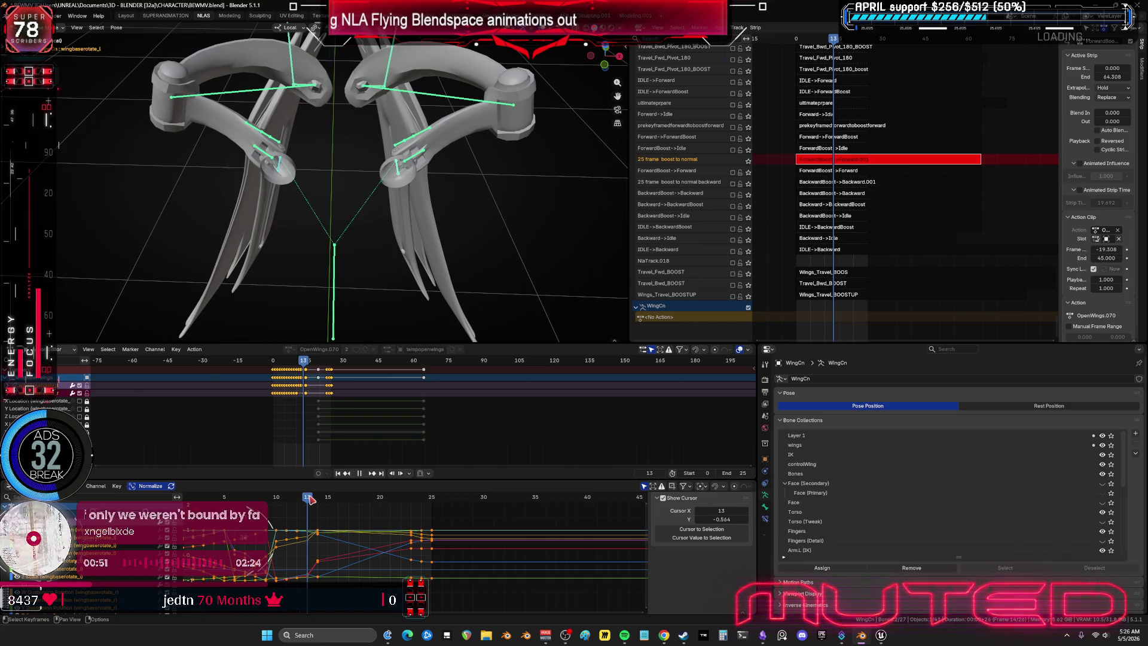
pyautogui.moveTo(311, 500)
pyautogui.mouseDown()
pyautogui.moveTo(320, 501)
pyautogui.moveTo(203, 500)
pyautogui.moveTo(265, 500)
pyautogui.moveTo(277, 538)
pyautogui.moveTo(315, 556)
pyautogui.mouseUp()
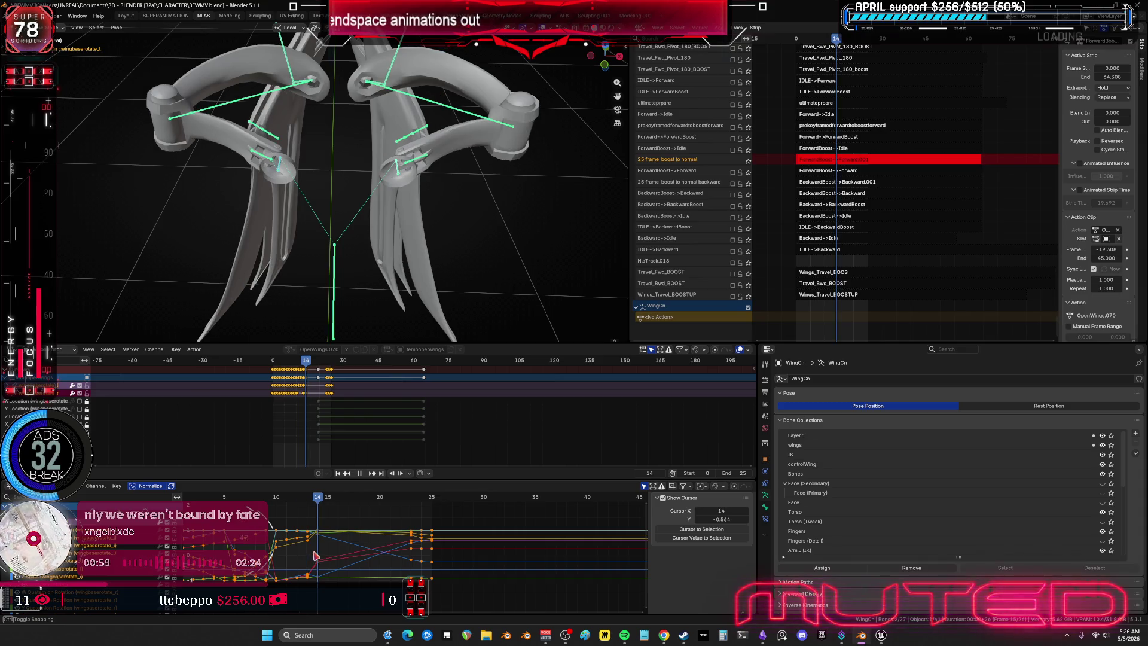
pyautogui.moveTo(466, 280)
pyautogui.mouseDown(button='middle')
pyautogui.moveTo(469, 253)
pyautogui.moveTo(335, 238)
pyautogui.mouseUp(button='middle')
pyautogui.scroll(1, 456, 230)
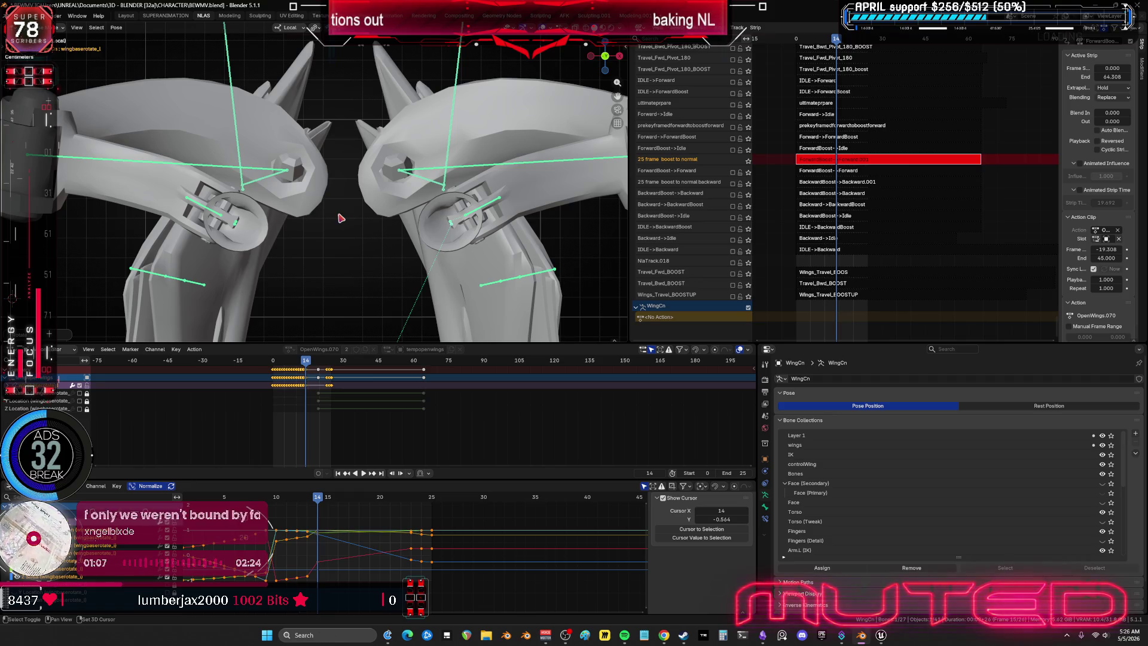
# Step: Insert Available keyframes on the wing base bones at frame 14 and preview the playback
pyautogui.hotkey('ctrl', 'shift', 'm')
pyautogui.press('k')
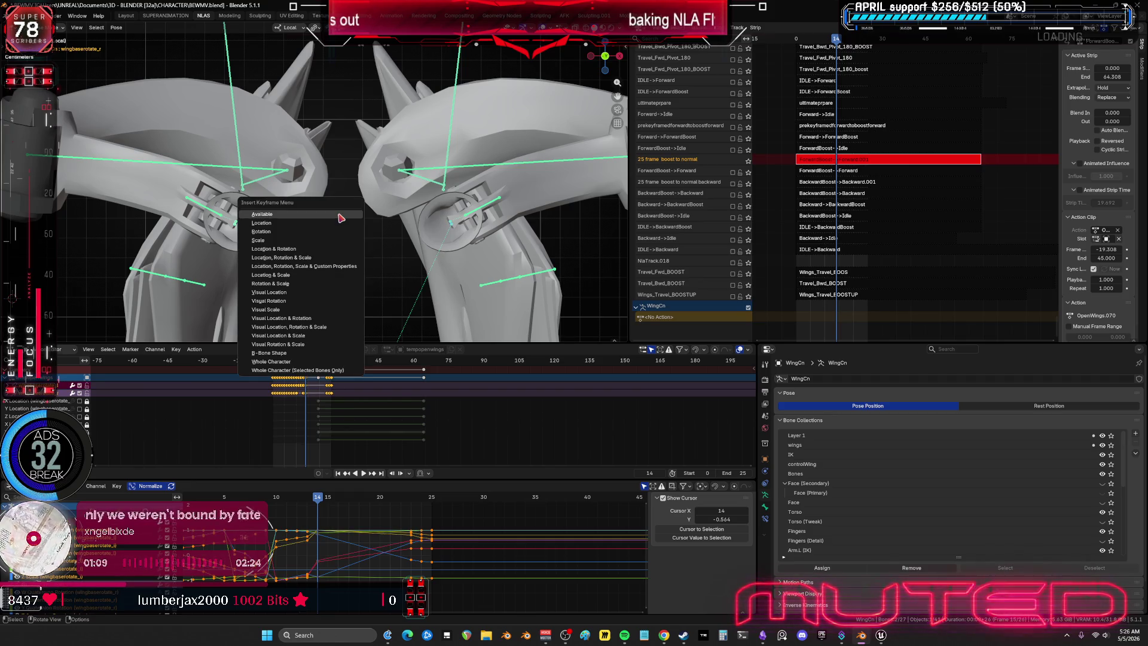
pyautogui.click(339, 215)
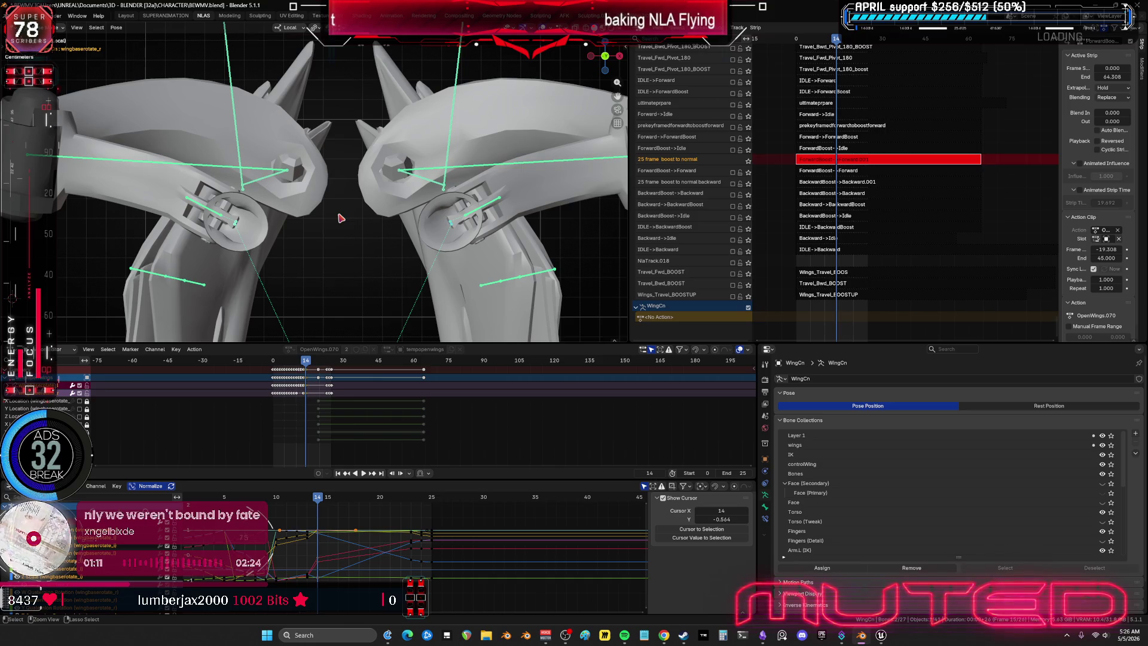
pyautogui.press('k')
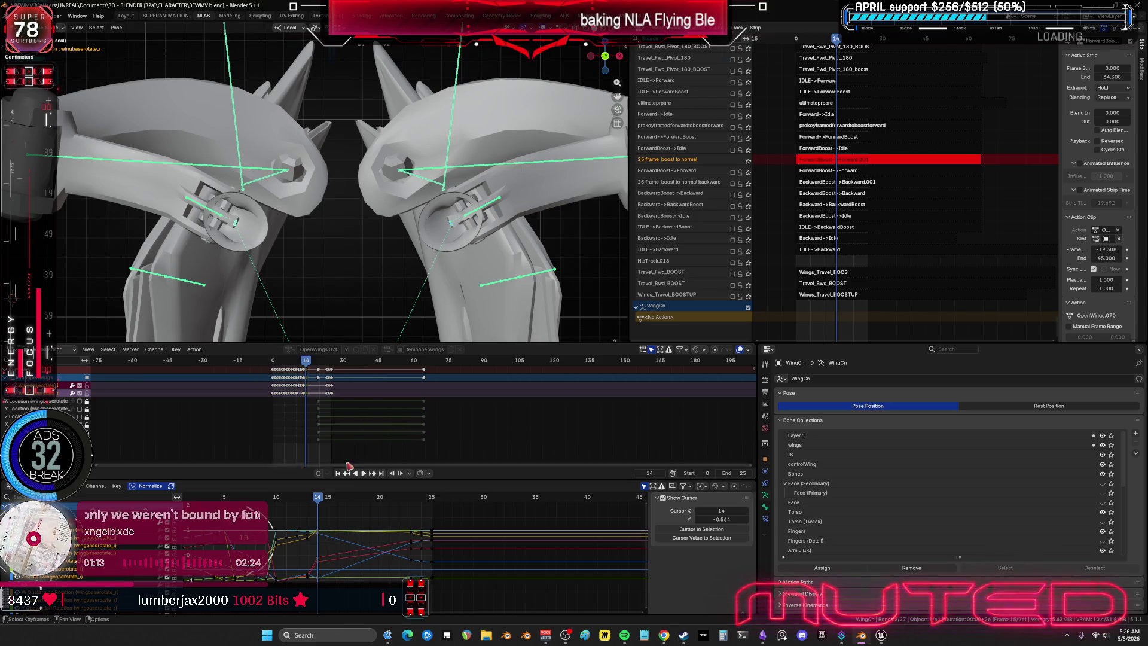
pyautogui.press('space')
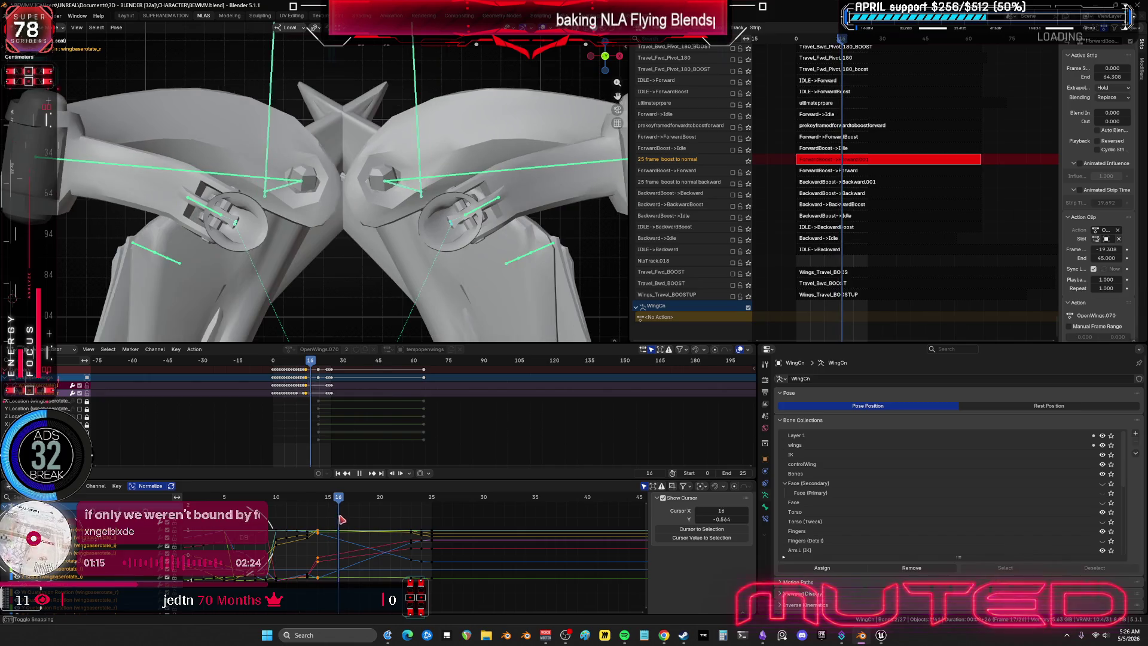
pyautogui.moveTo(312, 540)
pyautogui.mouseDown()
pyautogui.moveTo(285, 557)
pyautogui.moveTo(315, 573)
pyautogui.mouseUp()
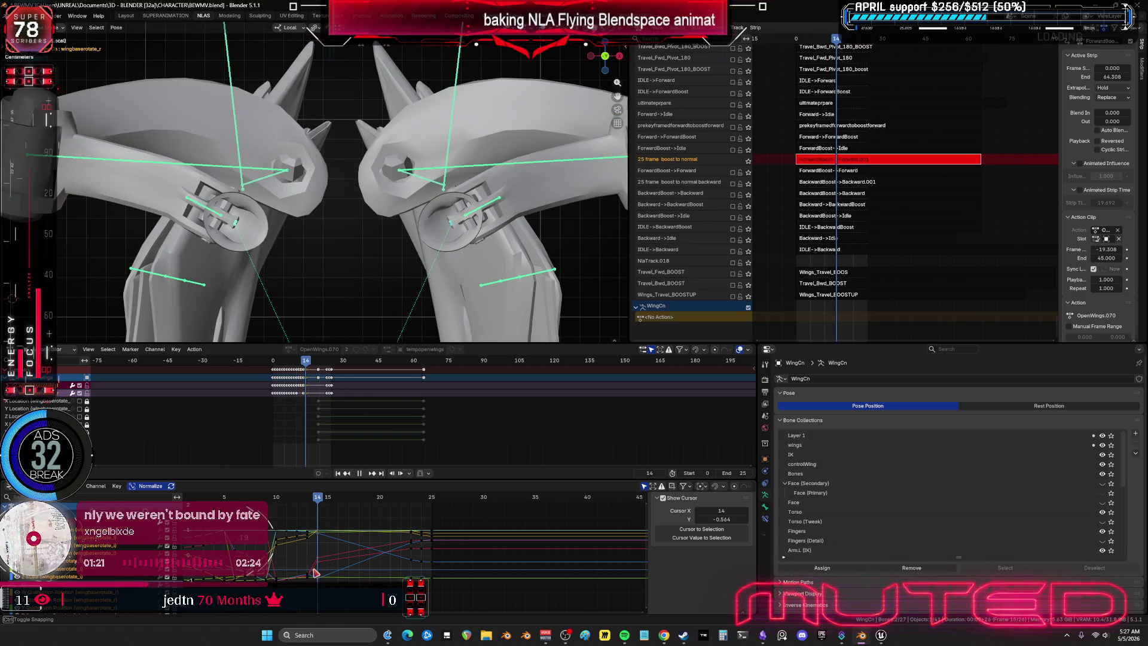
pyautogui.scroll(1, 539, 321)
# Step: Rotate the wing base bones, keyframe their rotation, and scrub from frame 14 back to 12
pyautogui.press('r')
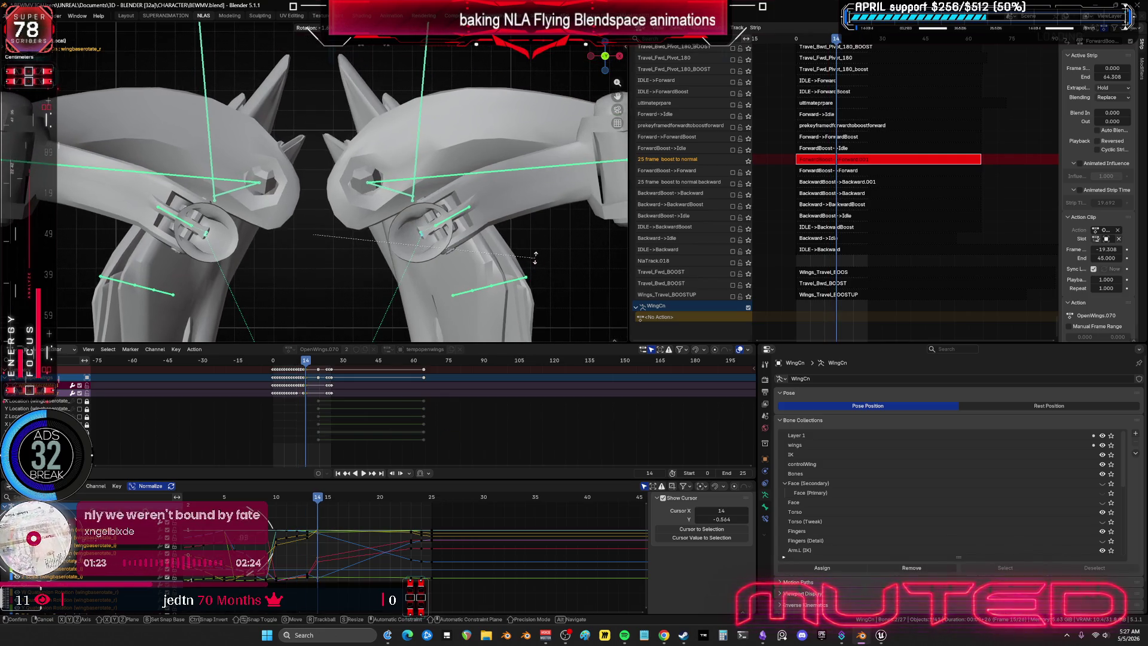
pyautogui.click(534, 255)
pyautogui.press('k')
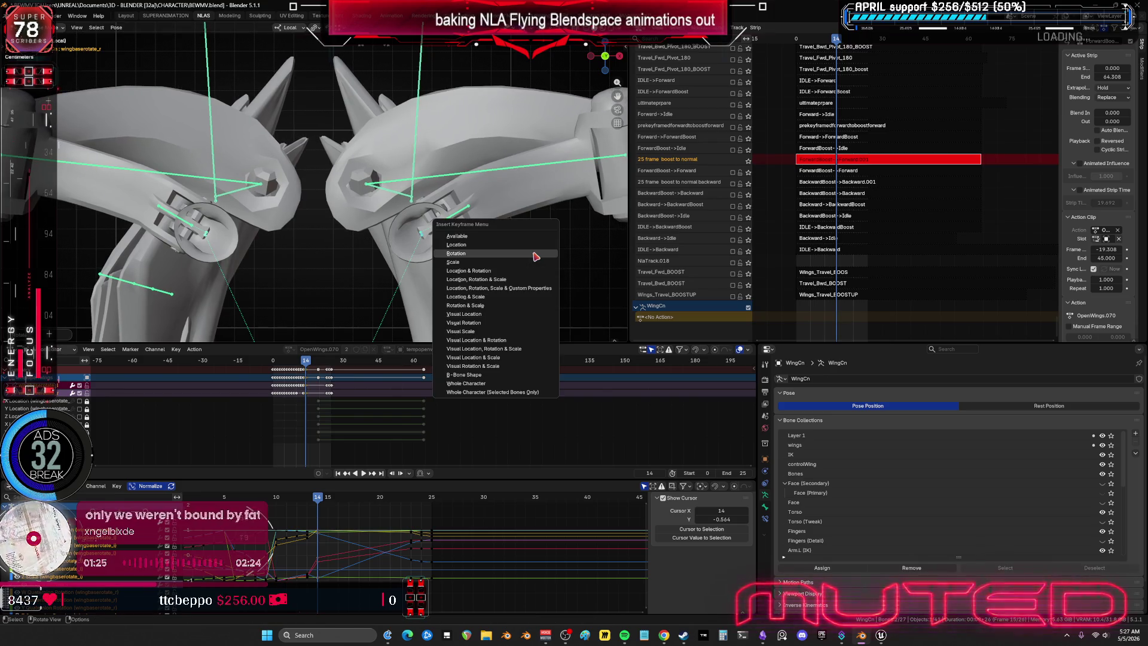
pyautogui.click(518, 287)
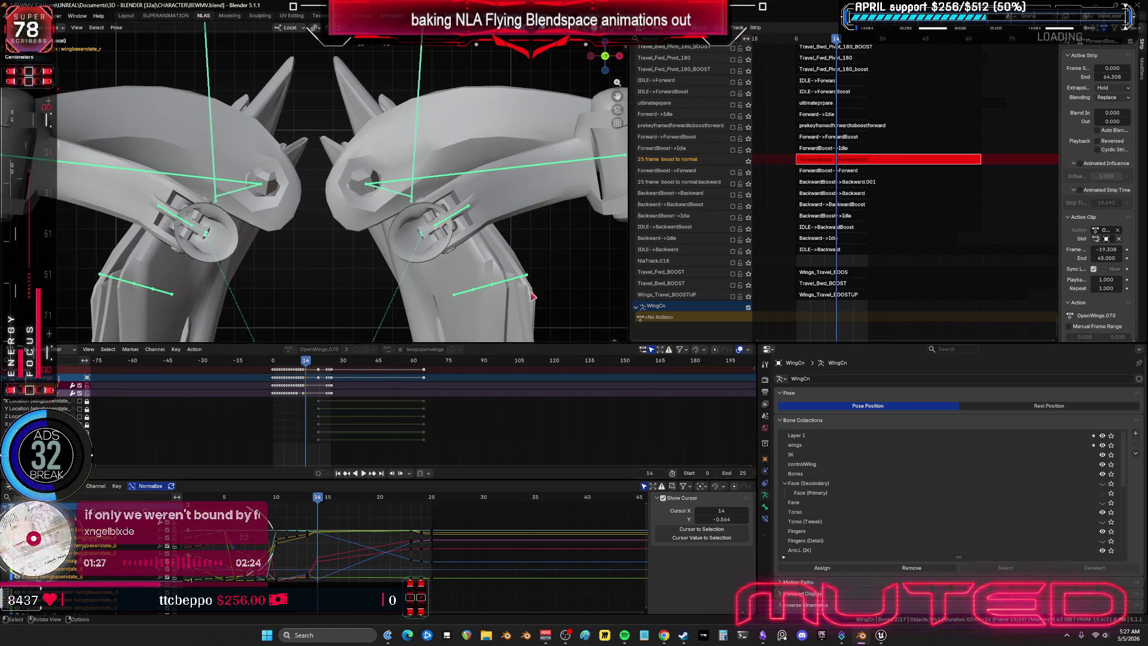
pyautogui.press('r')
pyautogui.rightClick(553, 262)
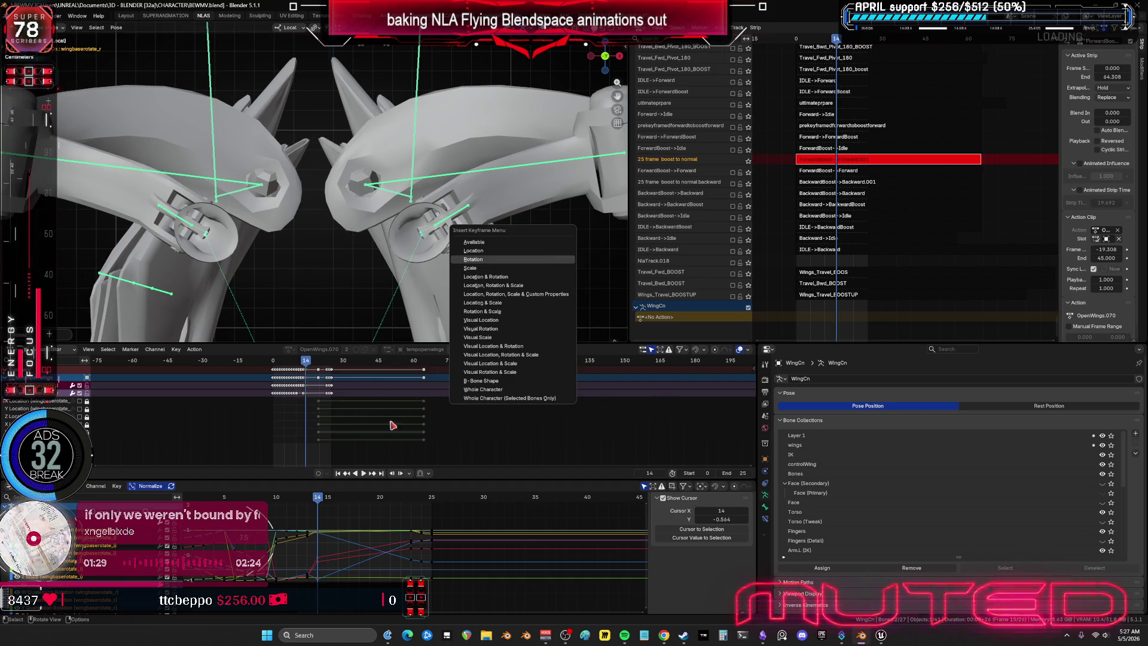
pyautogui.moveTo(318, 504)
pyautogui.mouseDown()
pyautogui.moveTo(286, 515)
pyautogui.moveTo(318, 520)
pyautogui.mouseUp()
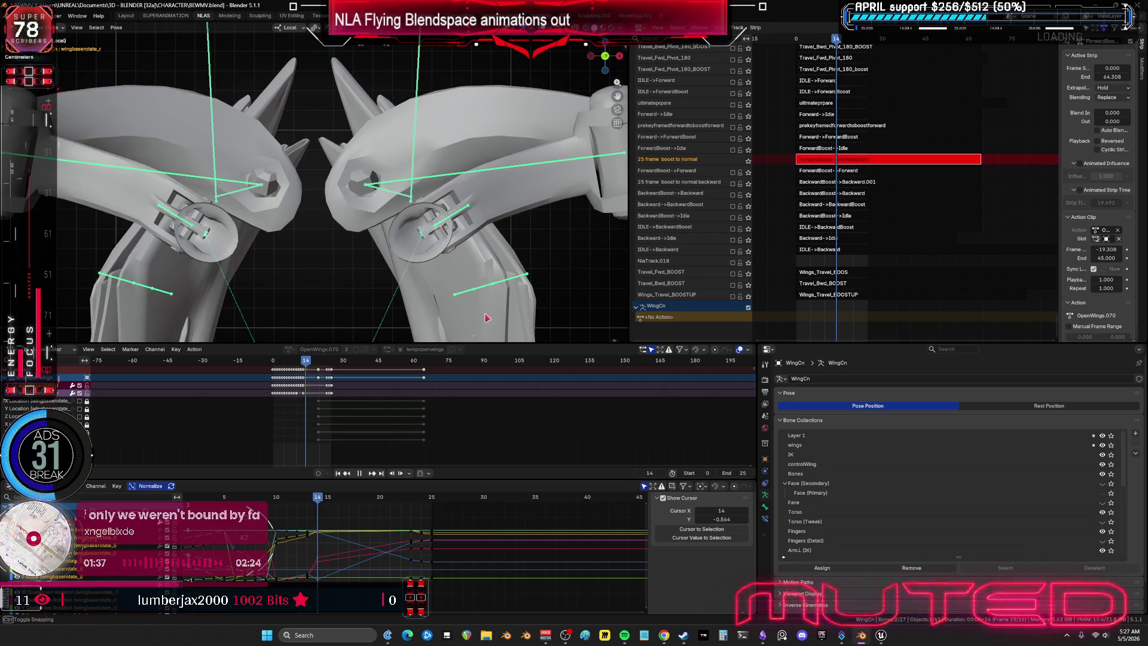
# Step: Rotate the wing bone at frame 14, then scrub back to frame 11
pyautogui.press('r')
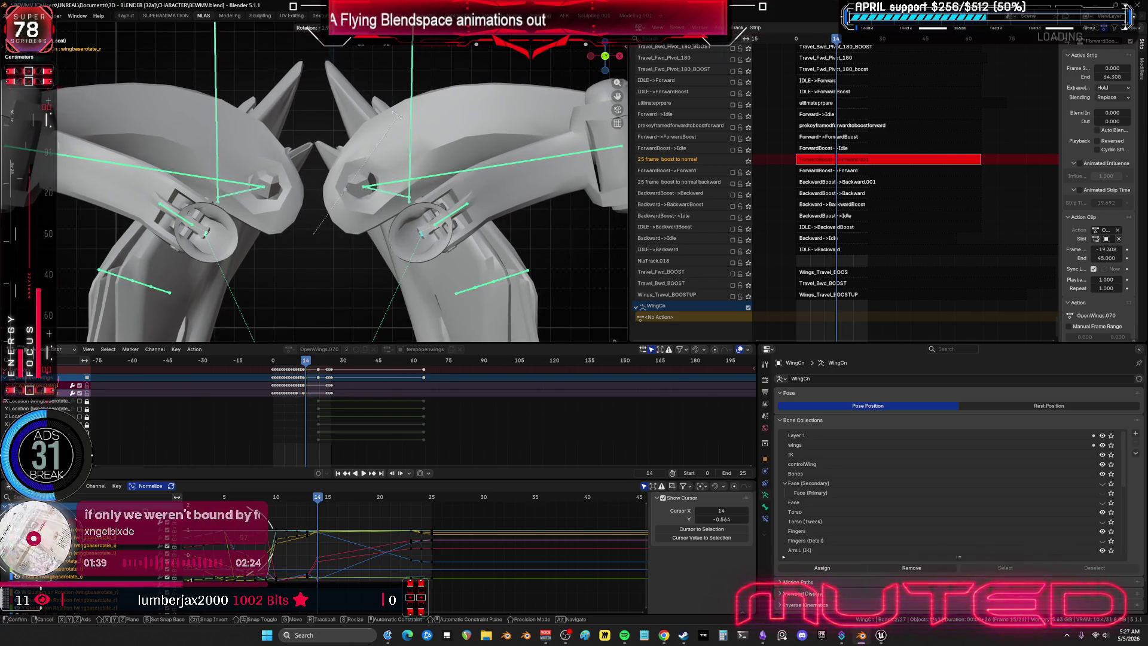
pyautogui.click(441, 212)
pyautogui.press('k')
pyautogui.press('Escape')
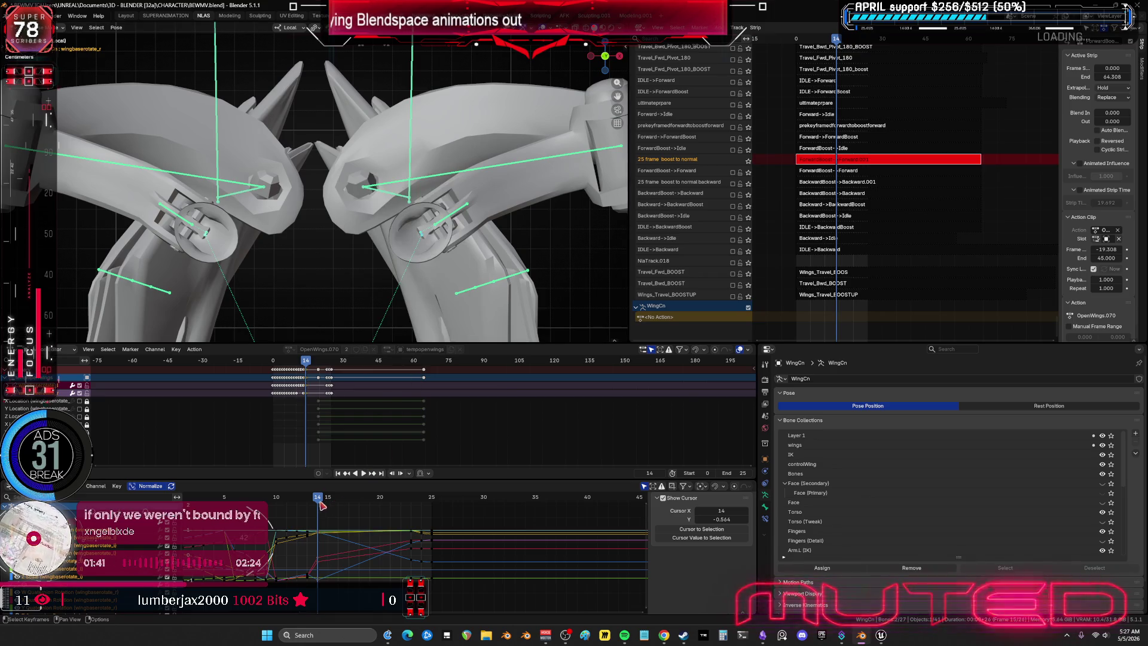
pyautogui.press('b')
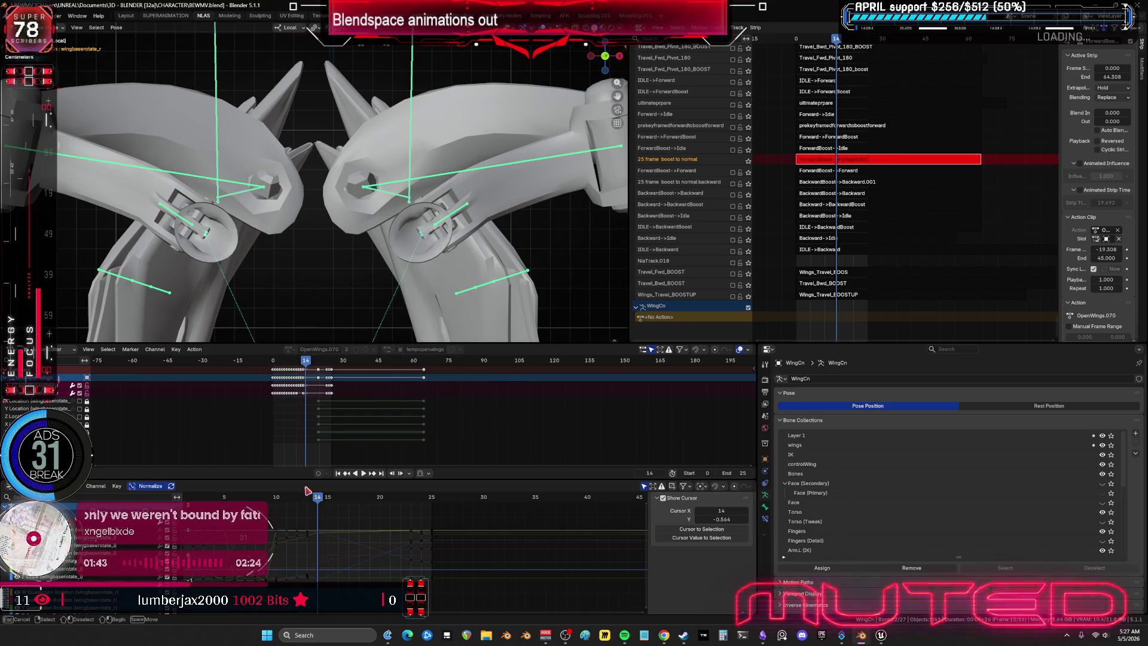
pyautogui.moveTo(307, 491)
pyautogui.mouseDown()
pyautogui.moveTo(257, 505)
pyautogui.moveTo(328, 516)
pyautogui.mouseUp()
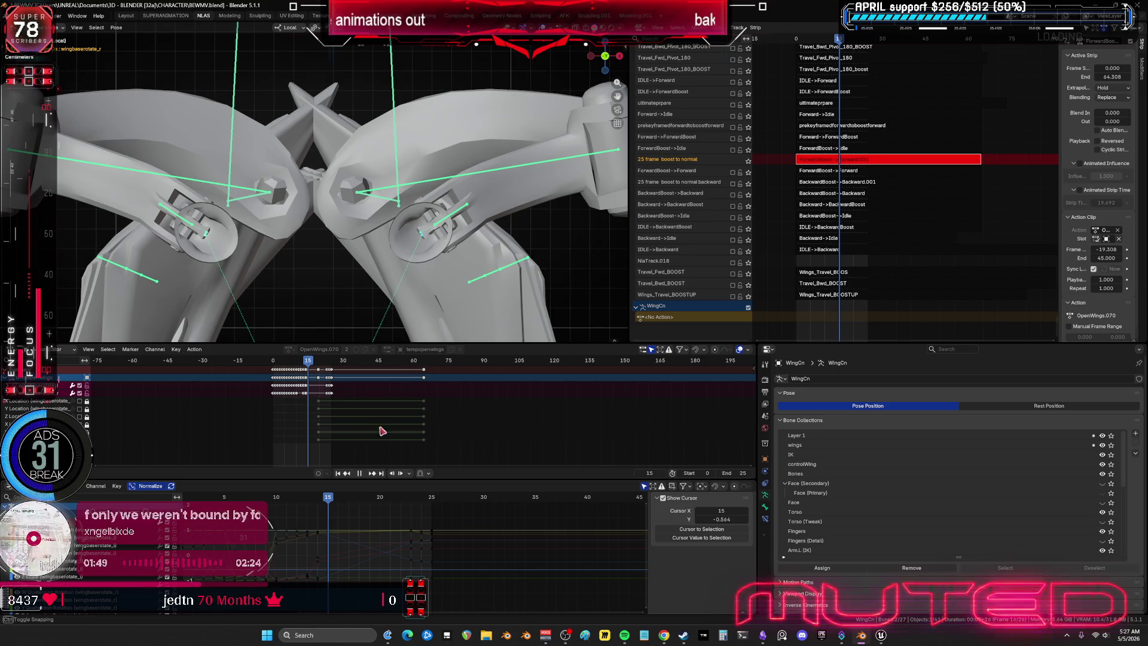
# Step: Rotate the wing bones and keyframe the new pose at frame 15
pyautogui.press('r')
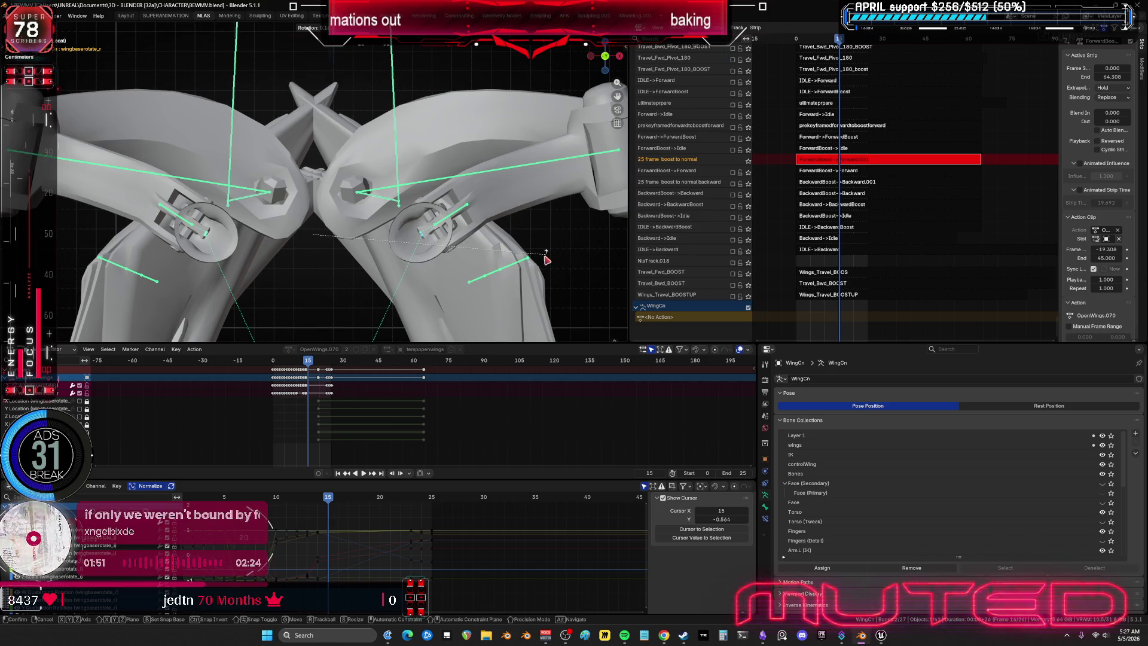
pyautogui.click(546, 259)
pyautogui.press('k')
pyautogui.press('Return')
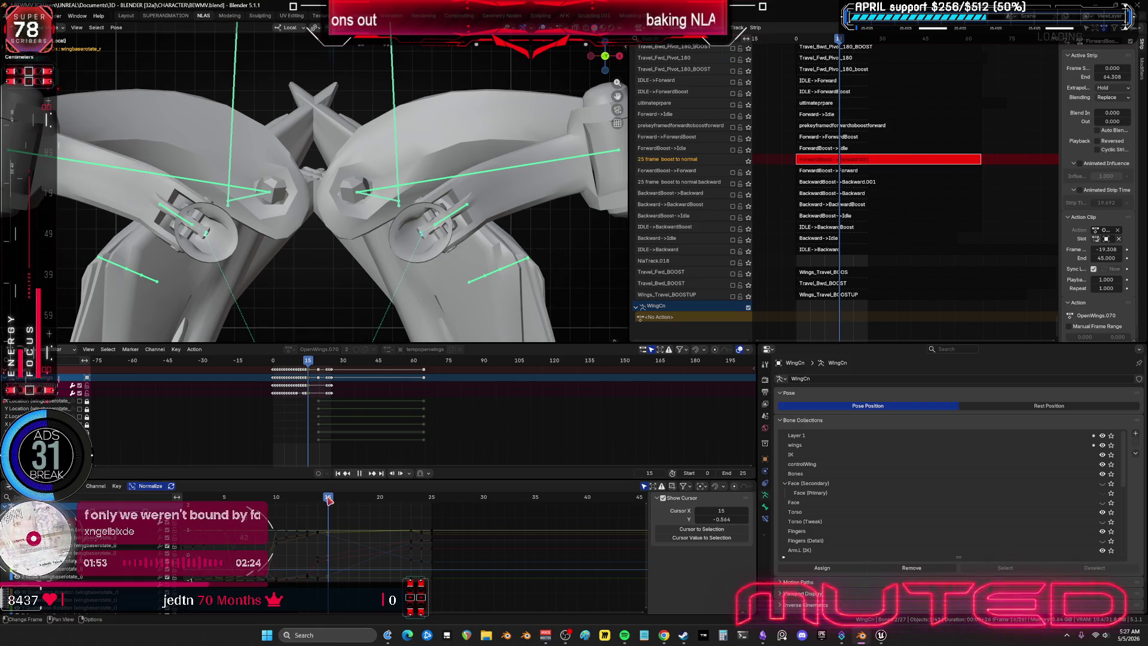
pyautogui.moveTo(331, 500); pyautogui.dragTo(339, 498)
pyautogui.press('Escape')
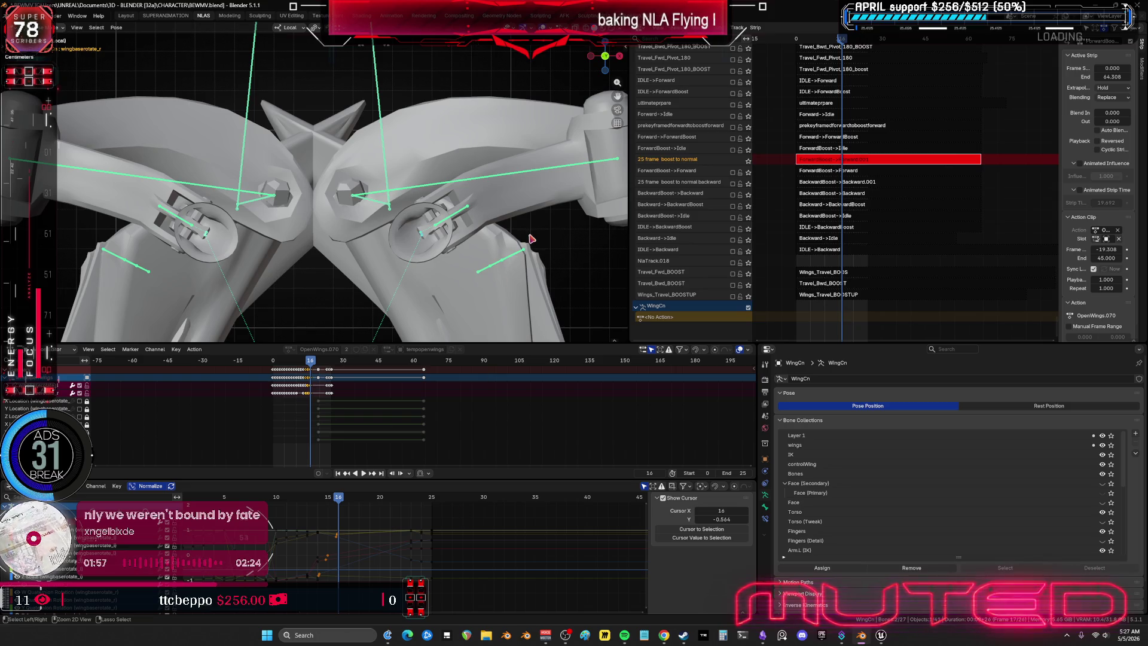
# Step: At frame 16, rotate the wing bones again and key the Whole Character pose
pyautogui.press('i')
pyautogui.press('r')
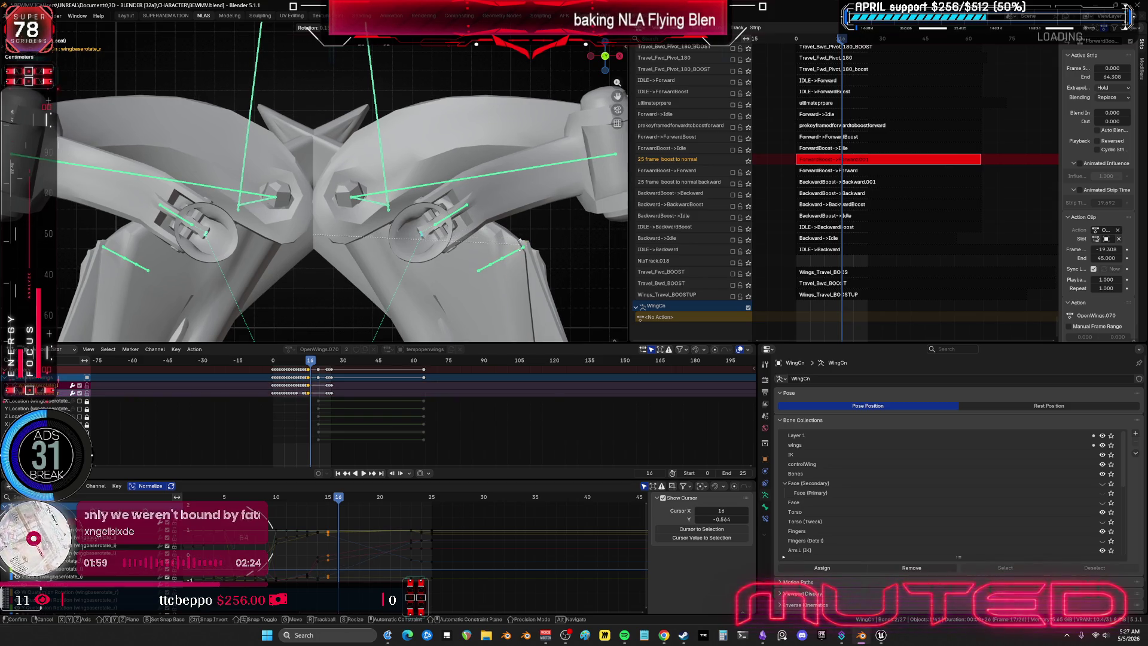
pyautogui.click(521, 247)
pyautogui.press('k')
pyautogui.click(475, 373)
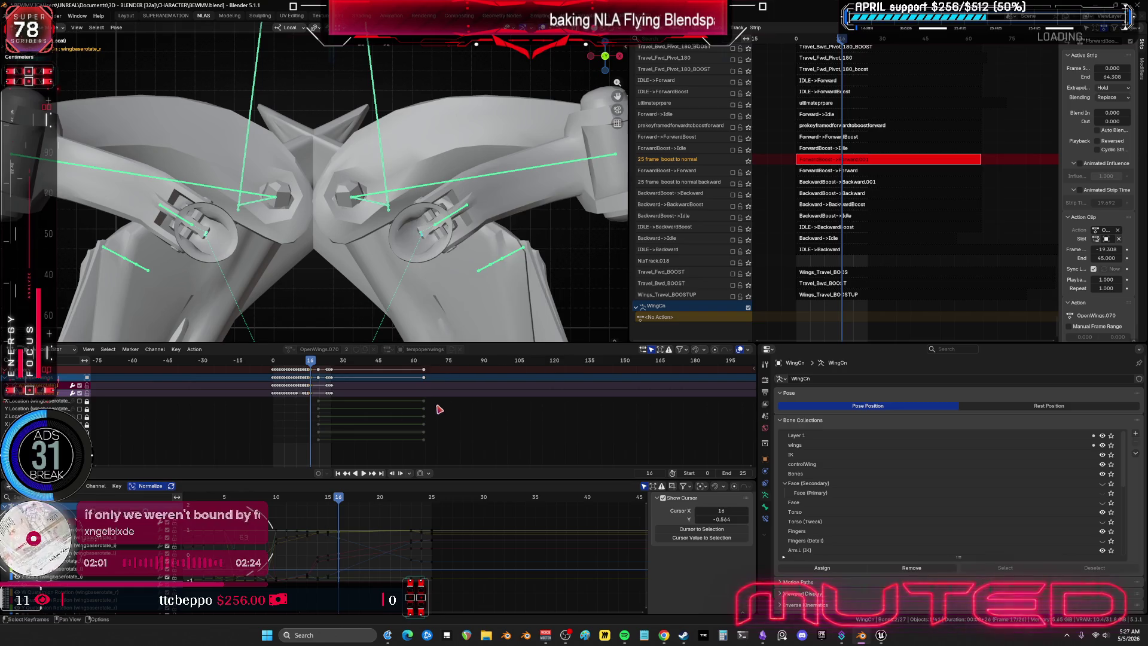
pyautogui.moveTo(341, 497)
pyautogui.mouseDown()
pyautogui.moveTo(251, 508)
pyautogui.moveTo(400, 534)
pyautogui.moveTo(454, 562)
pyautogui.mouseUp()
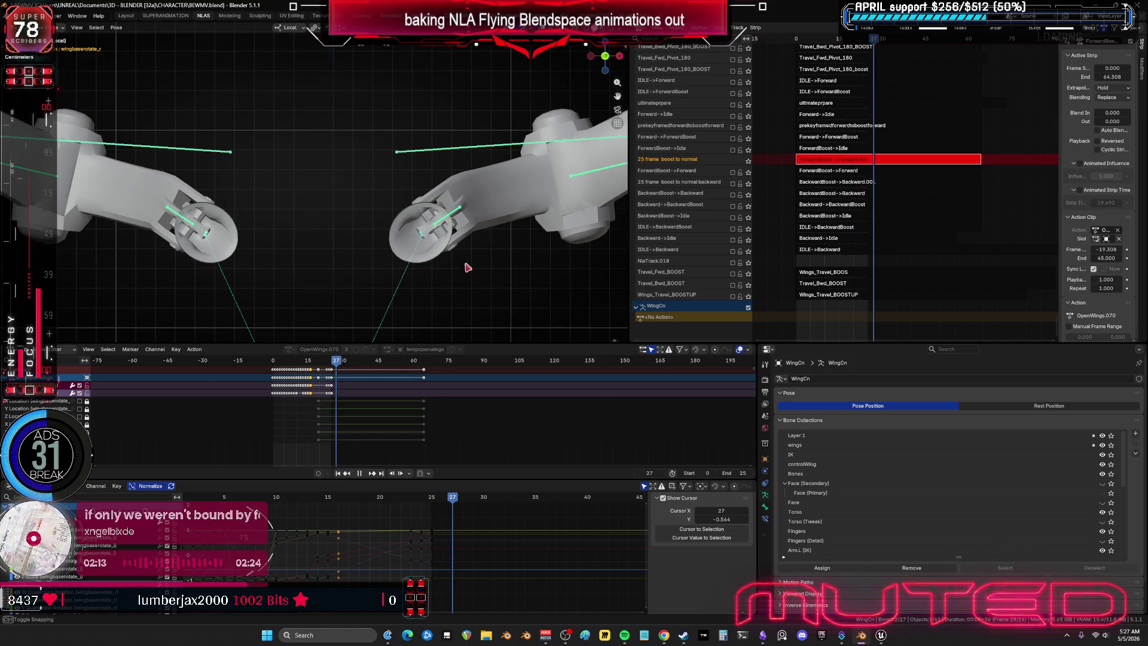
# Step: Make wing_base_r active and review frames 9–11 from a side view of the wing
pyautogui.click(449, 222)
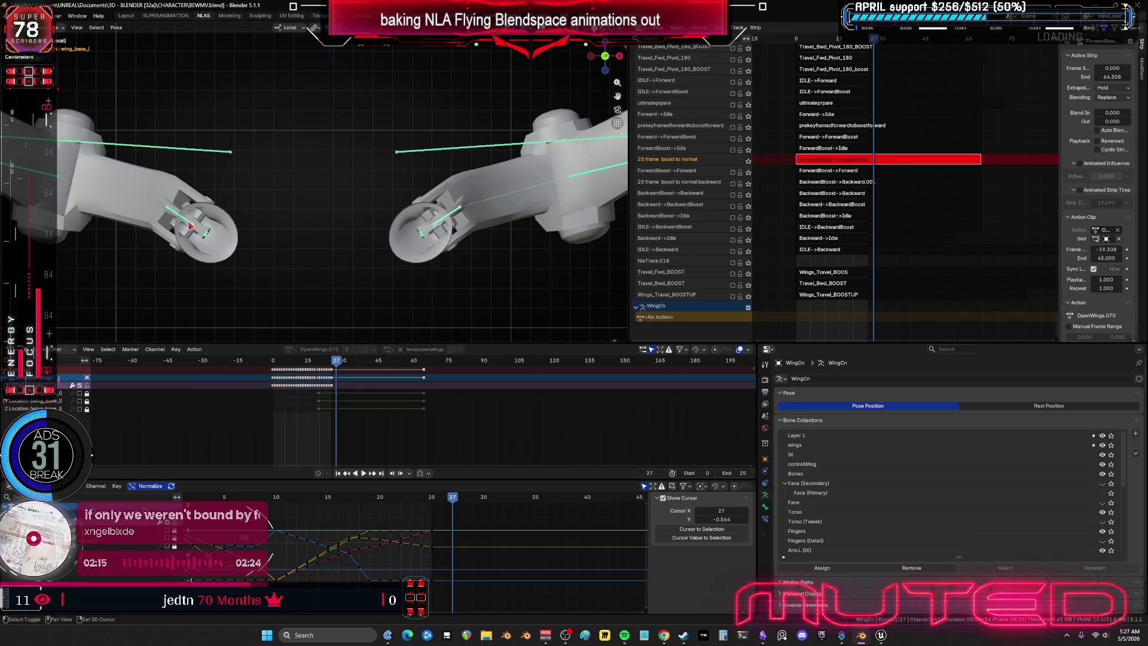
pyautogui.moveTo(453, 501)
pyautogui.mouseDown()
pyautogui.moveTo(233, 501)
pyautogui.moveTo(341, 514)
pyautogui.moveTo(353, 485)
pyautogui.mouseUp()
pyautogui.keyDown('shift'); pyautogui.moveTo(500, 219); pyautogui.dragTo(494, 204, button='middle'); pyautogui.keyUp('shift')
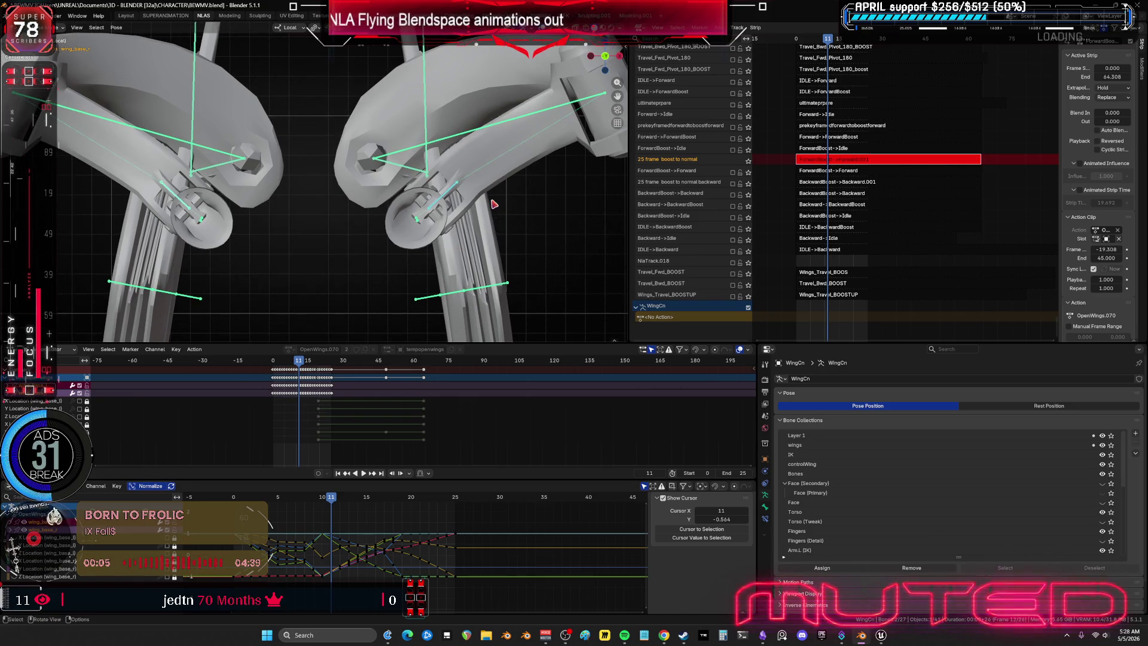
pyautogui.press('KP_3')
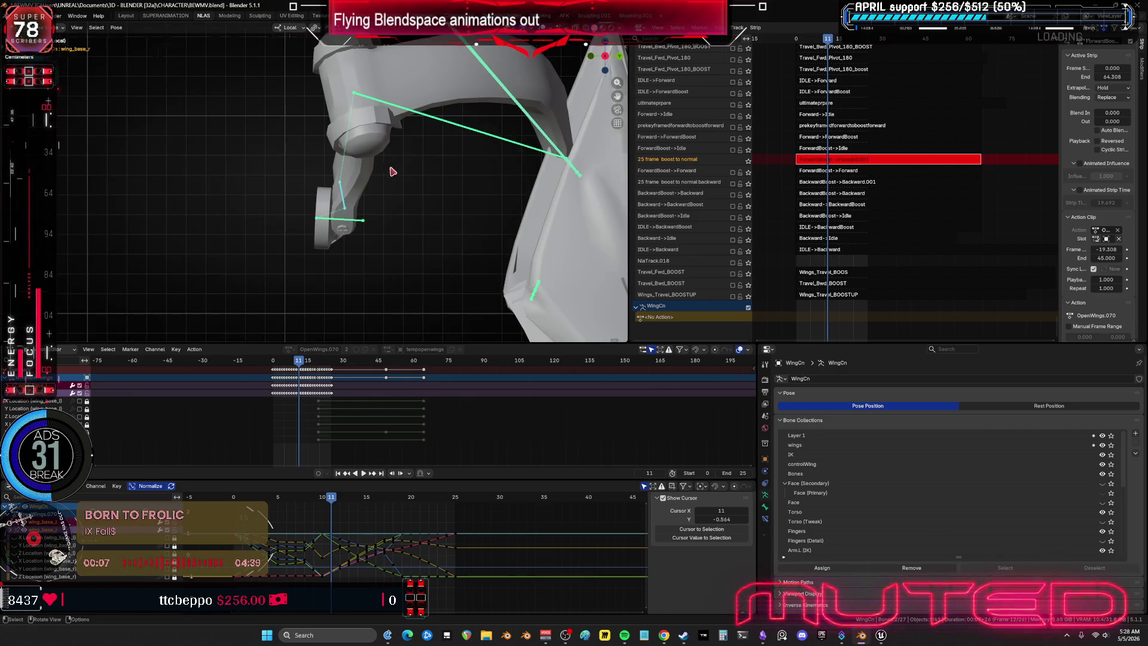
pyautogui.scroll(-3, 389, 169)
pyautogui.moveTo(323, 500)
pyautogui.mouseDown()
pyautogui.moveTo(231, 510)
pyautogui.moveTo(469, 568)
pyautogui.moveTo(341, 549)
pyautogui.moveTo(309, 568)
pyautogui.moveTo(357, 561)
pyautogui.moveTo(257, 583)
pyautogui.moveTo(393, 589)
pyautogui.moveTo(461, 608)
pyautogui.moveTo(358, 577)
pyautogui.moveTo(399, 557)
pyautogui.mouseUp()
pyautogui.moveTo(353, 220)
pyautogui.mouseDown(button='middle')
pyautogui.moveTo(383, 281)
pyautogui.moveTo(359, 252)
pyautogui.moveTo(431, 299)
pyautogui.moveTo(442, 281)
pyautogui.mouseUp(button='middle')
pyautogui.press('space')
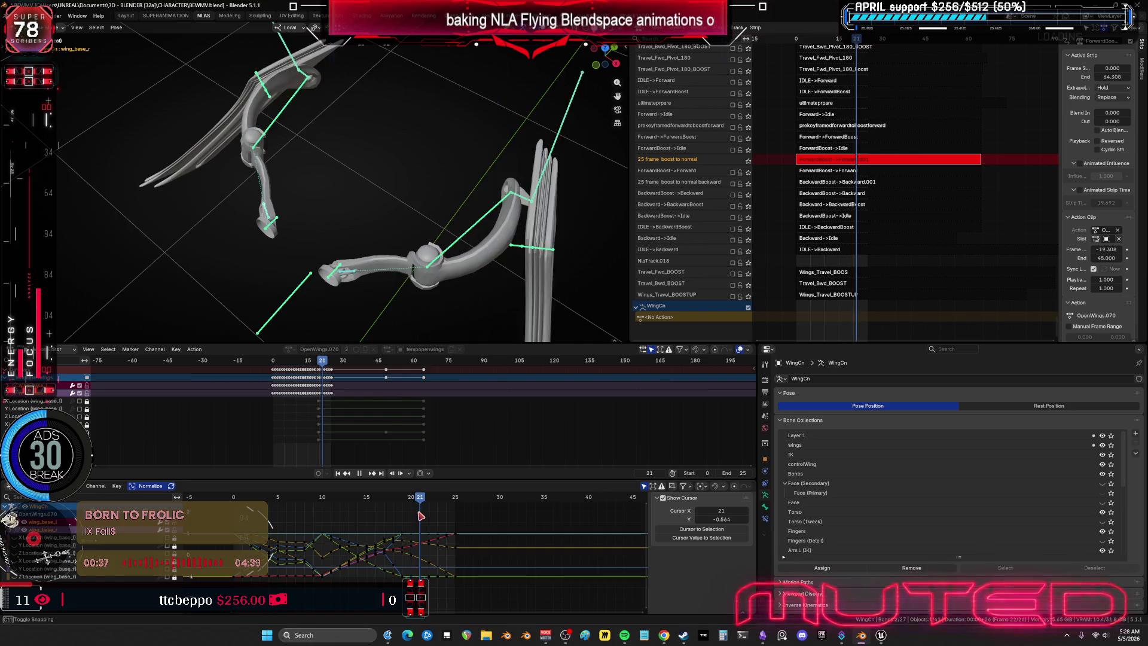
pyautogui.press('space')
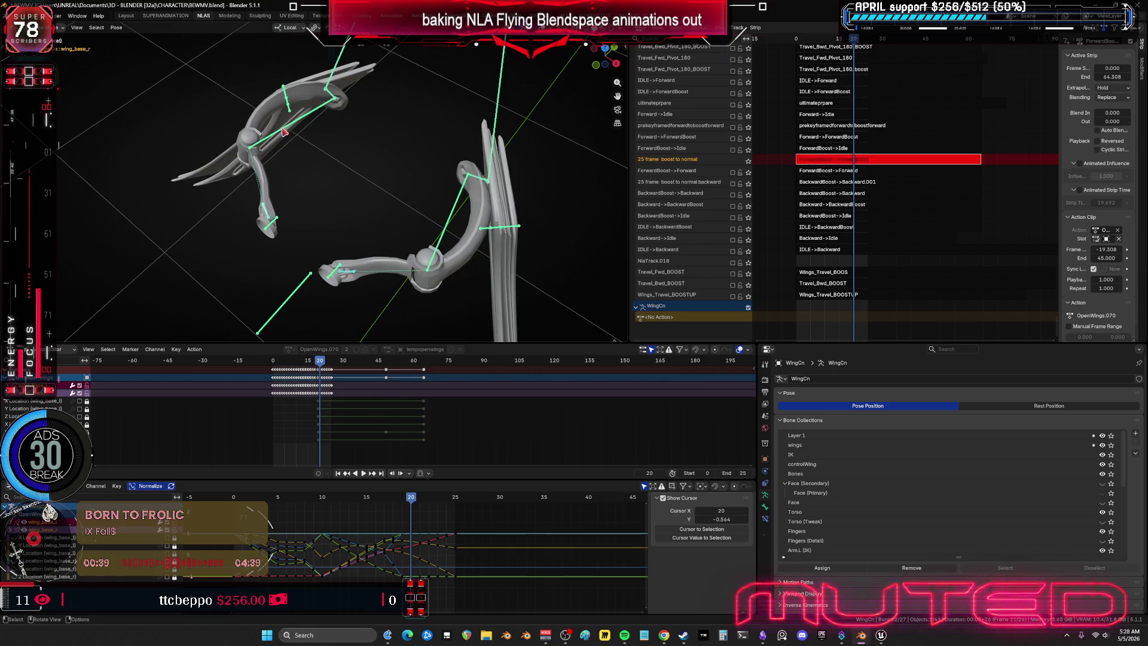
pyautogui.click(434, 199)
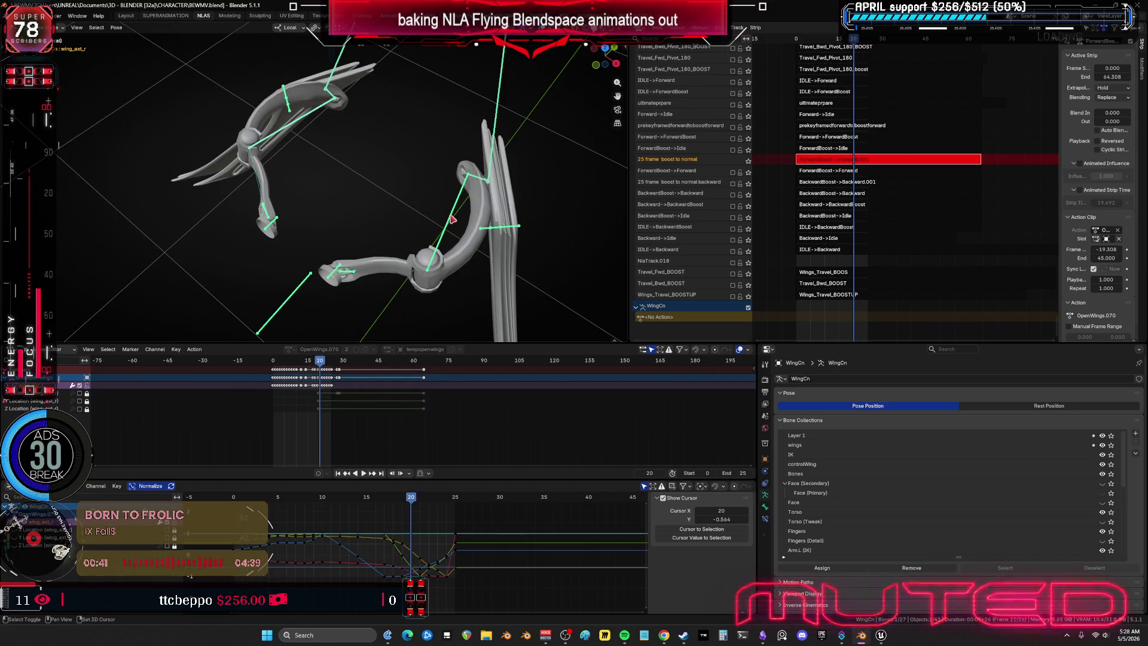
pyautogui.click(456, 365)
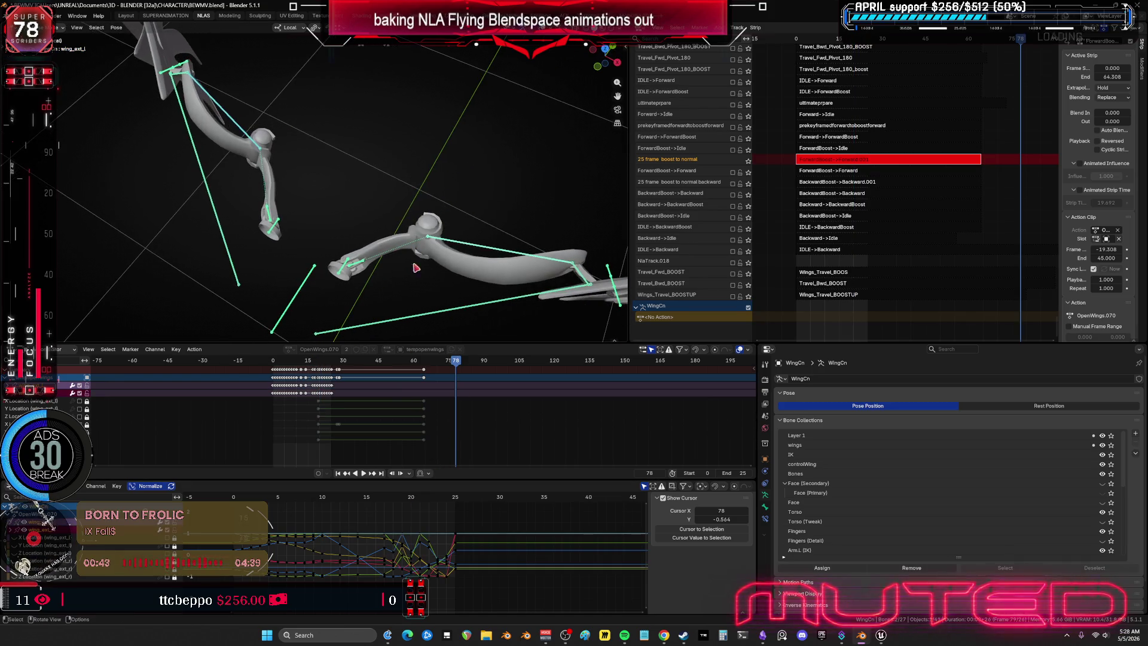
pyautogui.press('space')
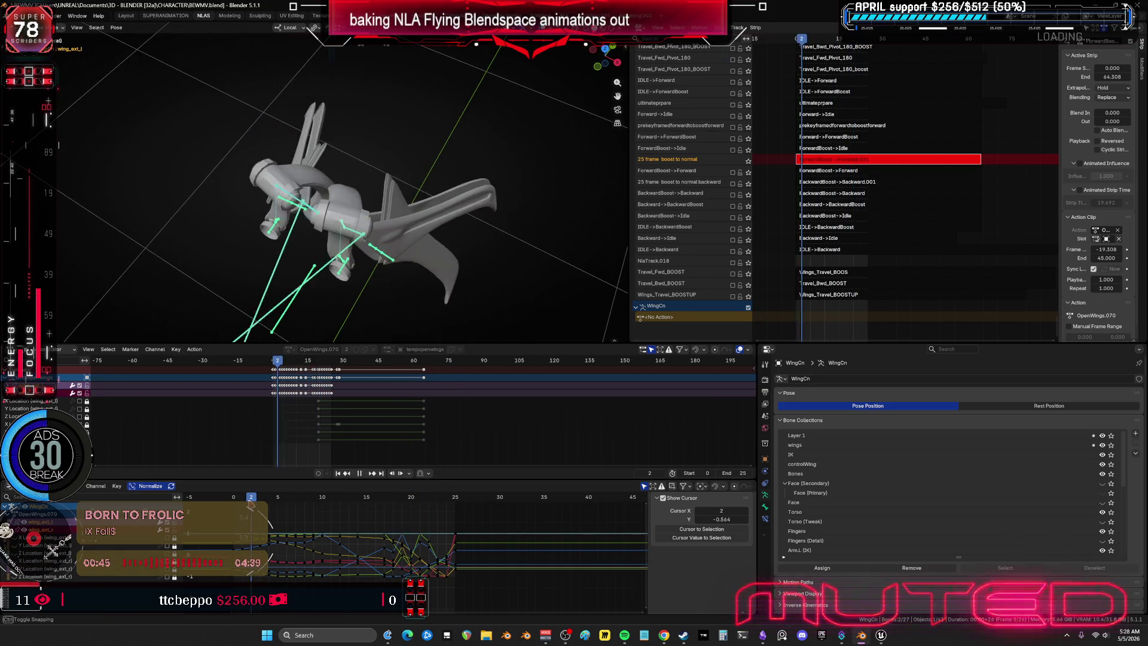
pyautogui.moveTo(248, 508)
pyautogui.mouseDown()
pyautogui.moveTo(389, 483)
pyautogui.moveTo(497, 446)
pyautogui.moveTo(458, 464)
pyautogui.moveTo(243, 490)
pyautogui.moveTo(344, 489)
pyautogui.moveTo(281, 488)
pyautogui.moveTo(321, 482)
pyautogui.moveTo(333, 485)
pyautogui.moveTo(313, 489)
pyautogui.moveTo(332, 501)
pyautogui.mouseUp()
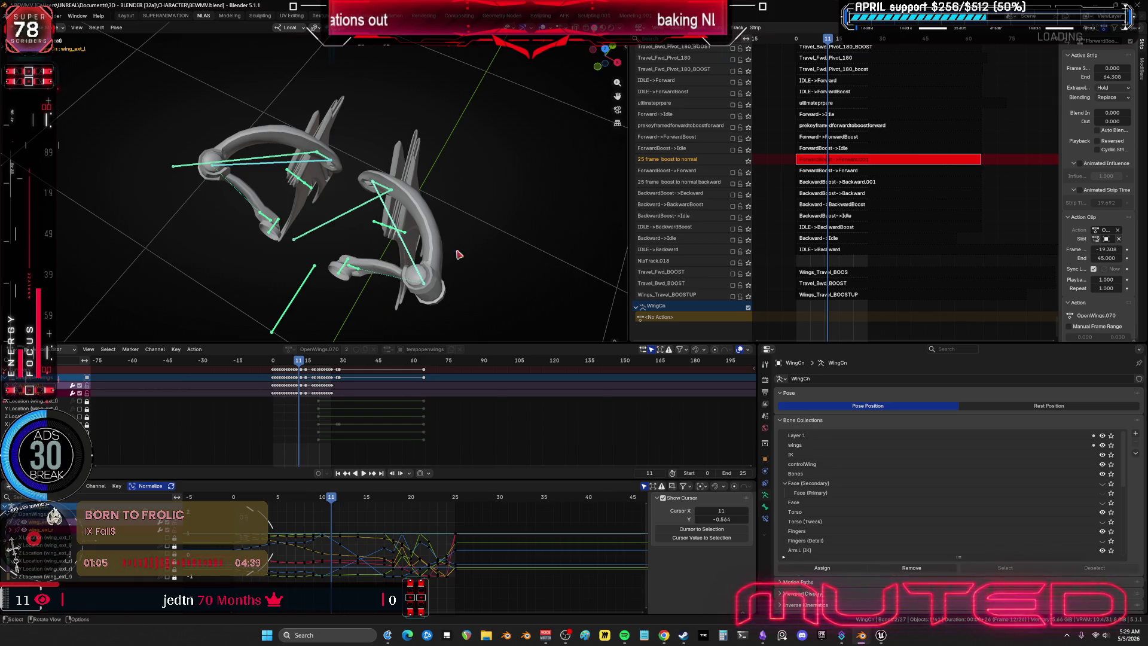
# Step: Rotate the wing_ext_r outer wing bone and key its rotation at frame 11
pyautogui.click(526, 239)
pyautogui.moveTo(541, 235); pyautogui.dragTo(559, 256, button='middle')
pyautogui.press('r')
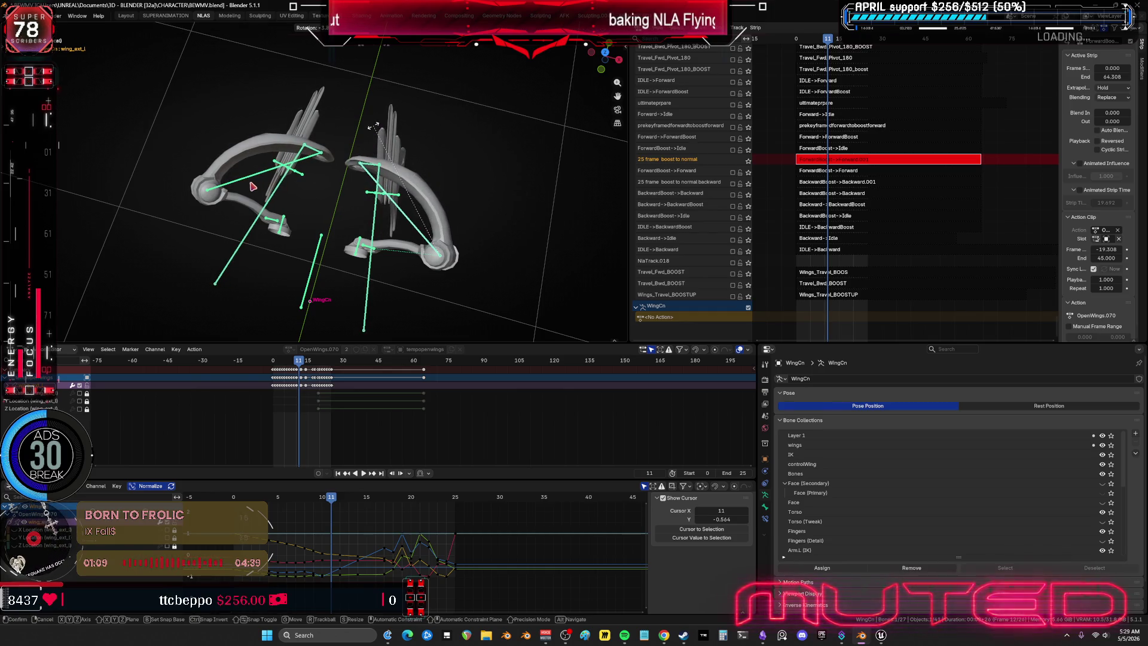
pyautogui.click(249, 185)
pyautogui.keyDown('shift'); pyautogui.click(367, 179); pyautogui.keyUp('shift')
pyautogui.press('k')
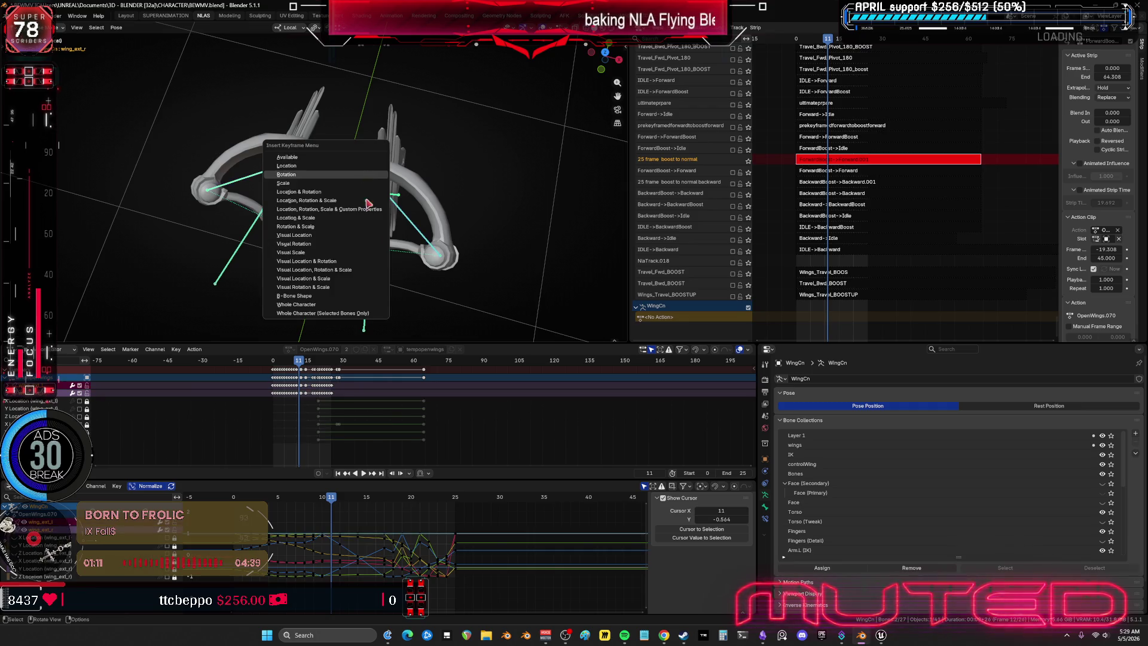
pyautogui.click(336, 499)
pyautogui.press('space')
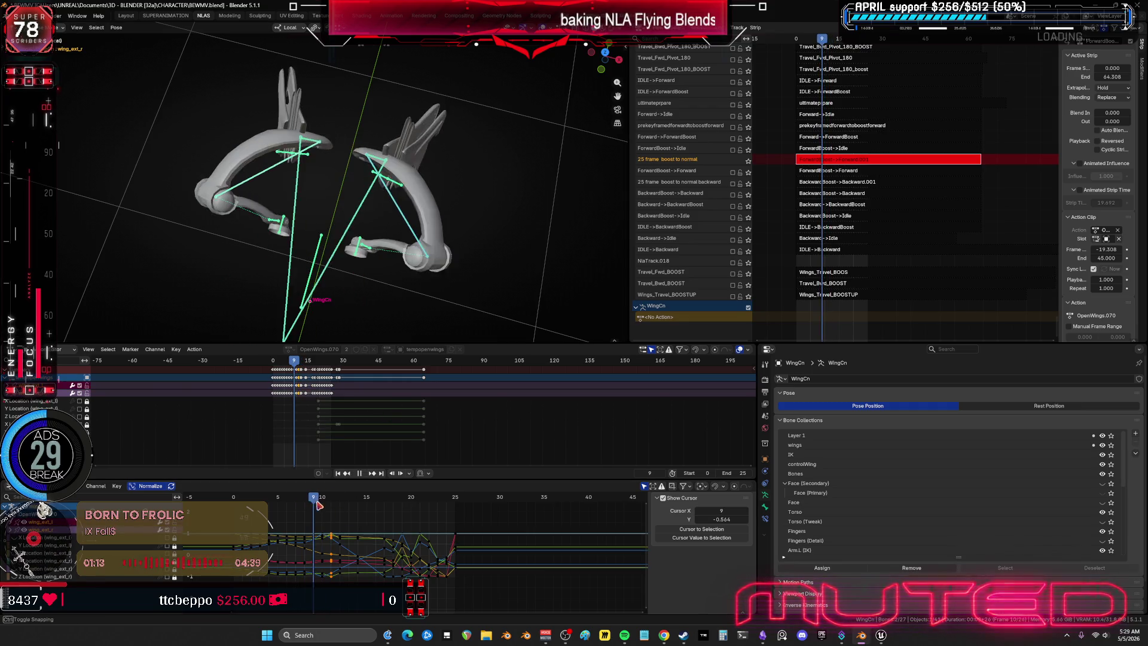
# Step: Rotate the wing bones again at frame 17, key the rotation, and review the flap
pyautogui.moveTo(307, 502); pyautogui.dragTo(388, 510)
pyautogui.press('r')
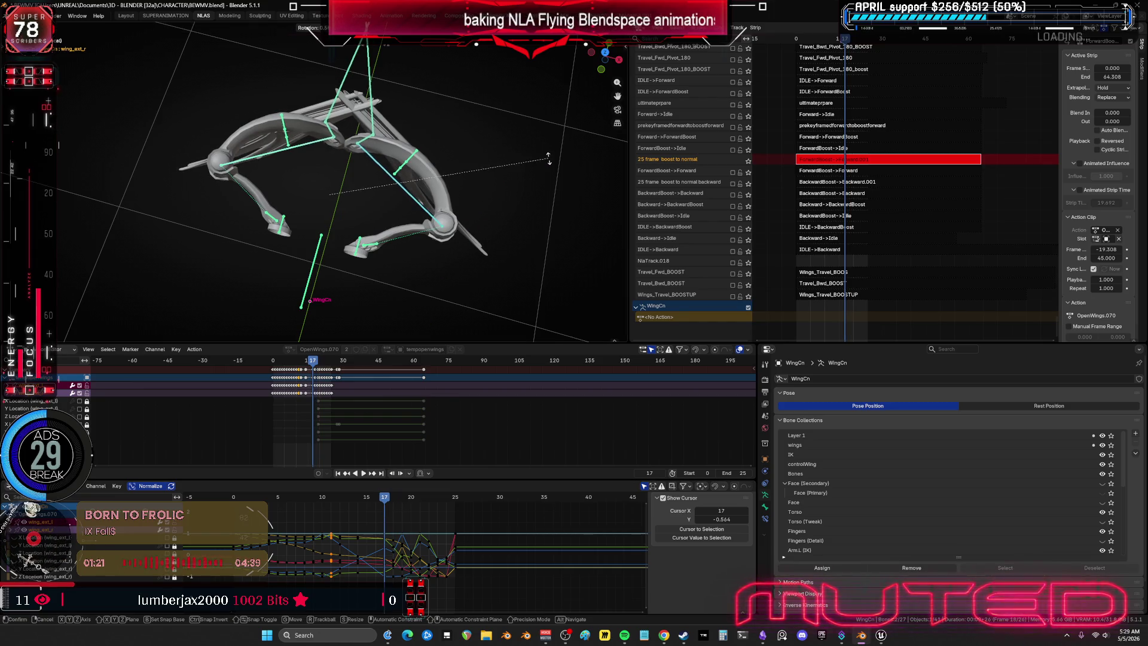
pyautogui.click(334, 174)
pyautogui.press('i')
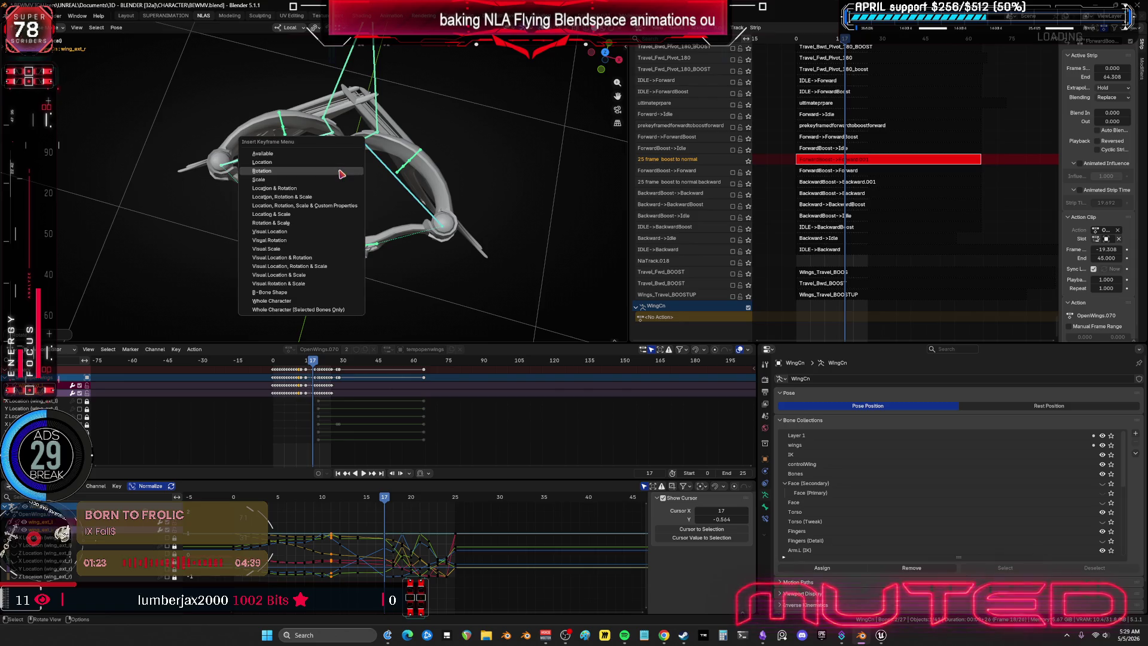
pyautogui.moveTo(385, 502)
pyautogui.mouseDown()
pyautogui.moveTo(311, 504)
pyautogui.moveTo(461, 505)
pyautogui.mouseUp()
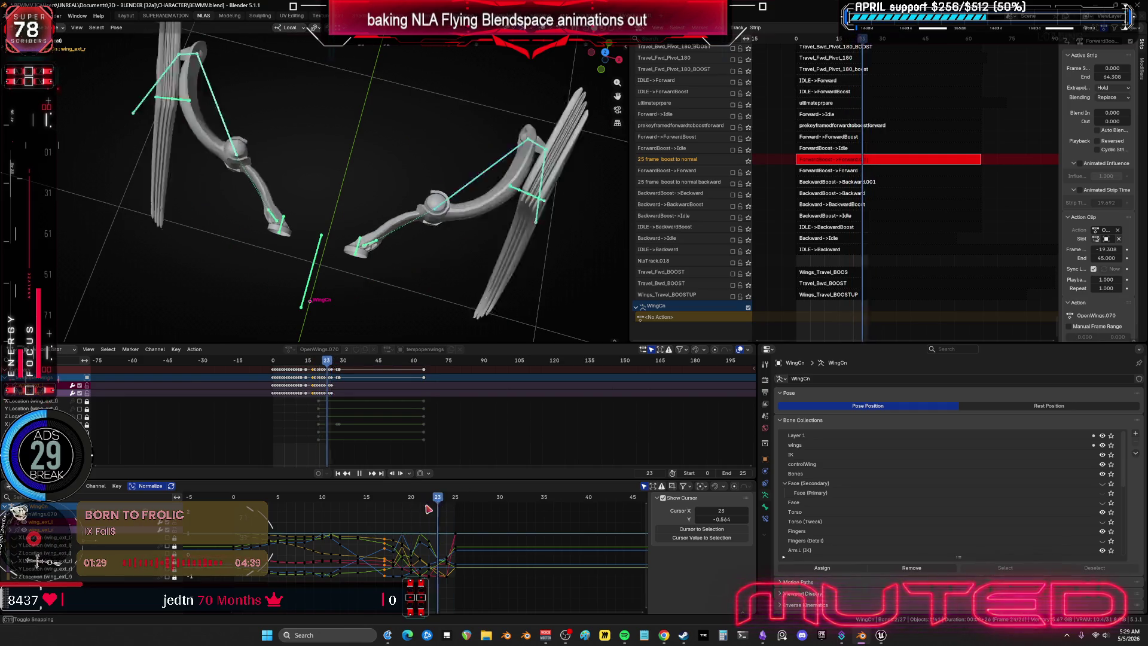
pyautogui.press('space')
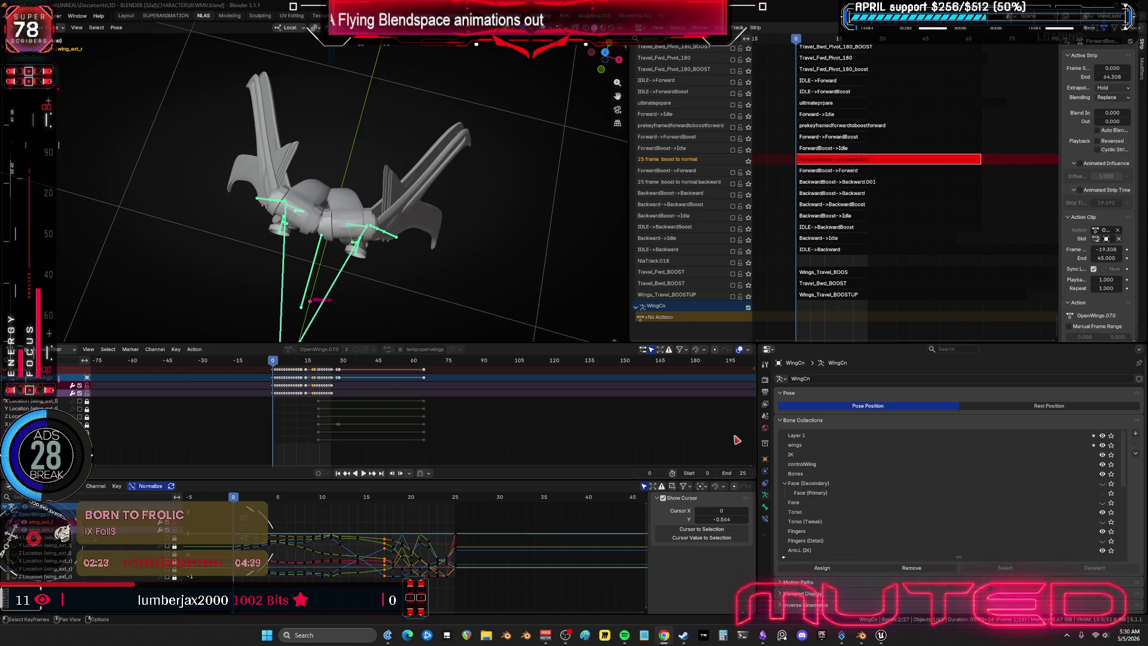
pyautogui.moveTo(239, 501)
pyautogui.mouseDown()
pyautogui.moveTo(346, 510)
pyautogui.moveTo(439, 540)
pyautogui.mouseUp()
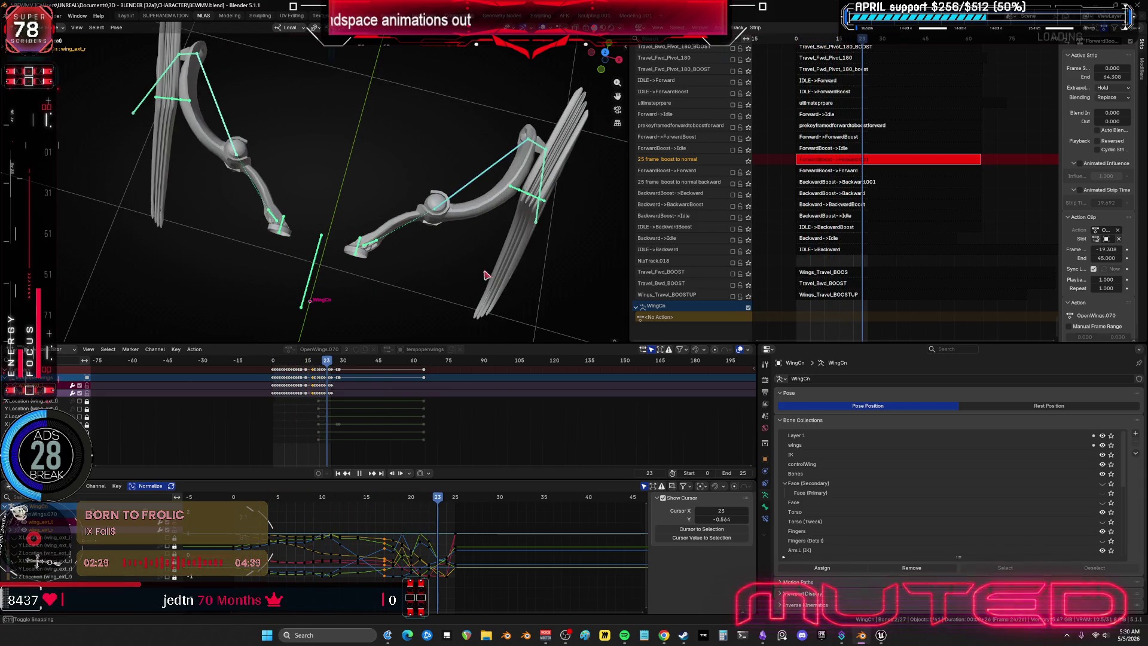
pyautogui.moveTo(486, 275); pyautogui.dragTo(399, 164, button='middle')
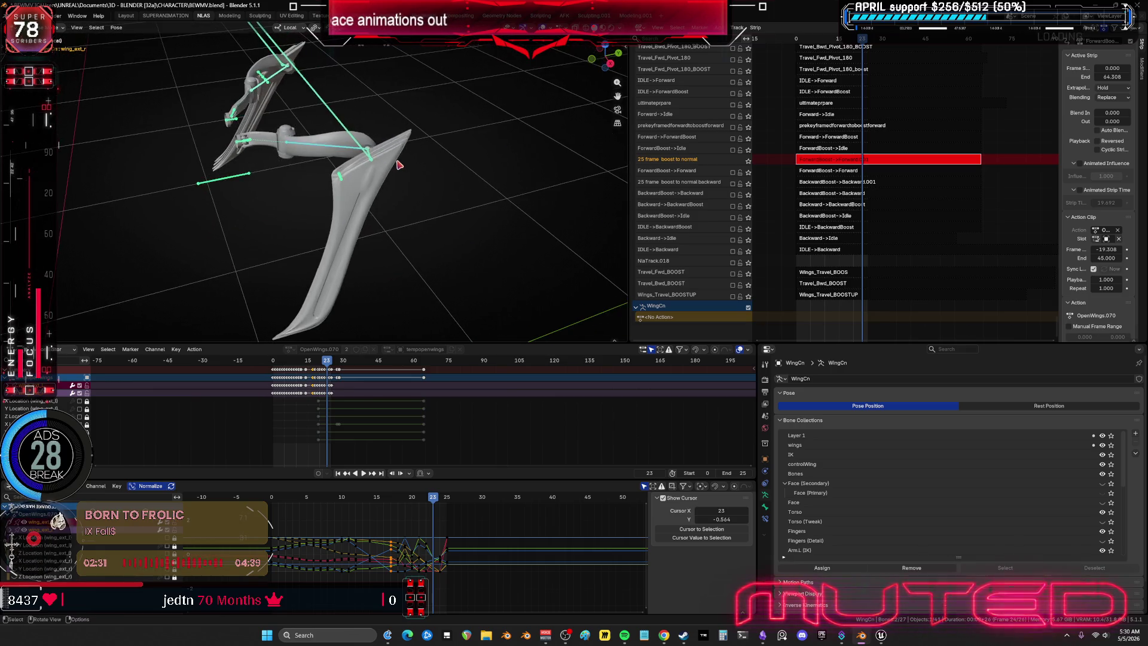
pyautogui.moveTo(240, 495)
pyautogui.mouseDown()
pyautogui.moveTo(468, 482)
pyautogui.moveTo(383, 480)
pyautogui.moveTo(444, 486)
pyautogui.mouseUp()
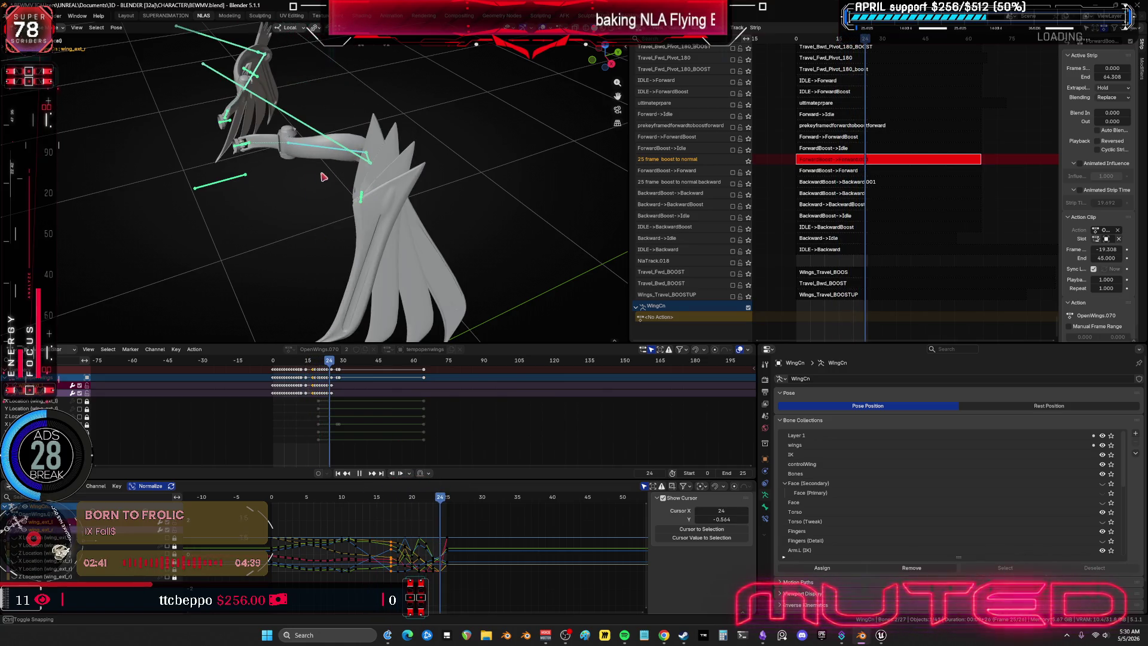
pyautogui.moveTo(323, 177); pyautogui.dragTo(418, 300, button='middle')
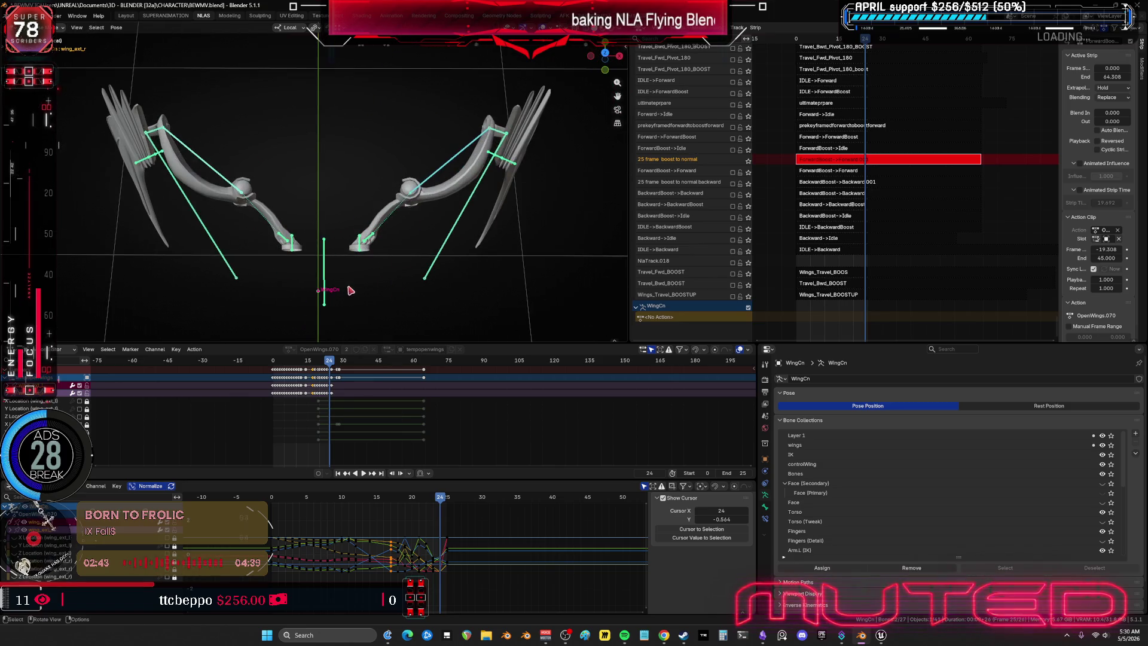
pyautogui.hotkey('ctrl', 'space')
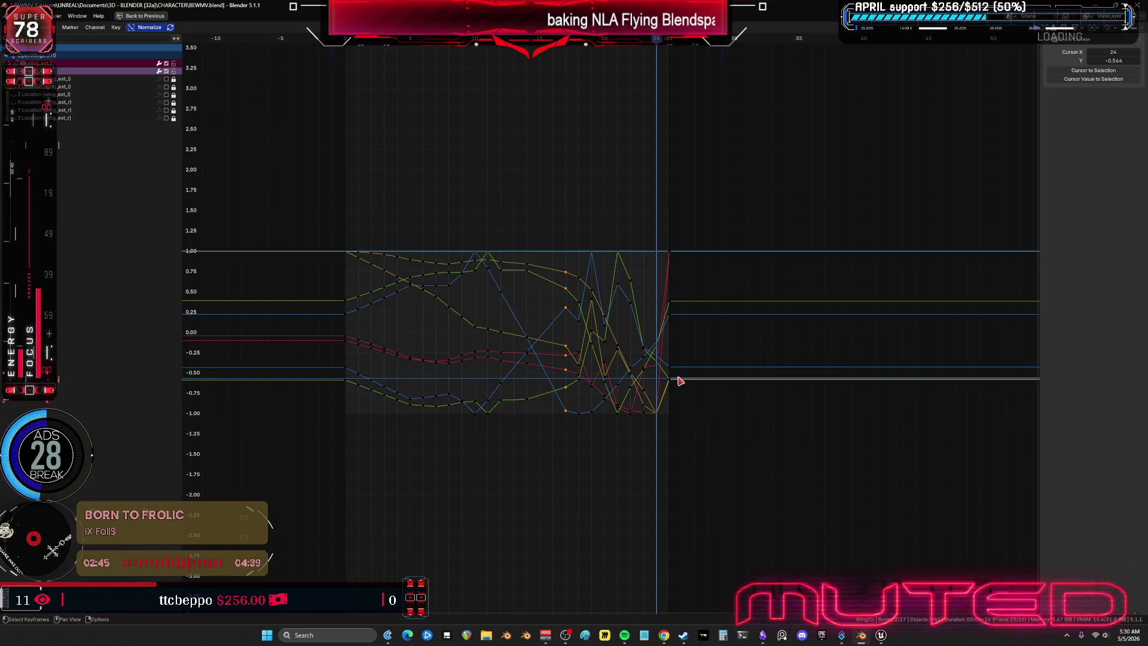
pyautogui.press('KP_Decimal')
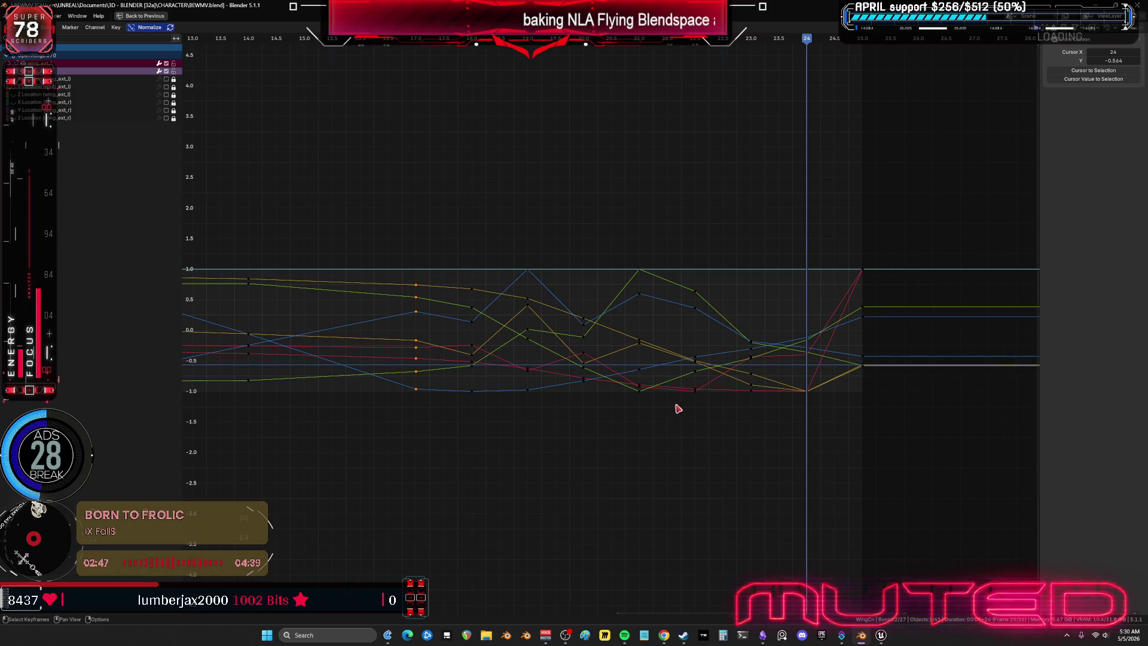
pyautogui.hotkey('ctrl', 'space')
pyautogui.press('space')
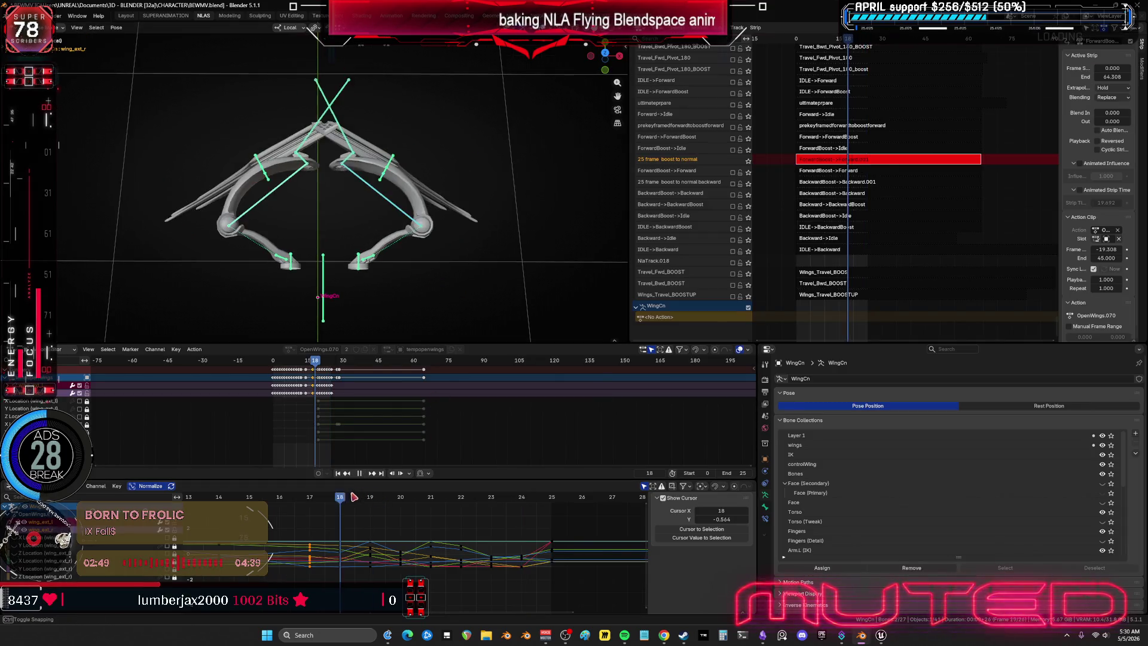
pyautogui.moveTo(309, 498); pyautogui.dragTo(542, 521)
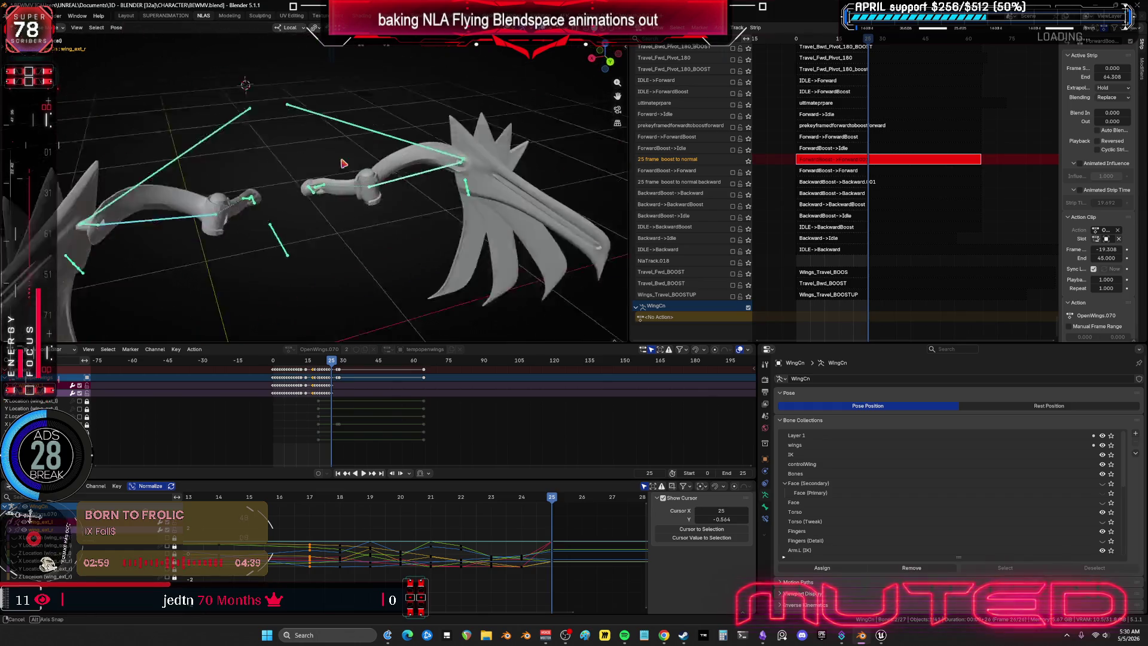
pyautogui.press('space')
pyautogui.press('space')
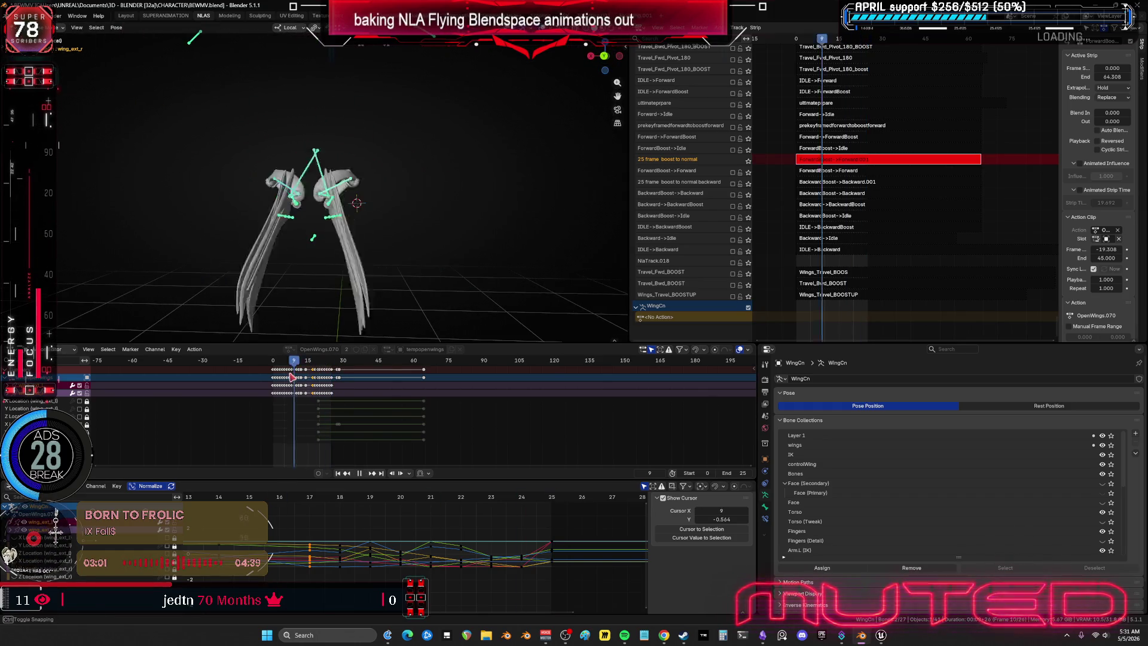
pyautogui.moveTo(340, 380); pyautogui.dragTo(341, 386)
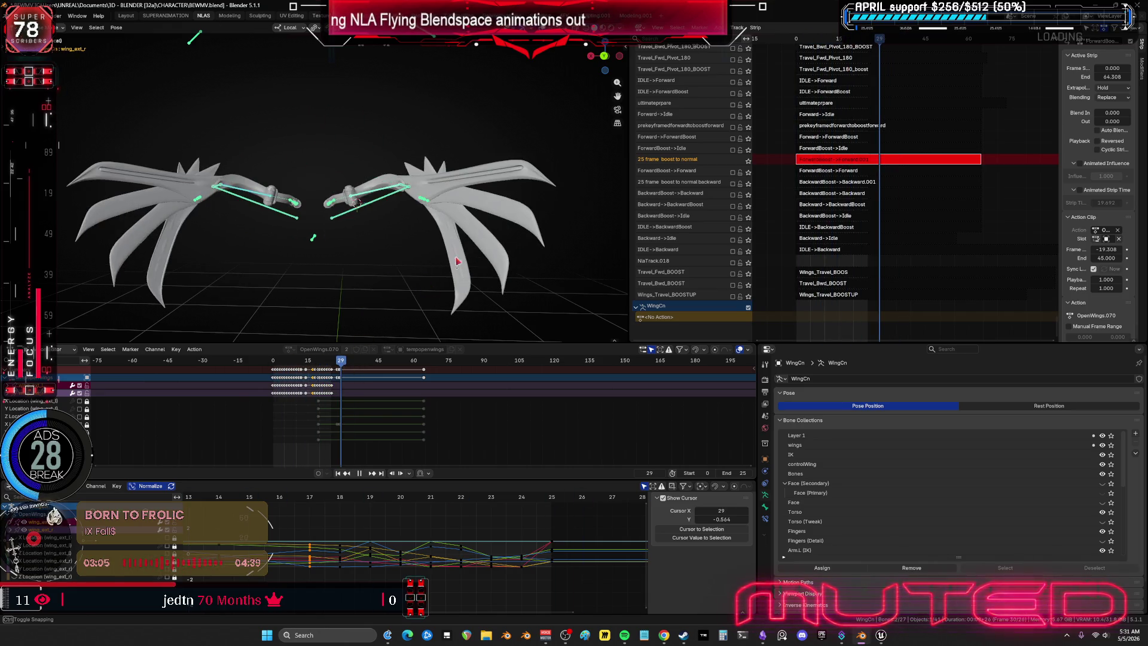
# Step: Stop playback and click through wing_base_l, wingbaserotate_l and wing_base_r to inspect them
pyautogui.press('space')
pyautogui.scroll(4, 357, 239)
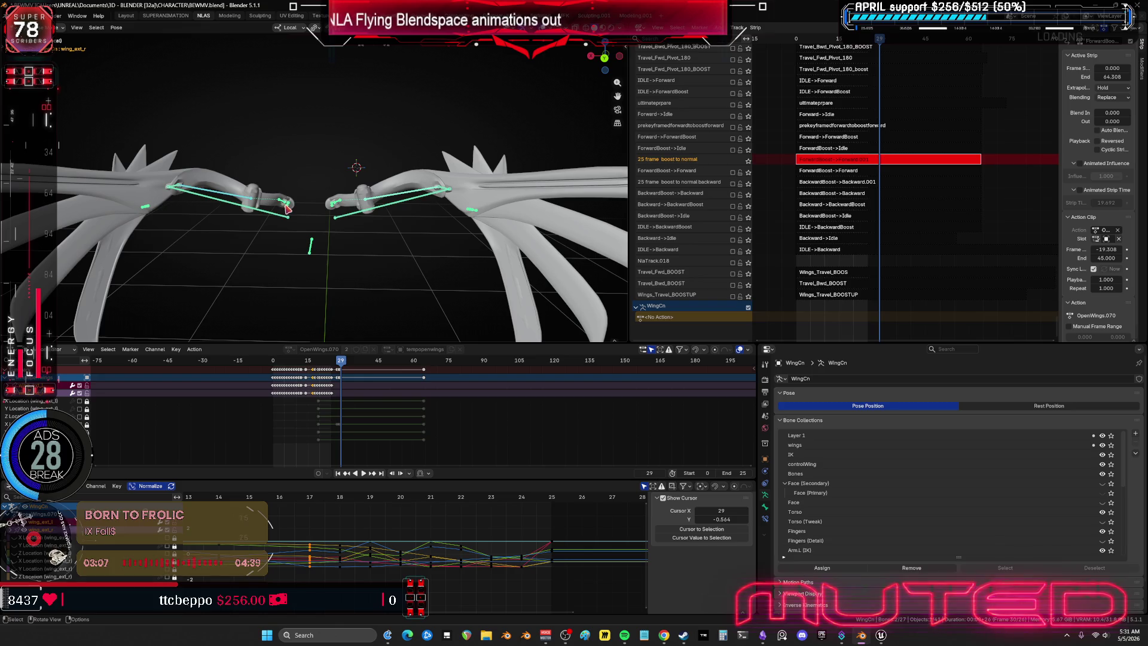
pyautogui.click(305, 206)
pyautogui.click(299, 214)
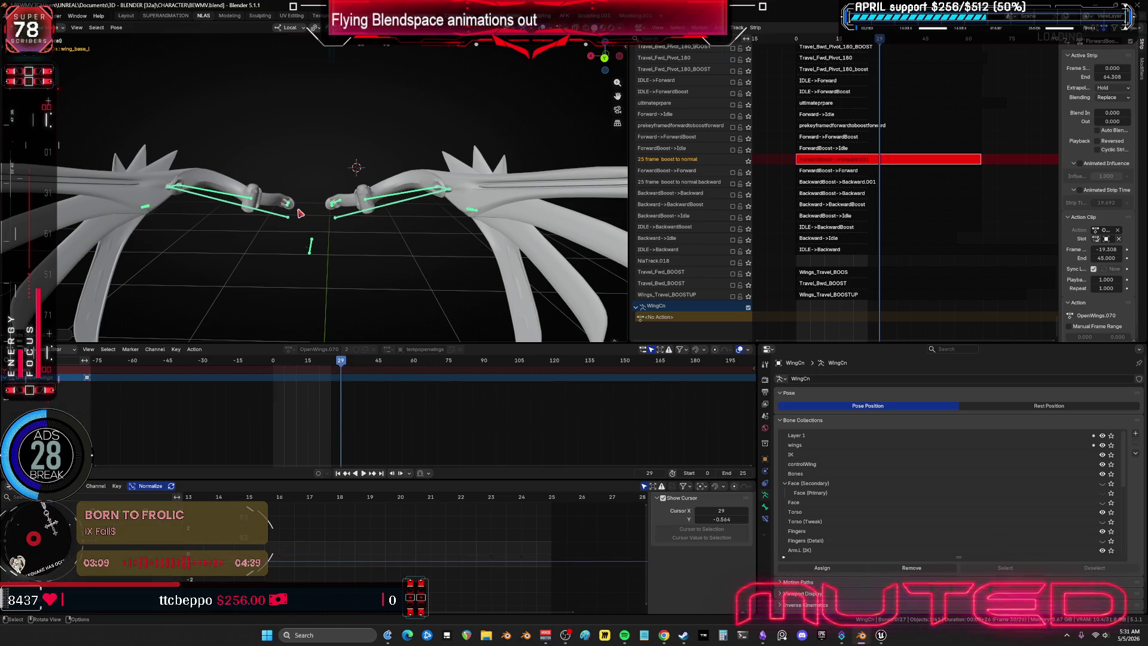
pyautogui.click(299, 213)
pyautogui.click(329, 211)
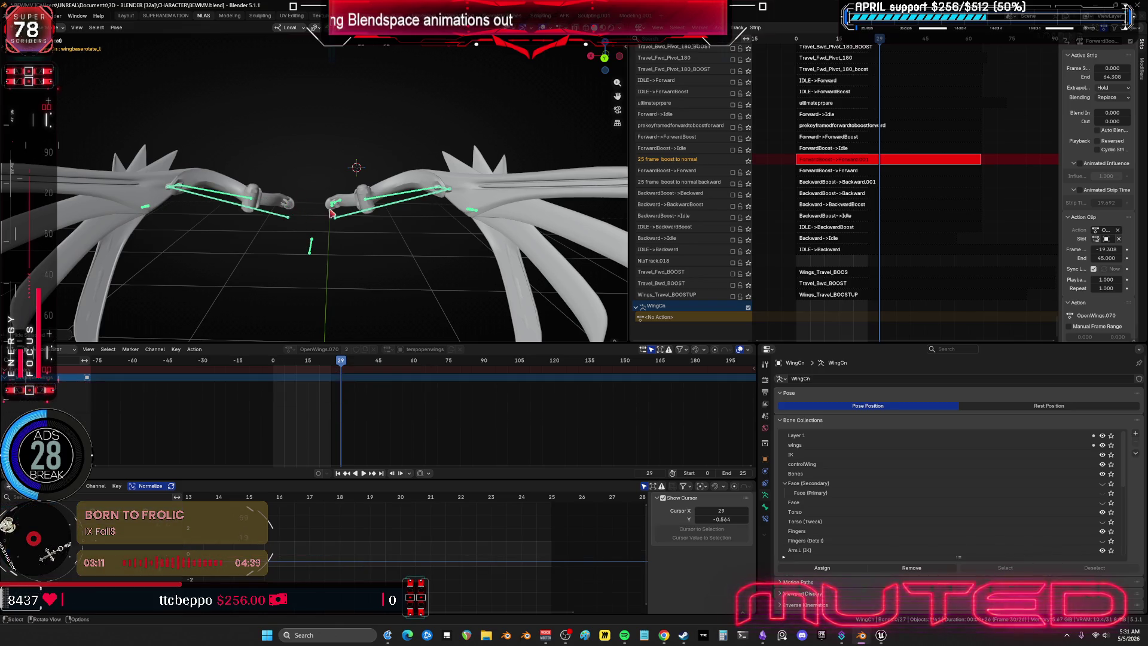
pyautogui.click(339, 206)
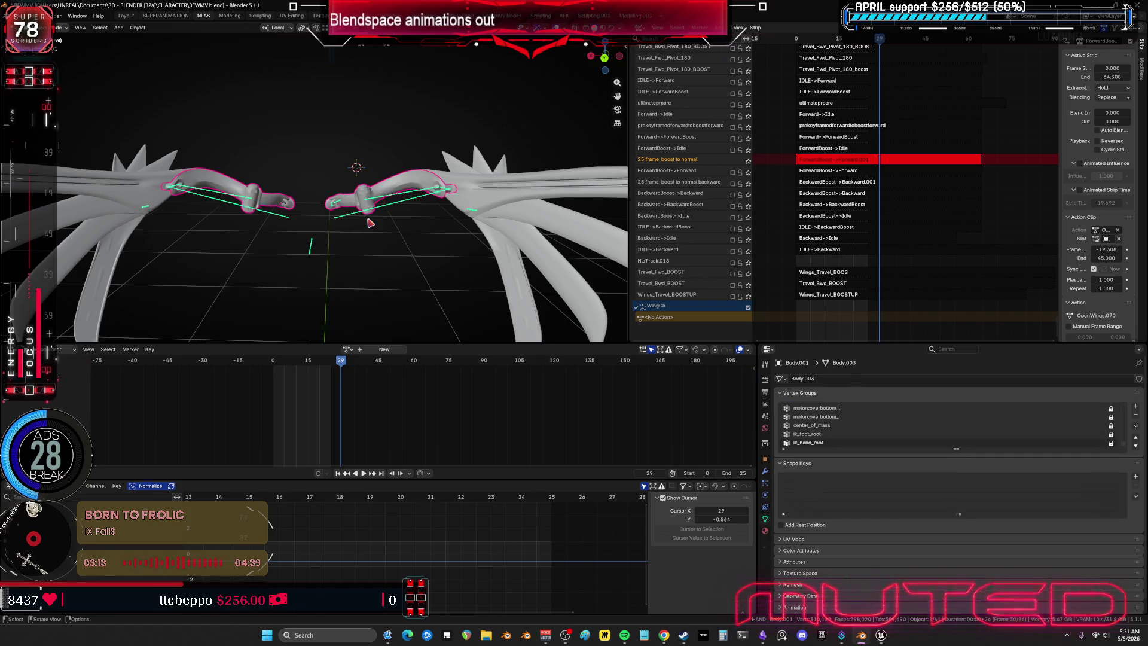
pyautogui.click(337, 213)
pyautogui.click(336, 207)
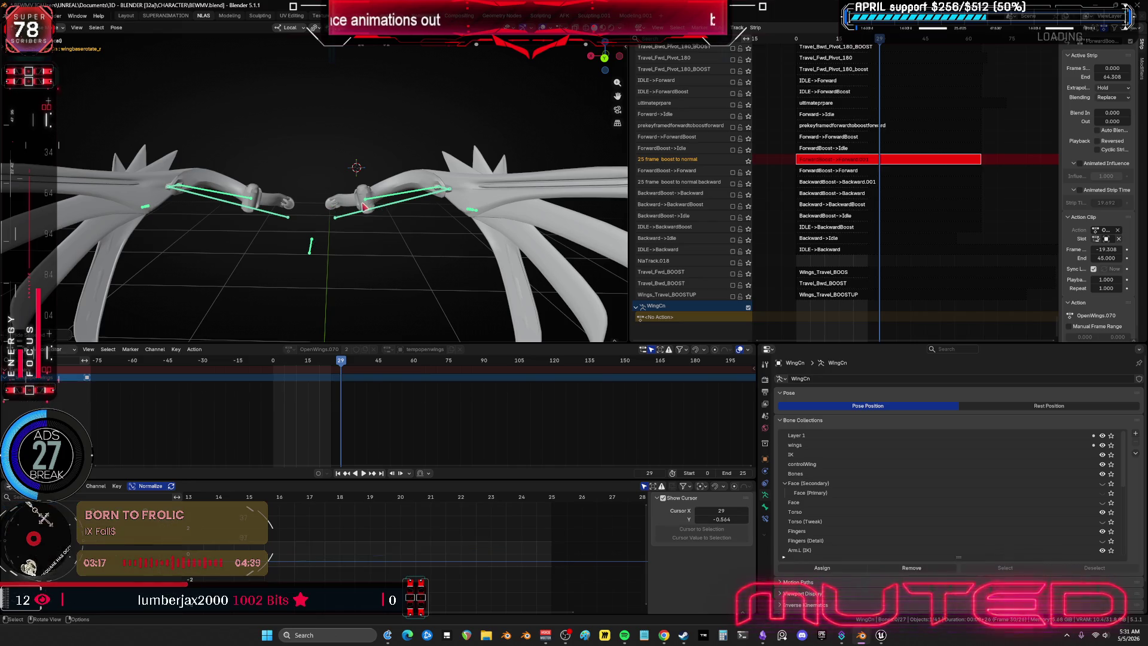
# Step: Check the wing_track_r and wing_track_l bones, then clear the selection
pyautogui.moveTo(377, 205)
pyautogui.mouseDown(button='middle')
pyautogui.moveTo(357, 221)
pyautogui.moveTo(353, 281)
pyautogui.moveTo(375, 189)
pyautogui.mouseUp(button='middle')
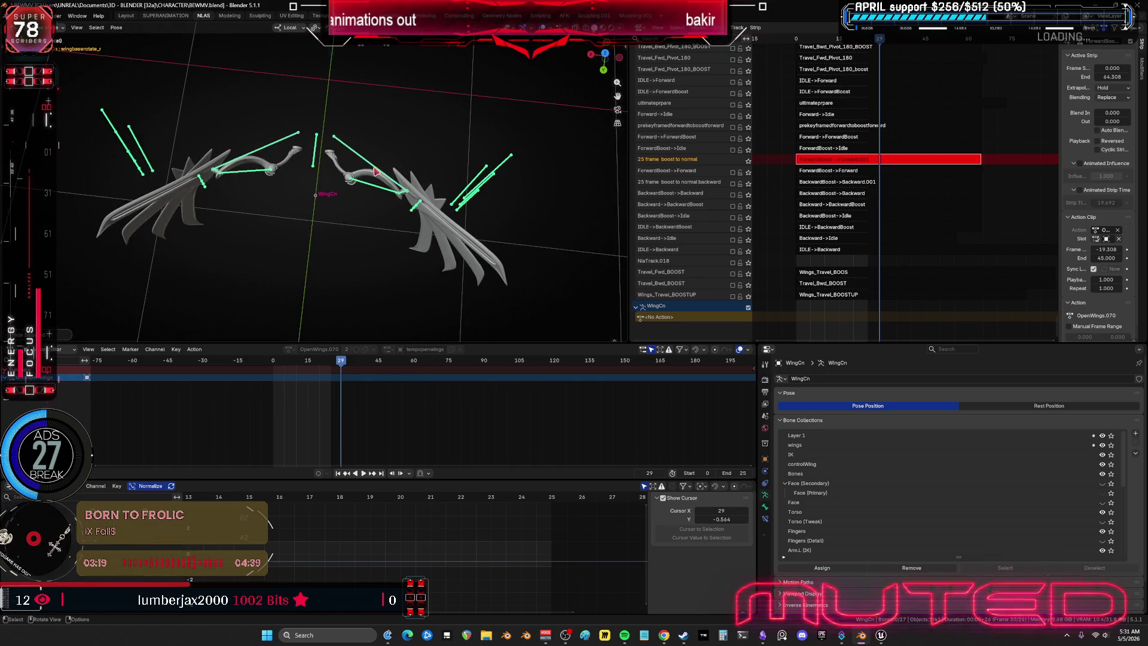
pyautogui.click(374, 172)
pyautogui.scroll(2, 363, 162)
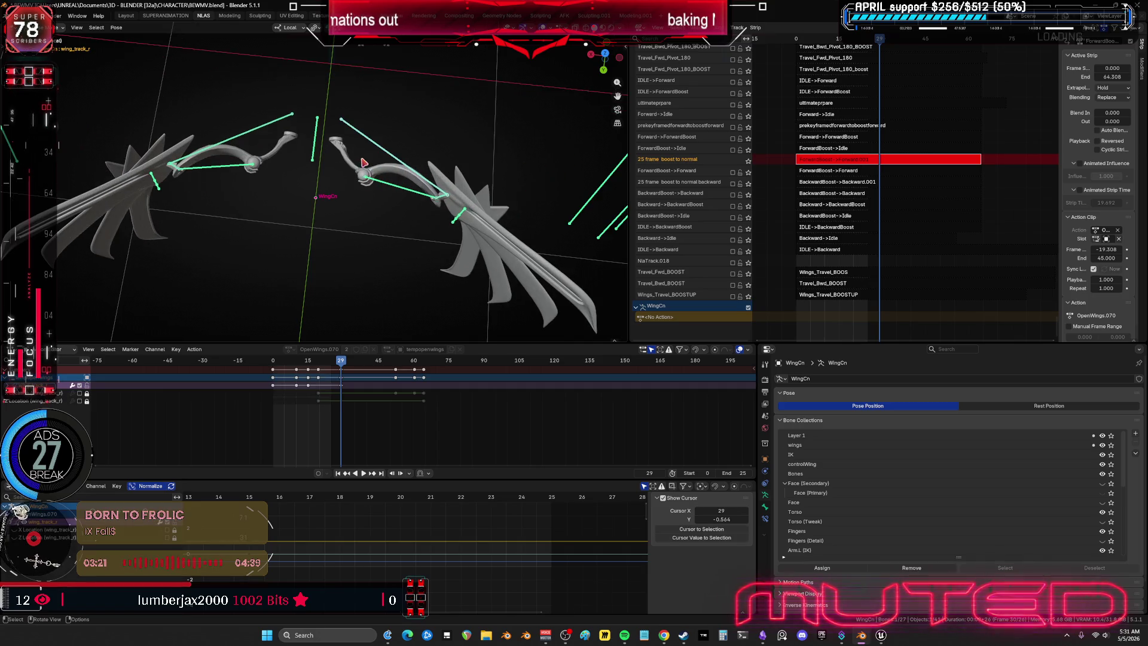
pyautogui.click(257, 138)
pyautogui.click(219, 173)
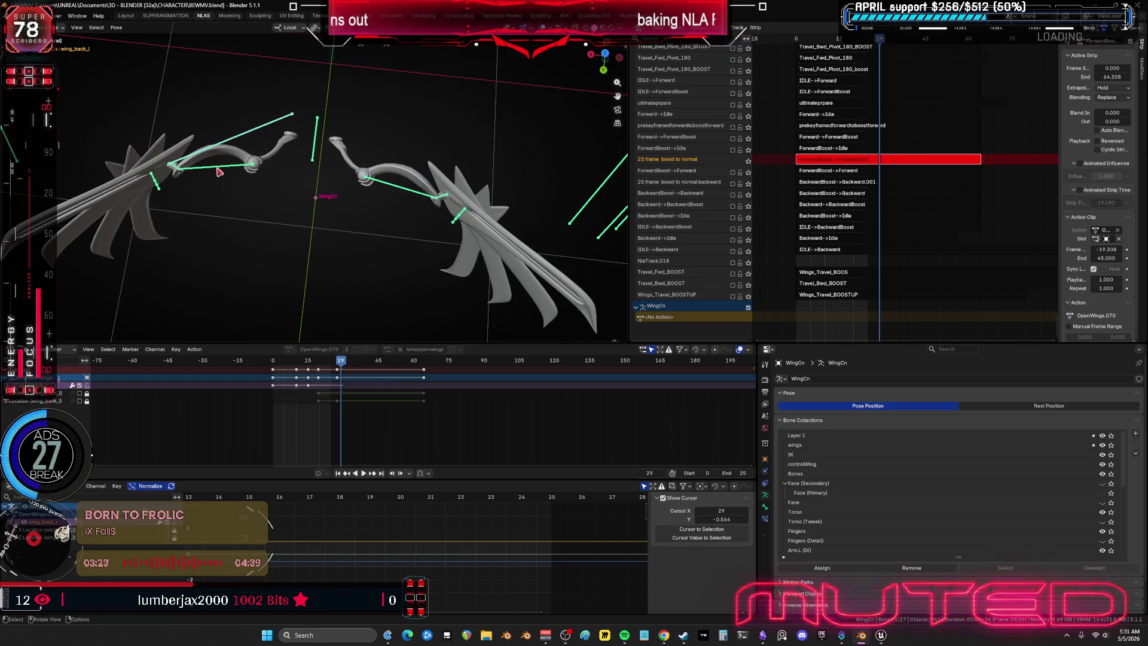
pyautogui.hotkey('alt', 'a')
# Step: Hide the wing_ext_l bone via the right-click menu and wing_ext_r with H
pyautogui.click(218, 171)
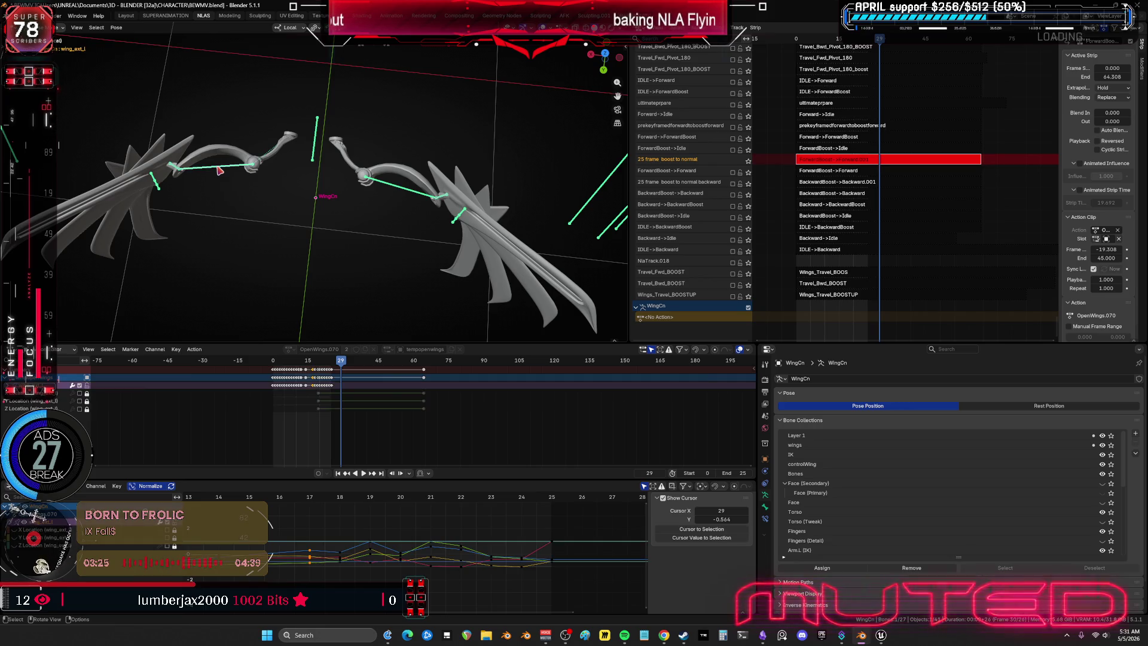
pyautogui.rightClick(228, 172)
pyautogui.click(203, 299)
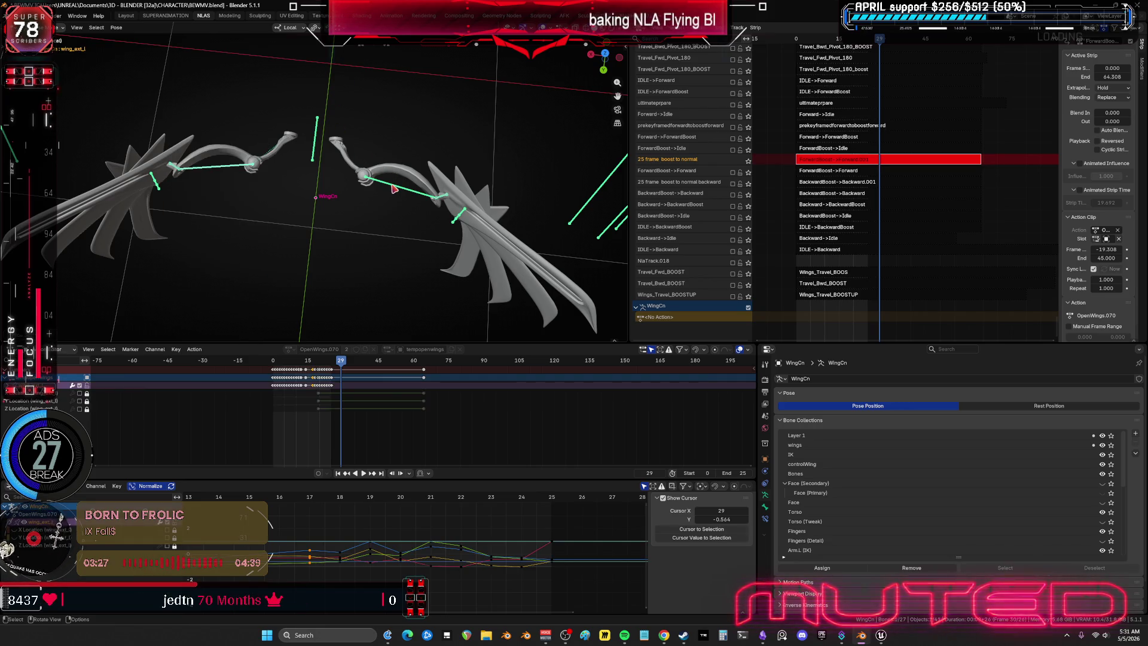
pyautogui.click(333, 142)
pyautogui.press('h')
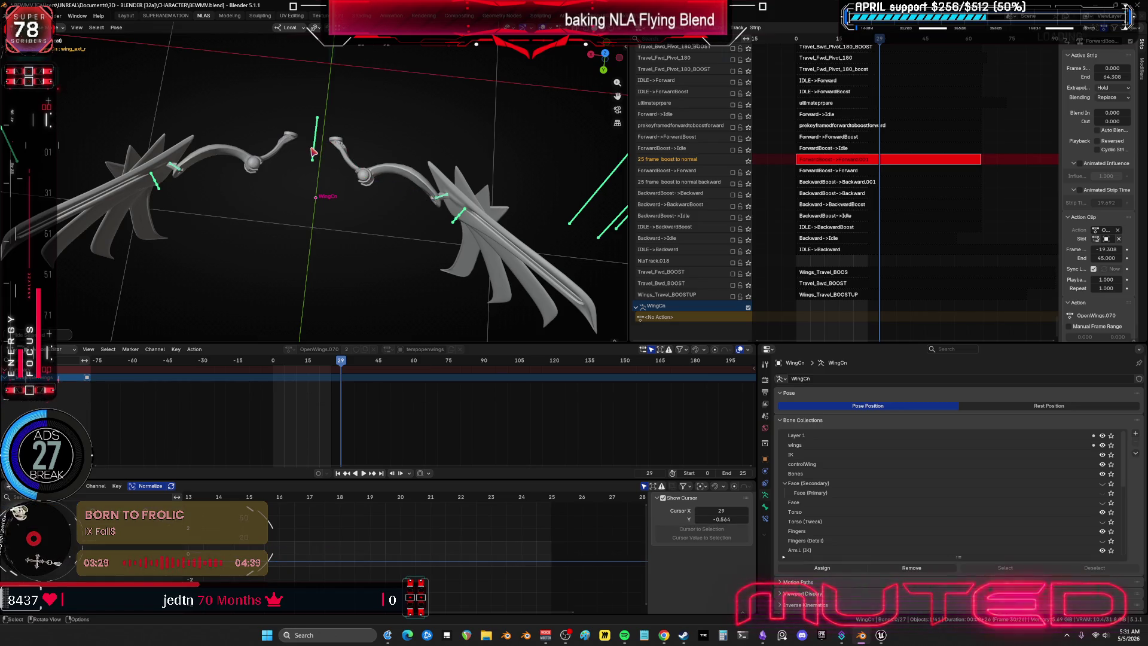
pyautogui.click(366, 164)
pyautogui.click(311, 192)
pyautogui.moveTo(311, 192)
pyautogui.mouseDown(button='middle')
pyautogui.moveTo(313, 205)
pyautogui.moveTo(332, 208)
pyautogui.moveTo(331, 181)
pyautogui.moveTo(234, 265)
pyautogui.mouseUp(button='middle')
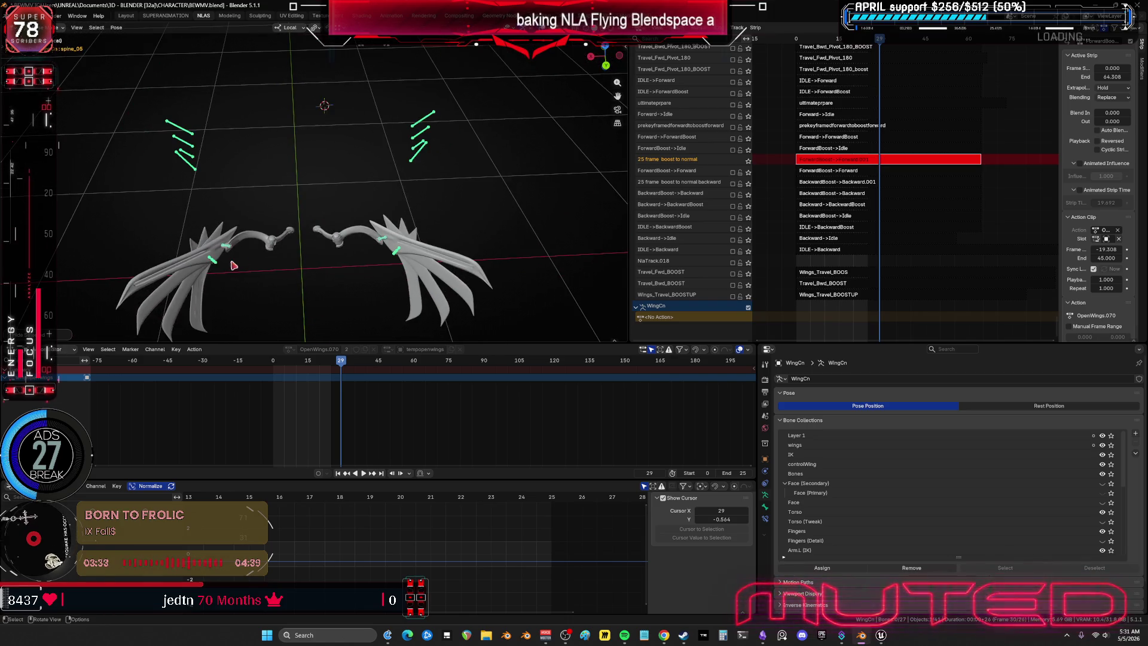
pyautogui.click(227, 246)
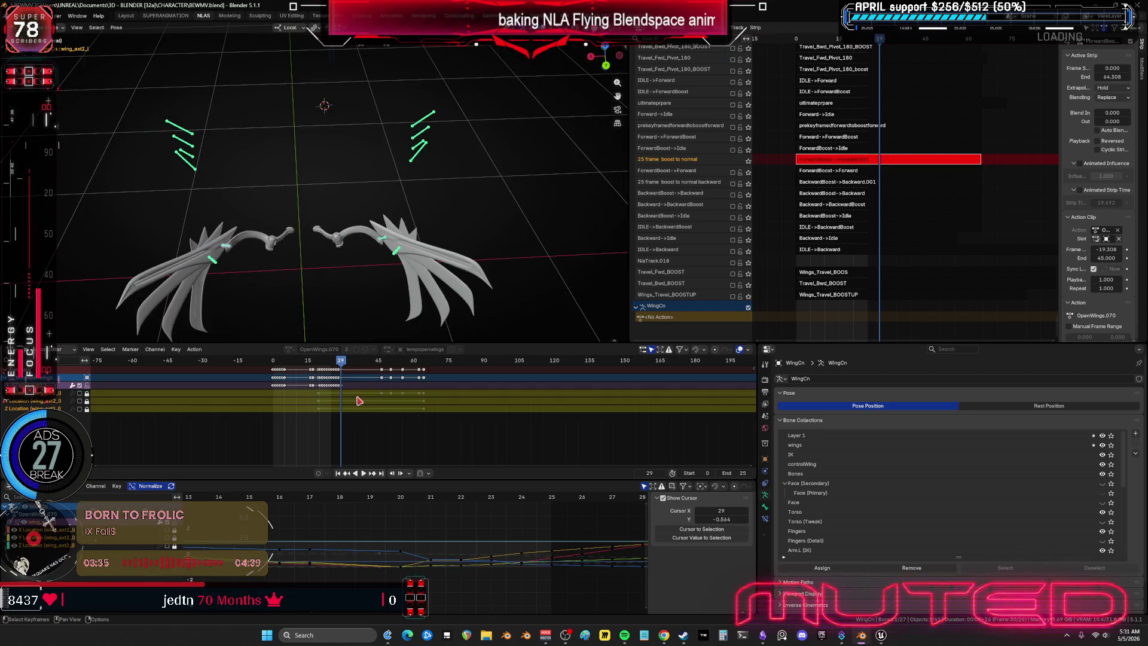
pyautogui.click(188, 170)
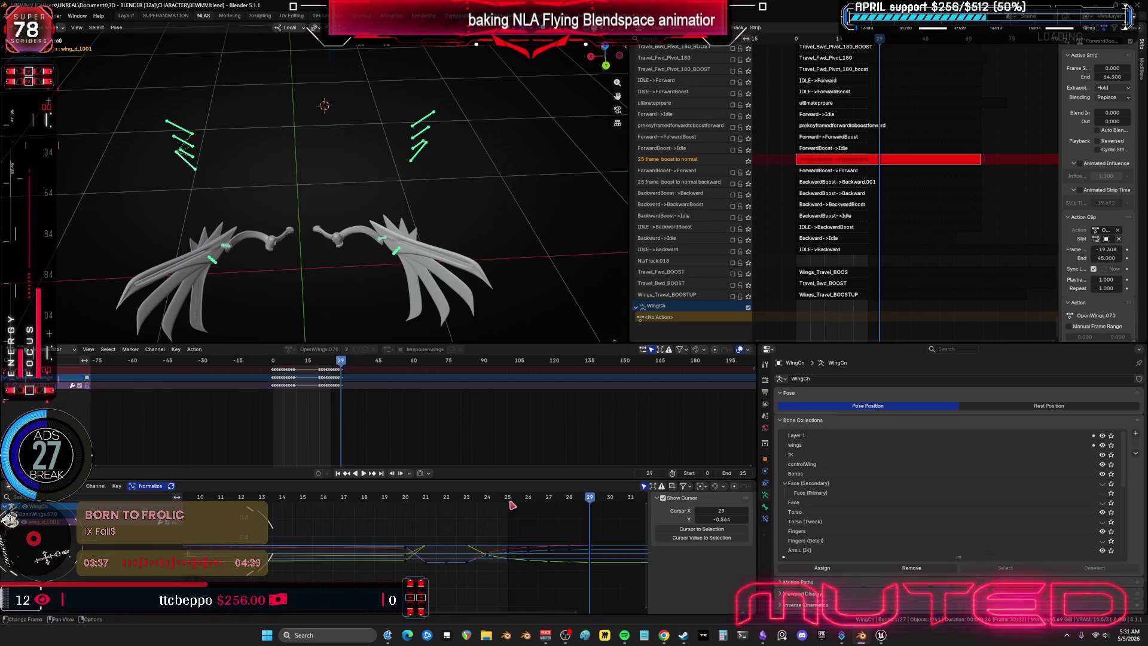
pyautogui.keyDown('ctrl'); pyautogui.moveTo(556, 523); pyautogui.dragTo(476, 534, button='middle'); pyautogui.keyUp('ctrl')
pyautogui.moveTo(449, 499); pyautogui.dragTo(486, 510)
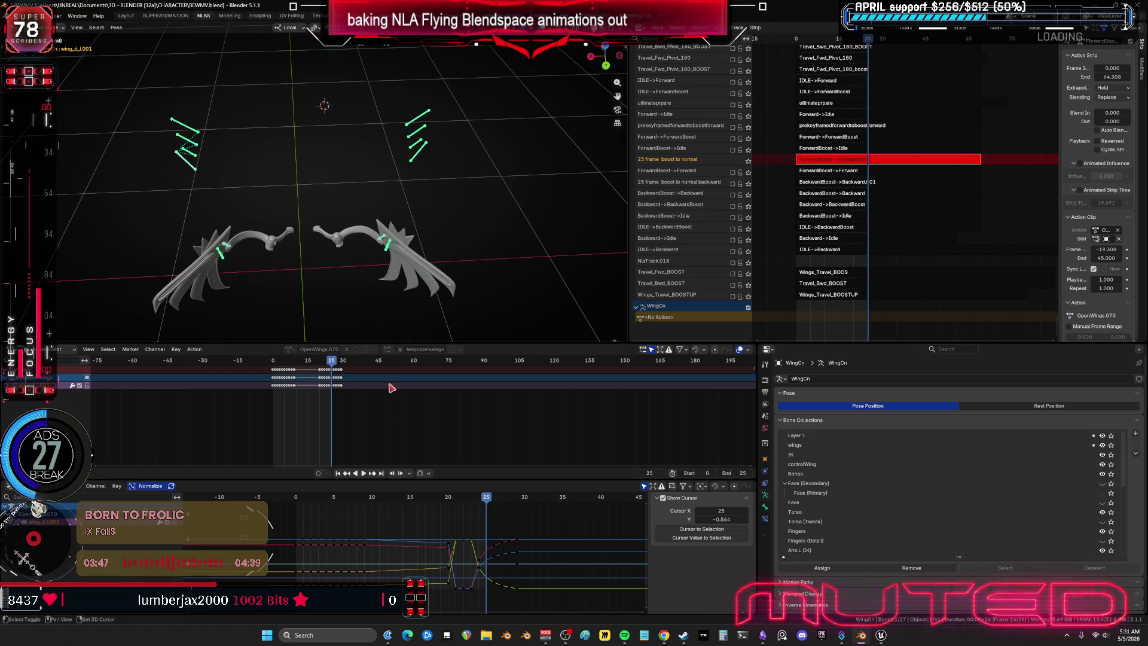
pyautogui.keyDown('shift'); pyautogui.click(475, 550); pyautogui.keyUp('shift')
pyautogui.keyDown('shift'); pyautogui.click(475, 550); pyautogui.keyUp('shift')
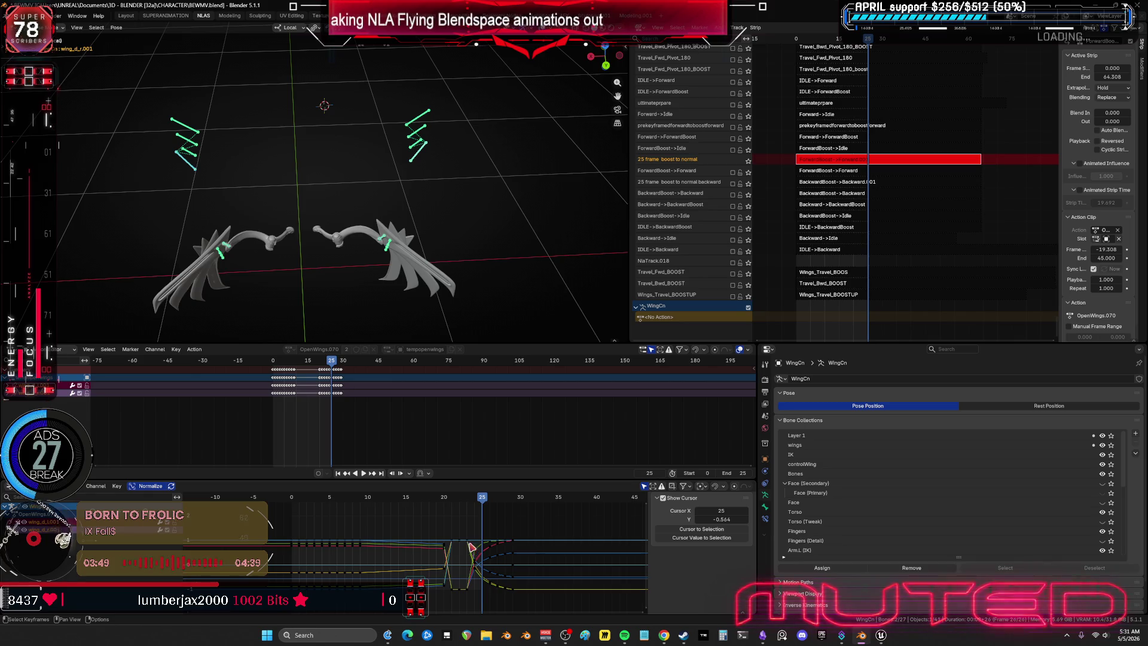
pyautogui.click(471, 526)
pyautogui.press('space')
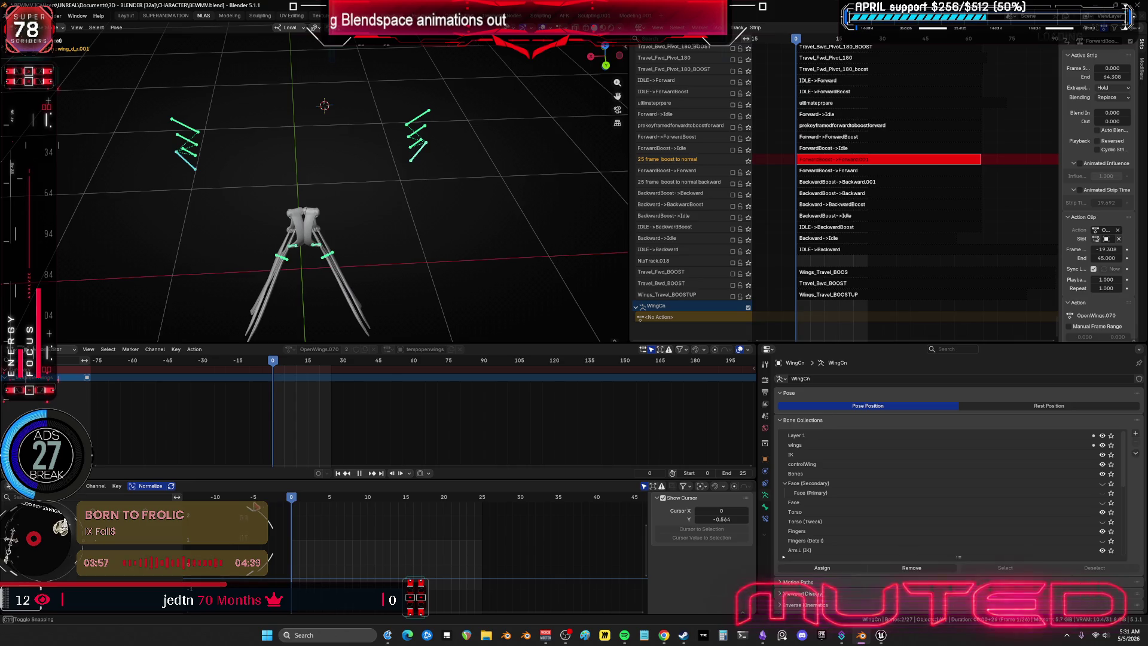
pyautogui.moveTo(378, 521)
pyautogui.mouseDown()
pyautogui.moveTo(413, 542)
pyautogui.moveTo(467, 541)
pyautogui.mouseUp()
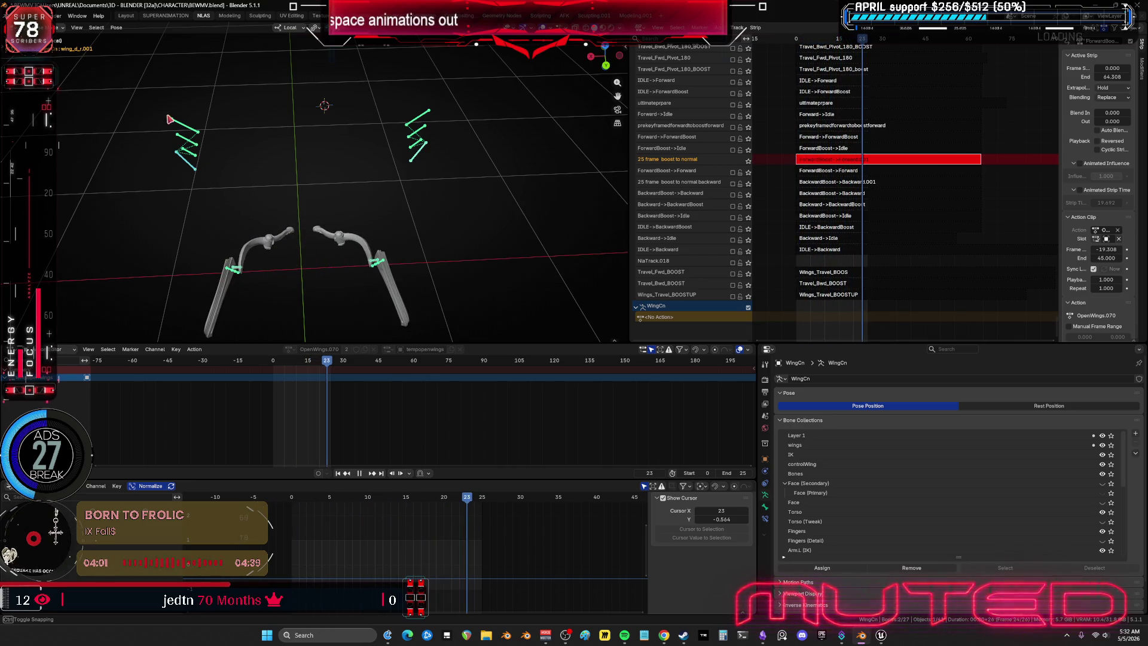
# Step: Select wing_c_L.001 and wing_b_L.001, then add wing_c_r.001 and other right-wing bones
pyautogui.click(189, 156)
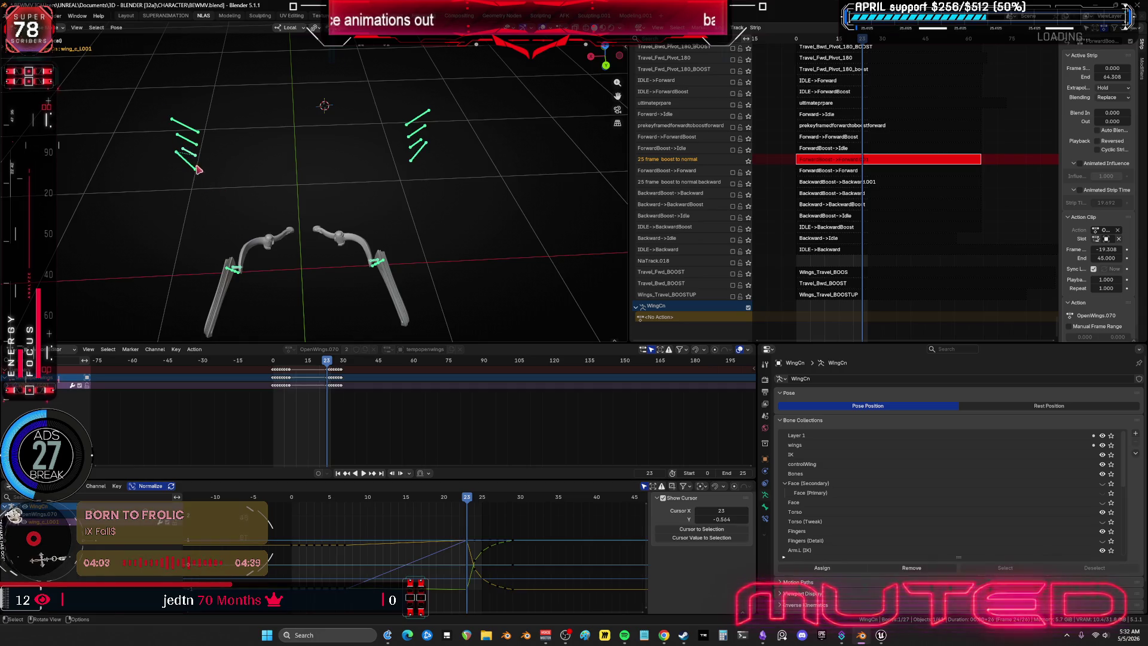
pyautogui.keyDown('shift'); pyautogui.click(189, 136); pyautogui.keyUp('shift')
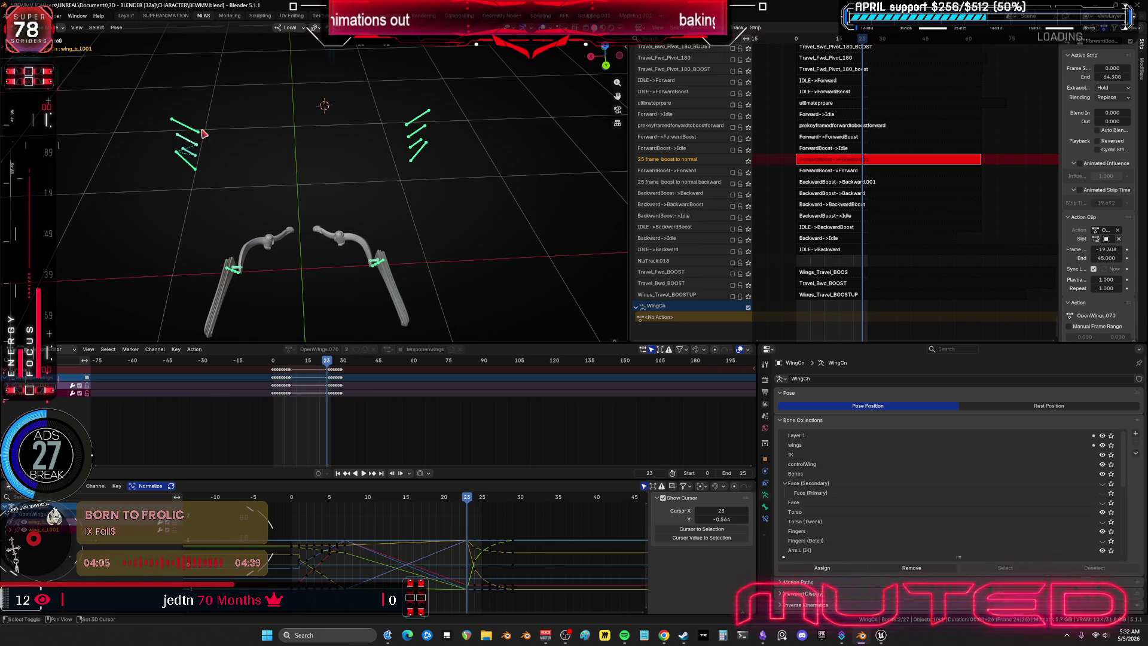
pyautogui.keyDown('shift'); pyautogui.click(417, 127); pyautogui.keyUp('shift')
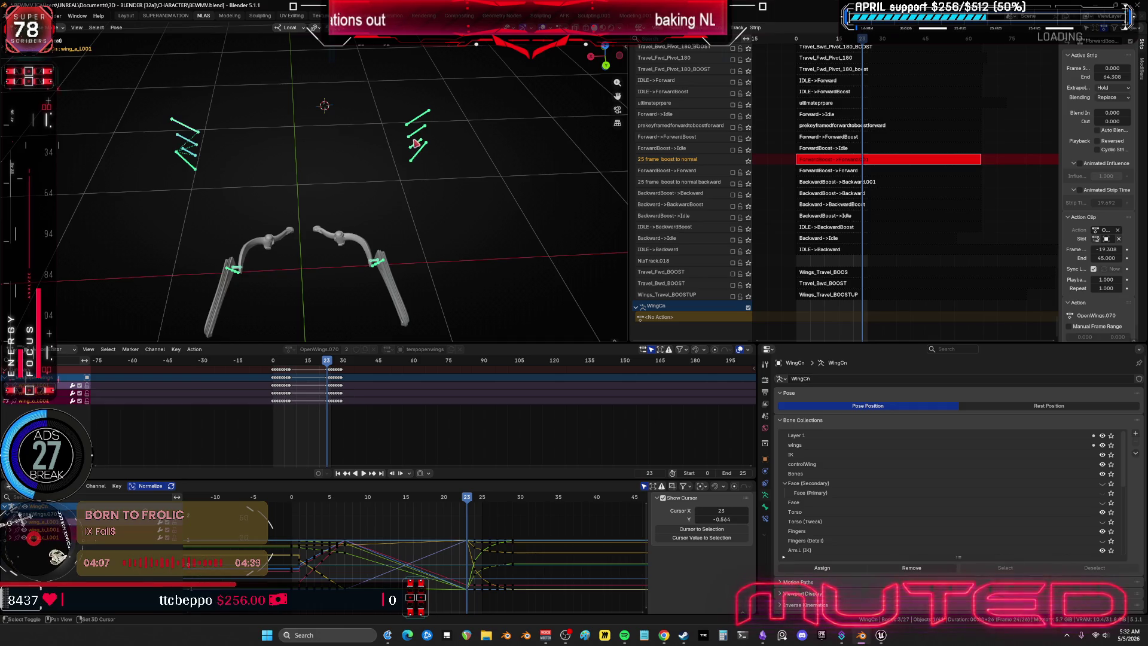
pyautogui.keyDown('shift'); pyautogui.click(417, 137); pyautogui.keyUp('shift')
pyautogui.keyDown('shift'); pyautogui.click(420, 122); pyautogui.keyUp('shift')
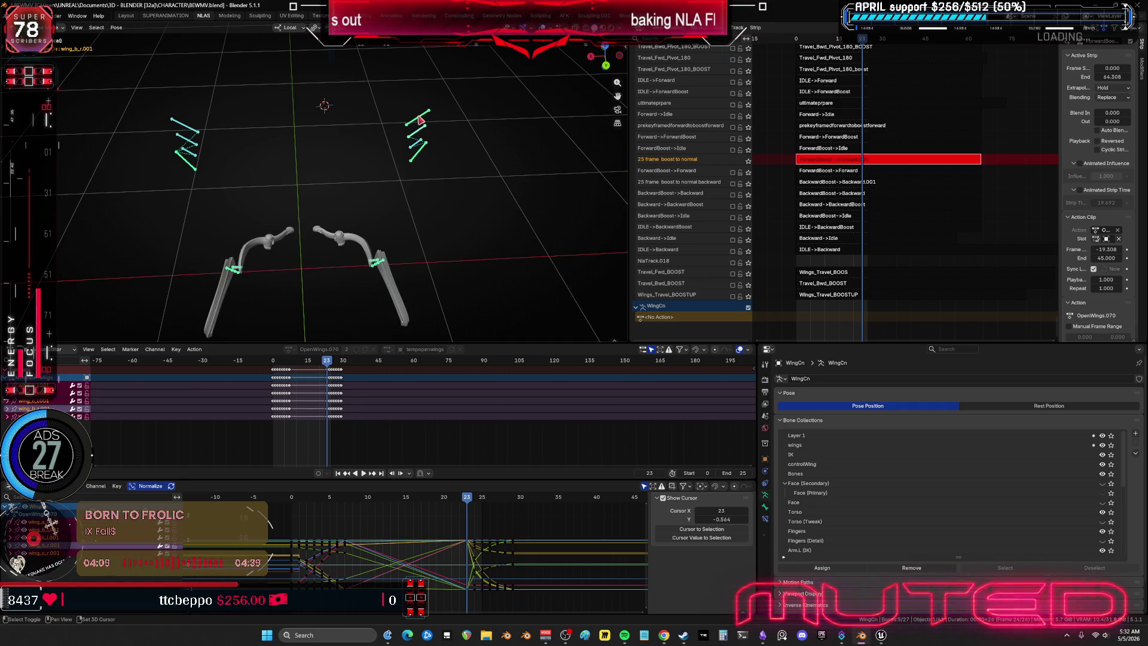
pyautogui.keyDown('shift'); pyautogui.click(396, 259); pyautogui.keyUp('shift')
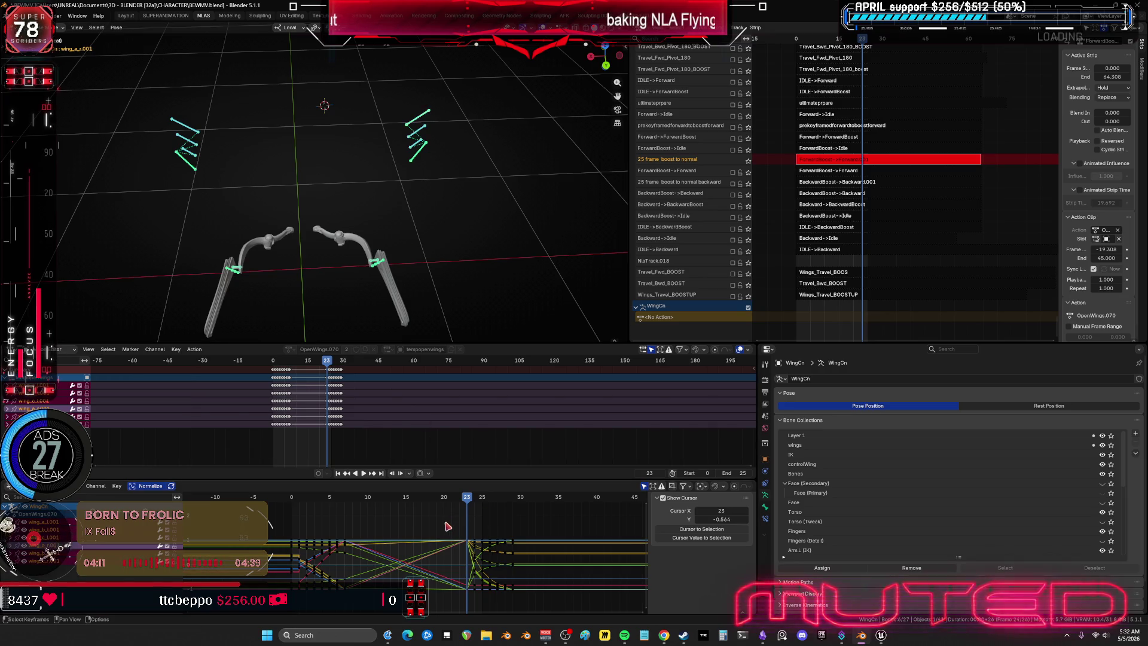
# Step: Box-select the wing keys near frame 23 and scrub the opening frames from a side view
pyautogui.moveTo(445, 523)
pyautogui.mouseDown()
pyautogui.moveTo(541, 602)
pyautogui.moveTo(451, 588)
pyautogui.moveTo(478, 605)
pyautogui.mouseUp()
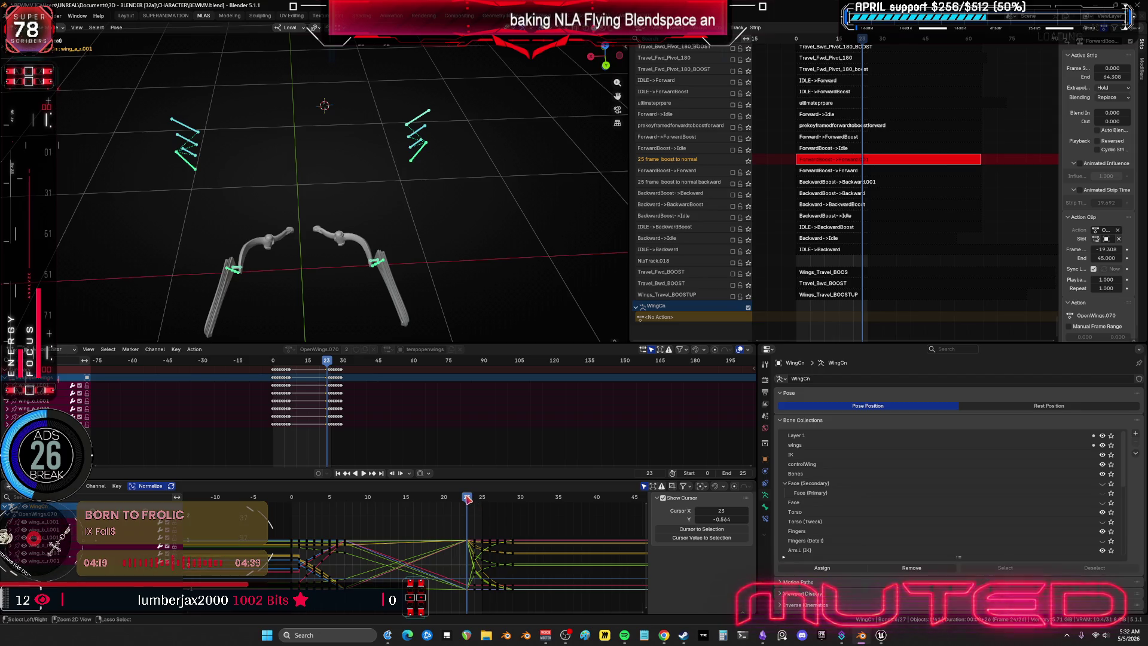
pyautogui.moveTo(456, 503); pyautogui.dragTo(336, 516)
pyautogui.moveTo(291, 270); pyautogui.dragTo(371, 257, button='middle')
pyautogui.moveTo(333, 504)
pyautogui.mouseDown()
pyautogui.moveTo(289, 506)
pyautogui.moveTo(417, 507)
pyautogui.moveTo(467, 522)
pyautogui.mouseUp()
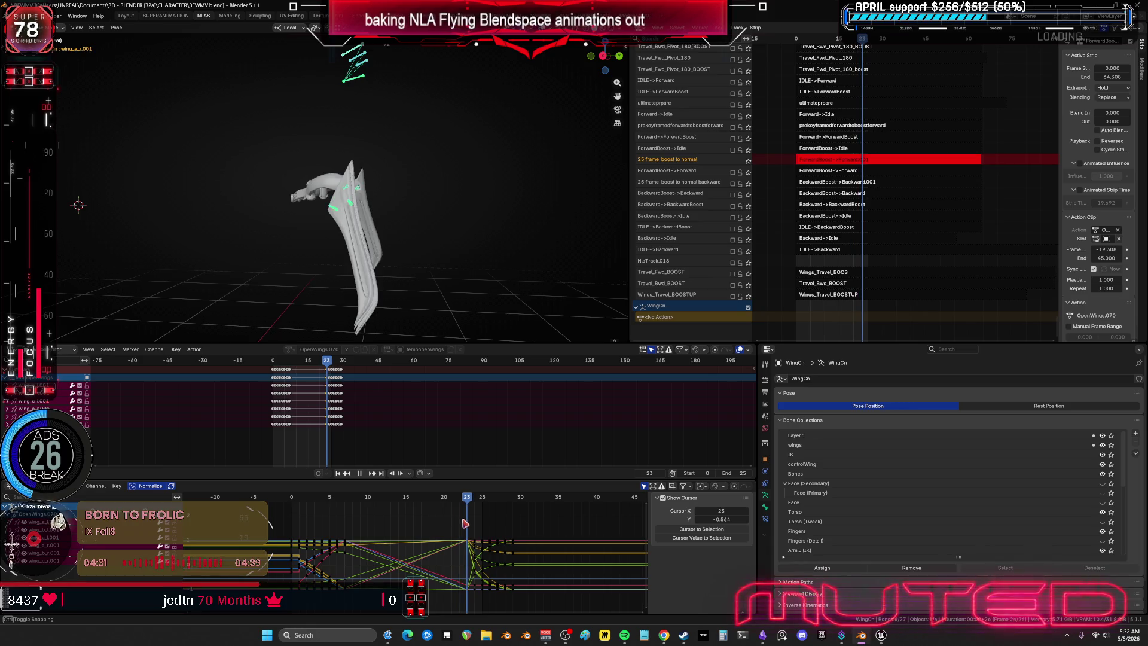
# Step: Play and scrub the wing flap across frames 20–24, orbiting to an angled view of the wings
pyautogui.moveTo(469, 276)
pyautogui.mouseDown(button='middle')
pyautogui.moveTo(419, 272)
pyautogui.moveTo(359, 245)
pyautogui.mouseUp(button='middle')
pyautogui.press('space')
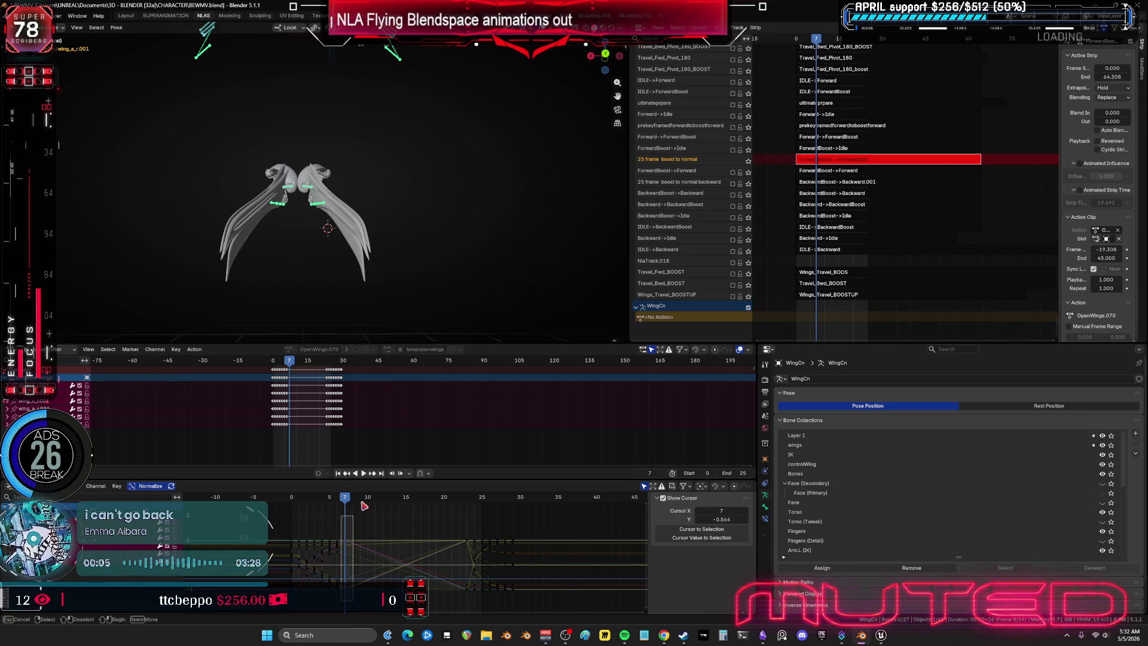
pyautogui.moveTo(345, 502); pyautogui.dragTo(445, 508)
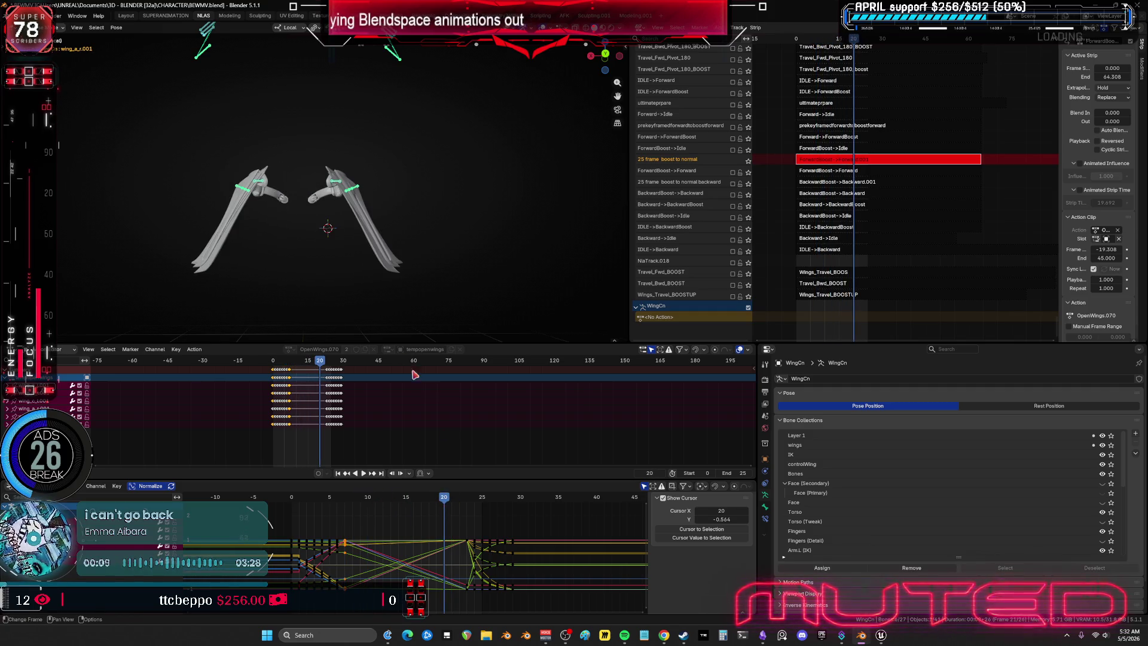
pyautogui.moveTo(323, 251); pyautogui.dragTo(371, 257, button='middle')
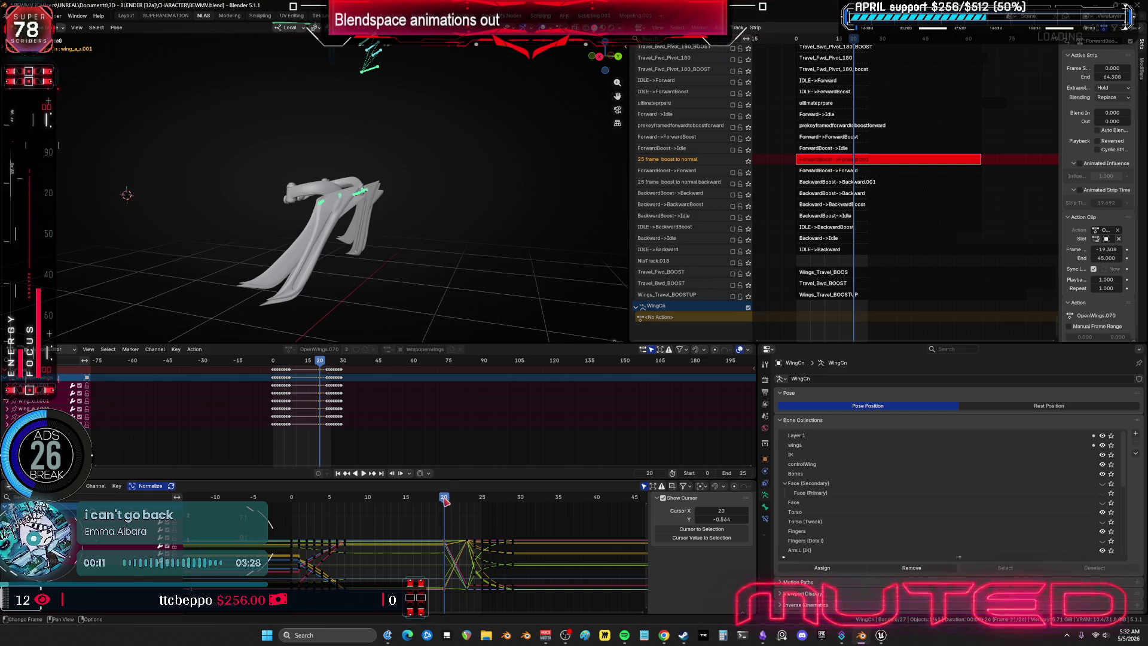
pyautogui.moveTo(445, 501)
pyautogui.mouseDown()
pyautogui.moveTo(487, 508)
pyautogui.moveTo(455, 512)
pyautogui.moveTo(459, 529)
pyautogui.moveTo(484, 505)
pyautogui.moveTo(467, 597)
pyautogui.moveTo(476, 602)
pyautogui.mouseUp()
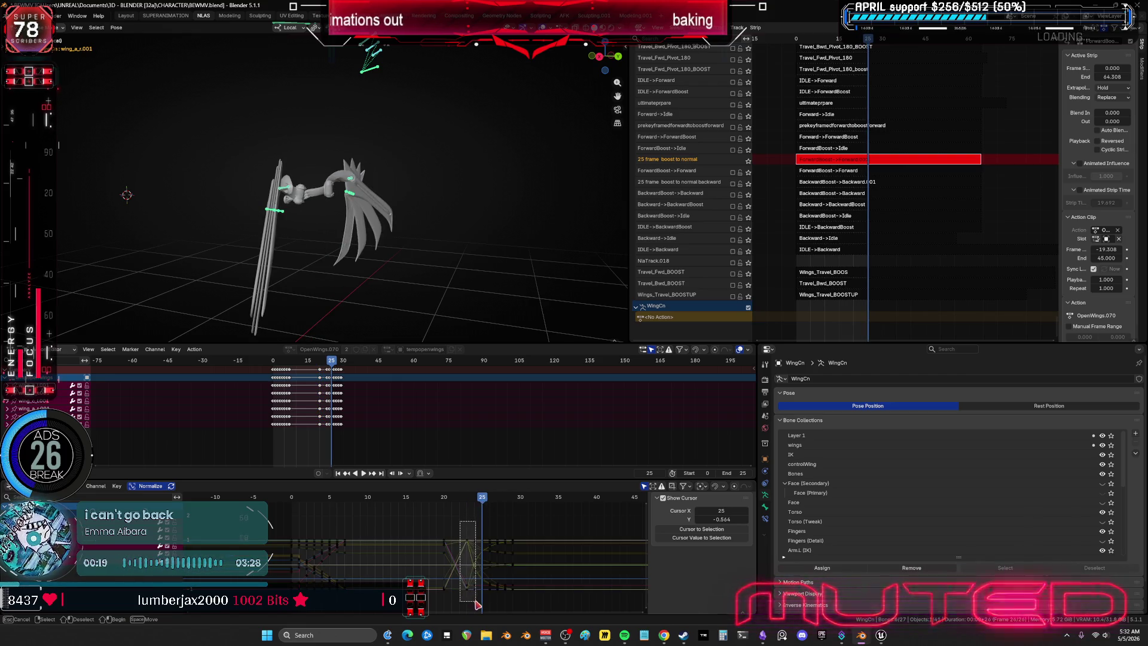
# Step: Delete the wing keyframes around frames 23–24 and check the pose at frame 22
pyautogui.moveTo(492, 538); pyautogui.dragTo(493, 526)
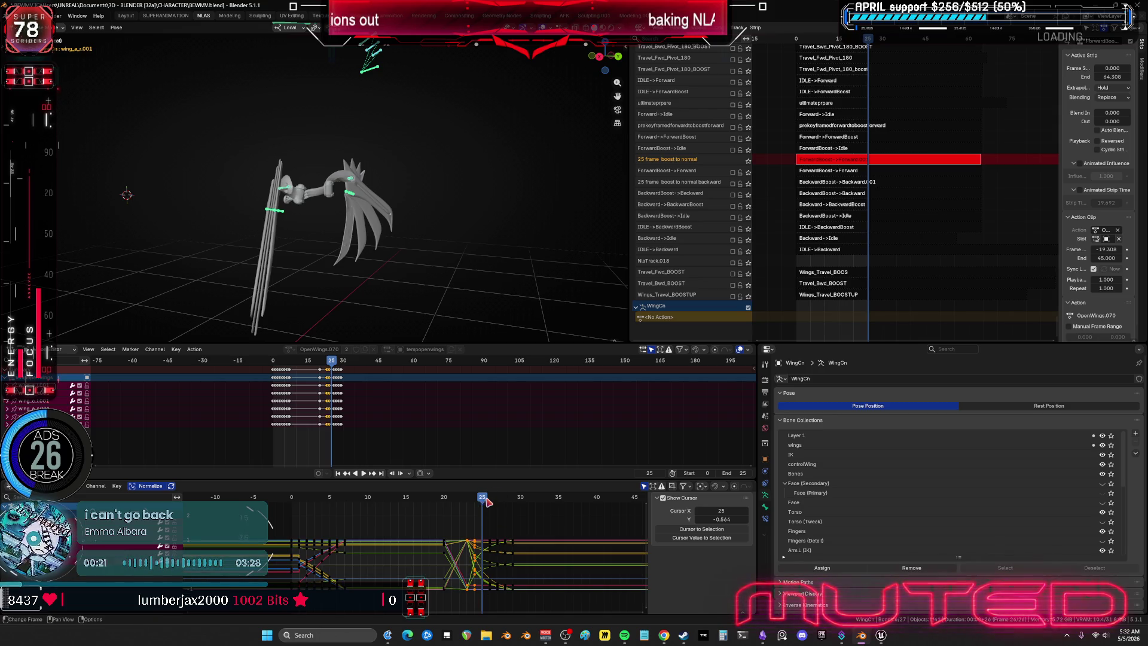
pyautogui.press('x')
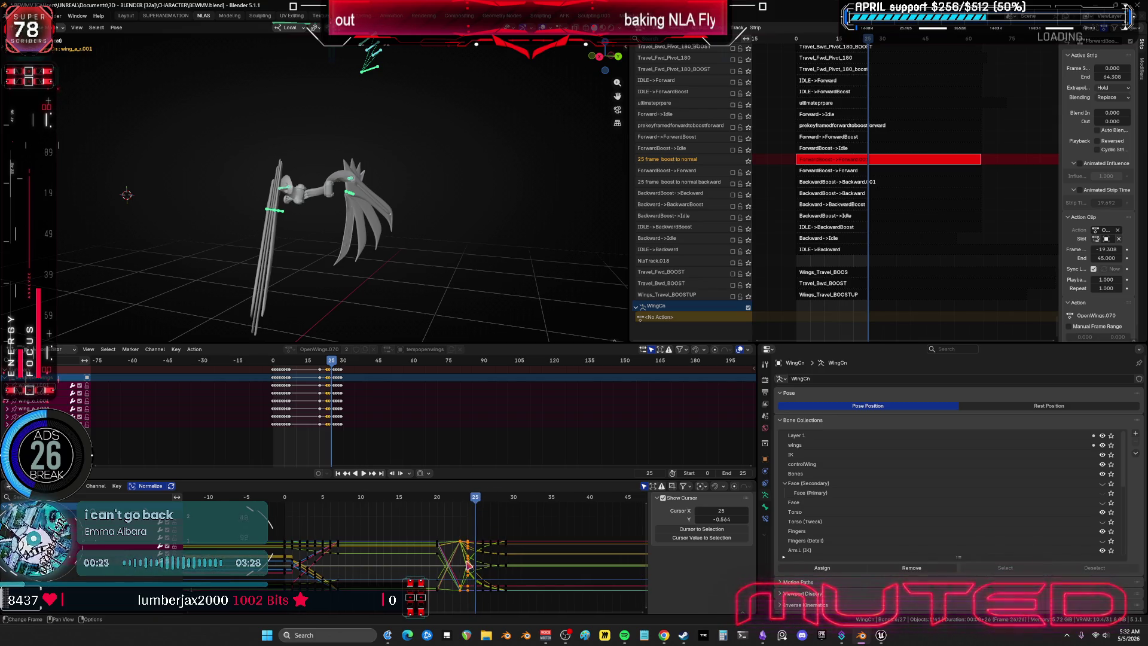
pyautogui.moveTo(477, 500)
pyautogui.mouseDown()
pyautogui.moveTo(446, 509)
pyautogui.moveTo(476, 524)
pyautogui.mouseUp()
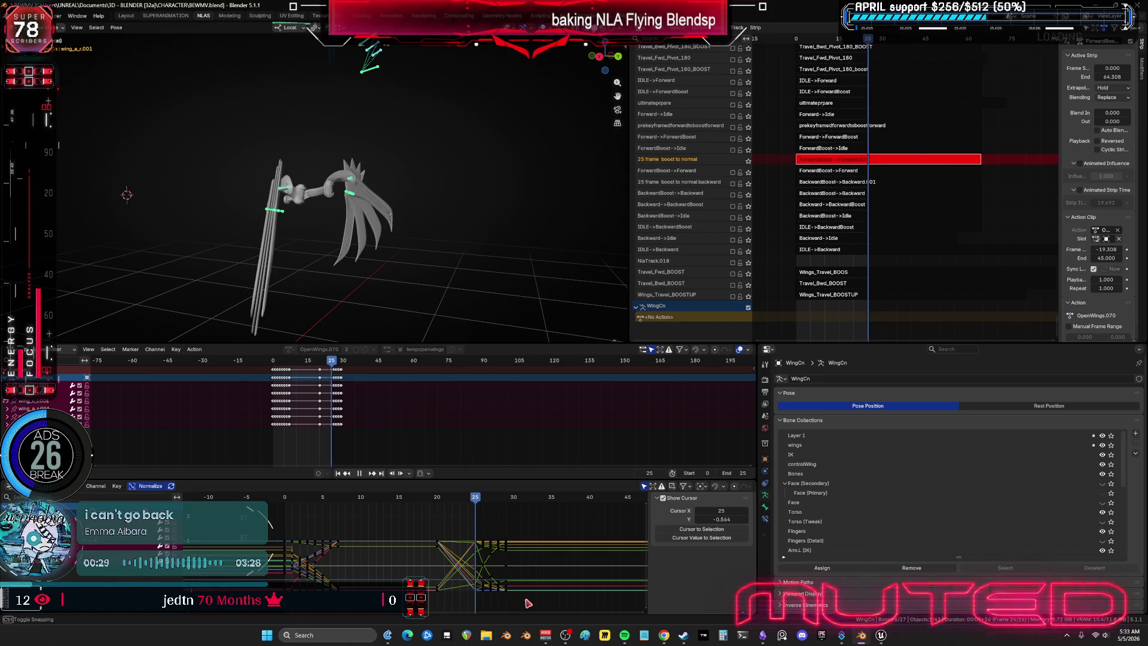
# Step: Trial-move the wing keys at frames 25–28 to around frame 22 and play back the retiming
pyautogui.moveTo(529, 603)
pyautogui.mouseDown()
pyautogui.moveTo(441, 520)
pyautogui.moveTo(472, 521)
pyautogui.mouseUp()
pyautogui.press('g')
pyautogui.press('x')
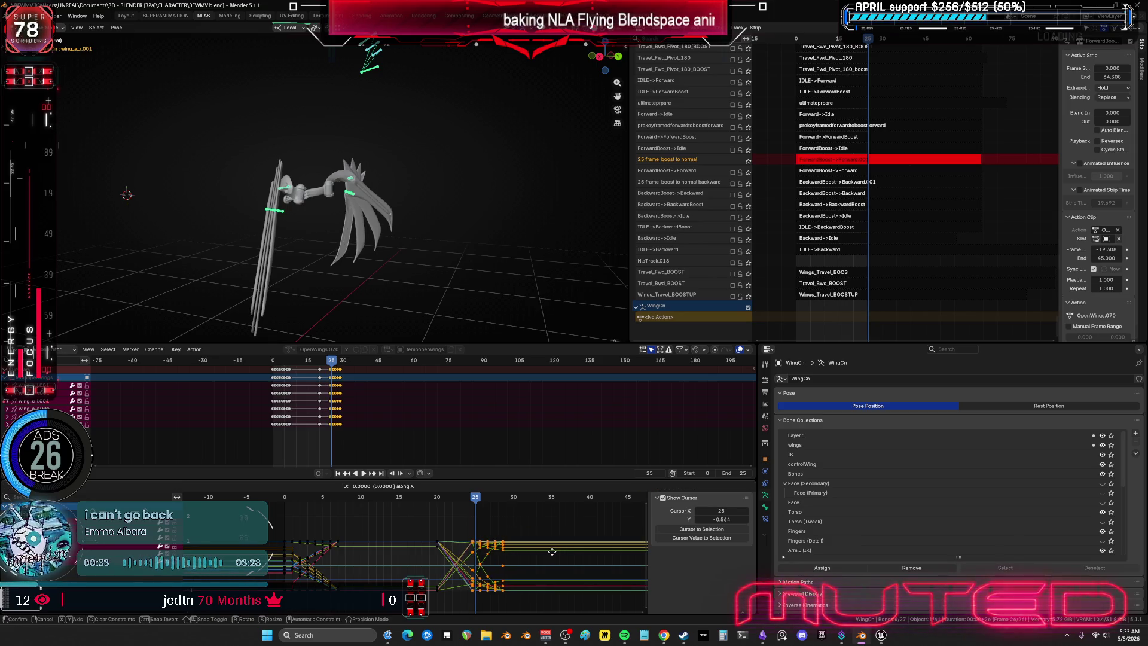
pyautogui.click(535, 552)
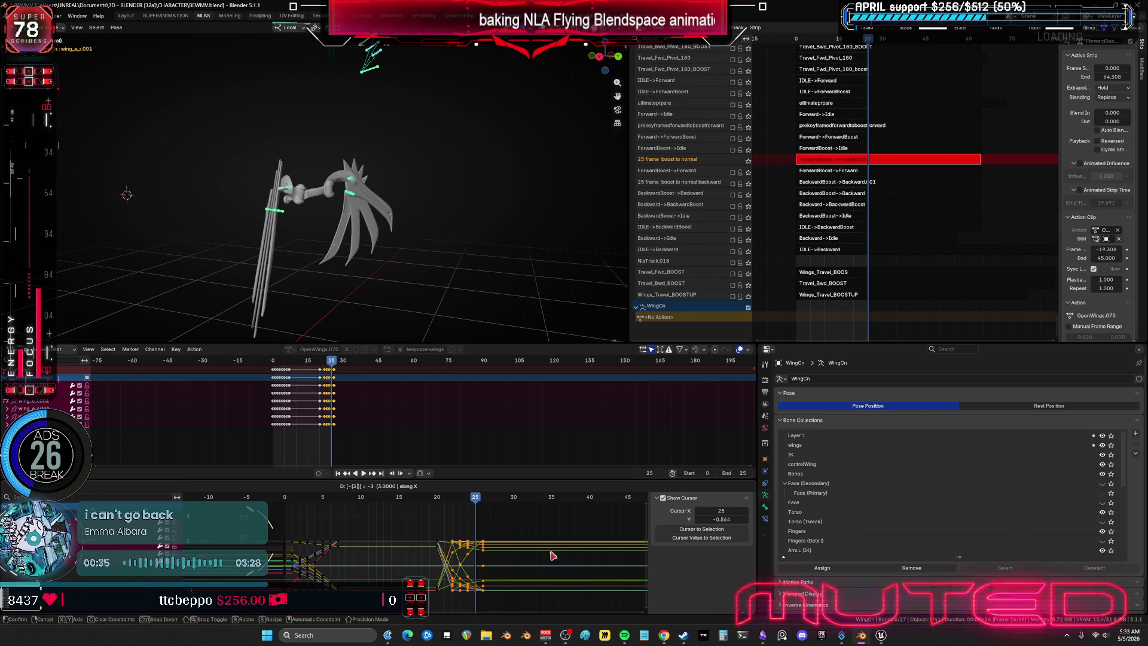
pyautogui.press('space')
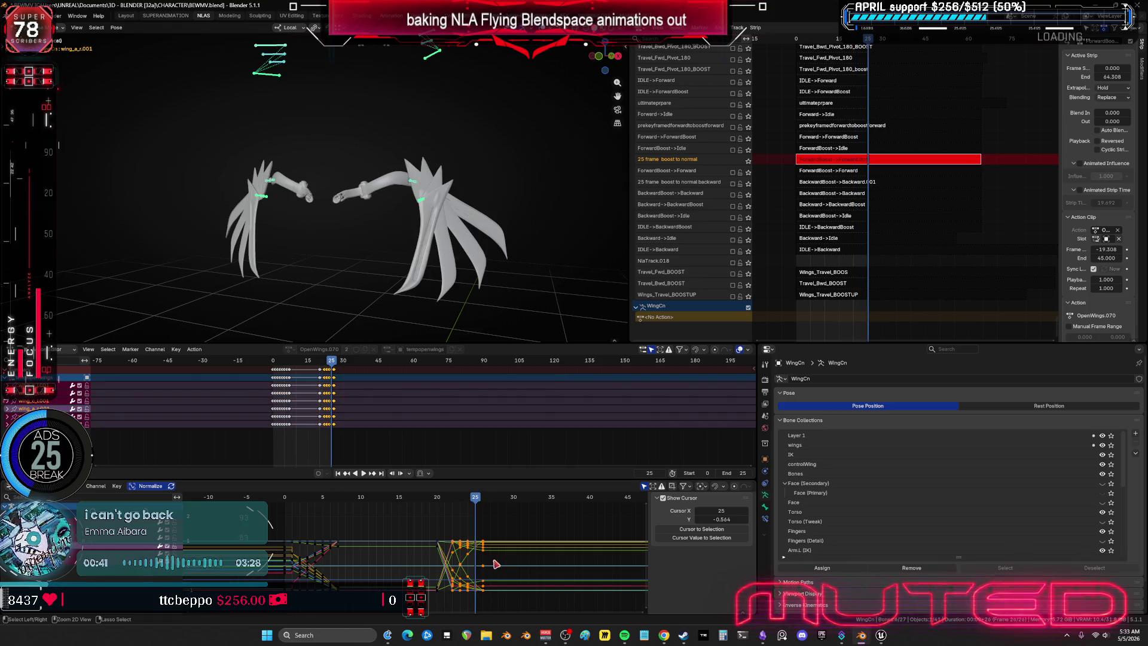
# Step: Undo the move, then delete the wing keyframes between frames 25 and 28
pyautogui.hotkey('ctrl', 'z')
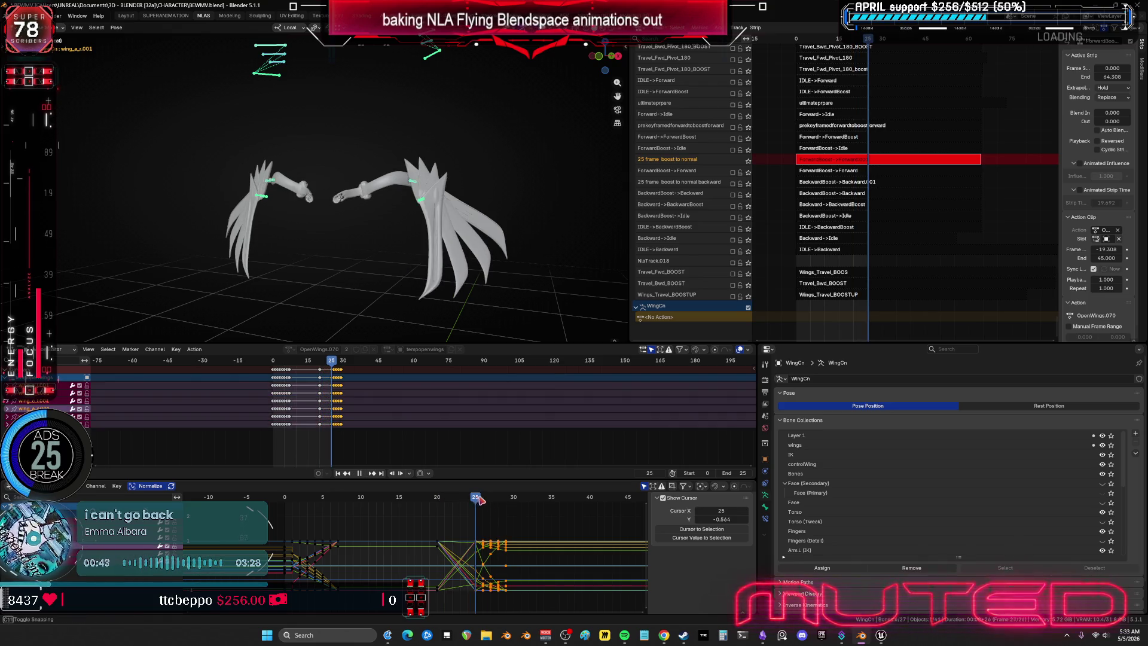
pyautogui.moveTo(478, 497)
pyautogui.mouseDown()
pyautogui.moveTo(499, 498)
pyautogui.moveTo(506, 608)
pyautogui.moveTo(472, 530)
pyautogui.mouseUp()
pyautogui.press('Delete')
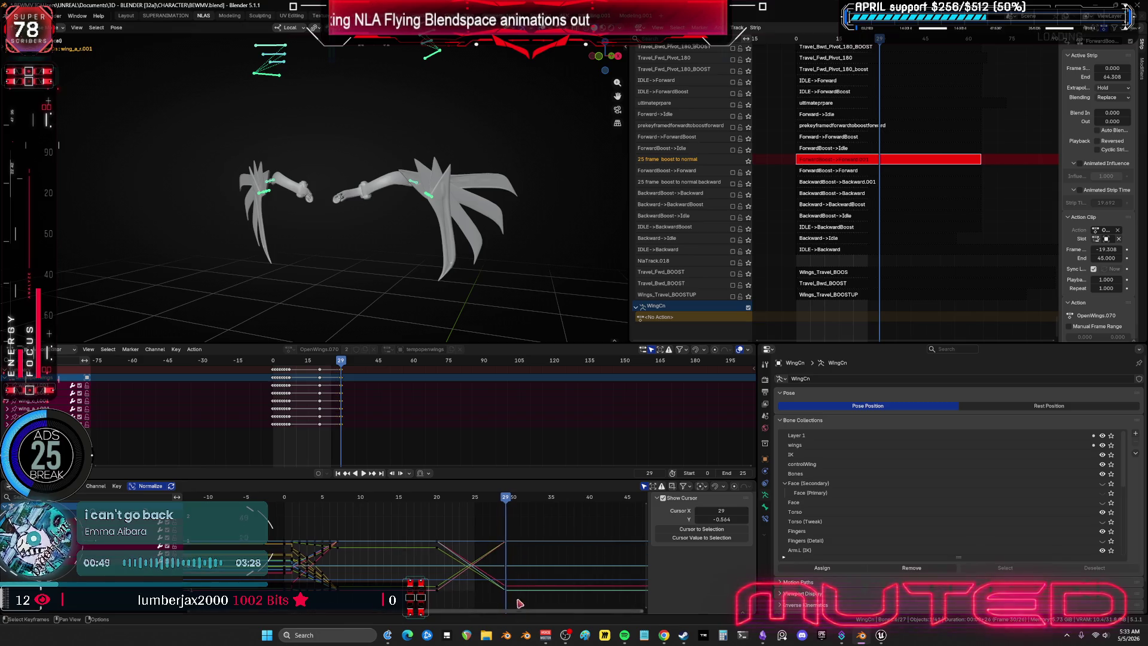
# Step: Shift the last wing keyframes 4 frames earlier along X, then review the pose at frame 23 while orbiting the wings
pyautogui.keyDown('ctrl'); pyautogui.hscroll(-1, 517, 532); pyautogui.keyUp('ctrl')
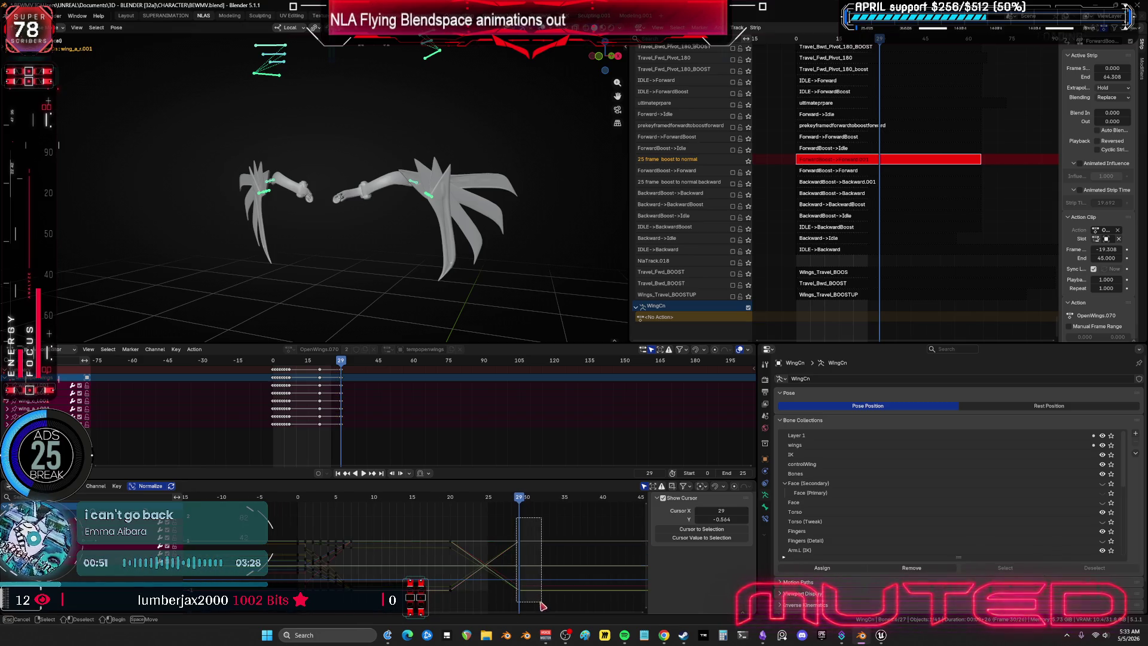
pyautogui.write('gx-4')
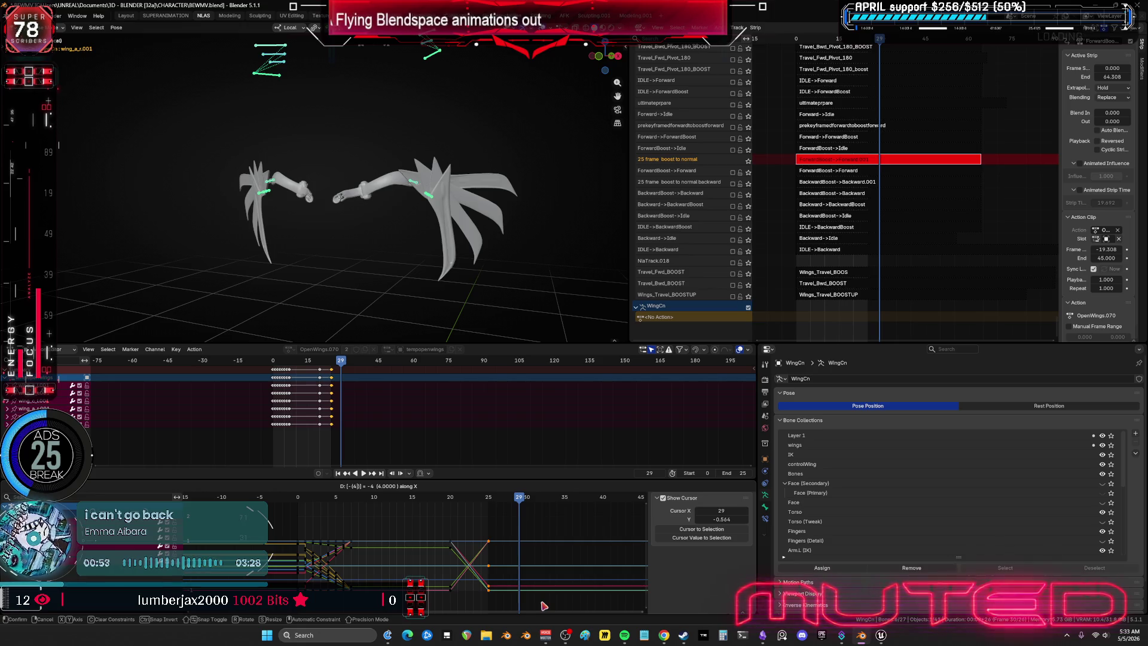
pyautogui.press('Return')
pyautogui.moveTo(492, 502)
pyautogui.mouseDown()
pyautogui.moveTo(307, 514)
pyautogui.moveTo(484, 493)
pyautogui.moveTo(491, 482)
pyautogui.moveTo(334, 419)
pyautogui.moveTo(337, 359)
pyautogui.moveTo(429, 239)
pyautogui.moveTo(450, 182)
pyautogui.mouseUp()
pyautogui.moveTo(450, 181); pyautogui.dragTo(280, 205, button='middle')
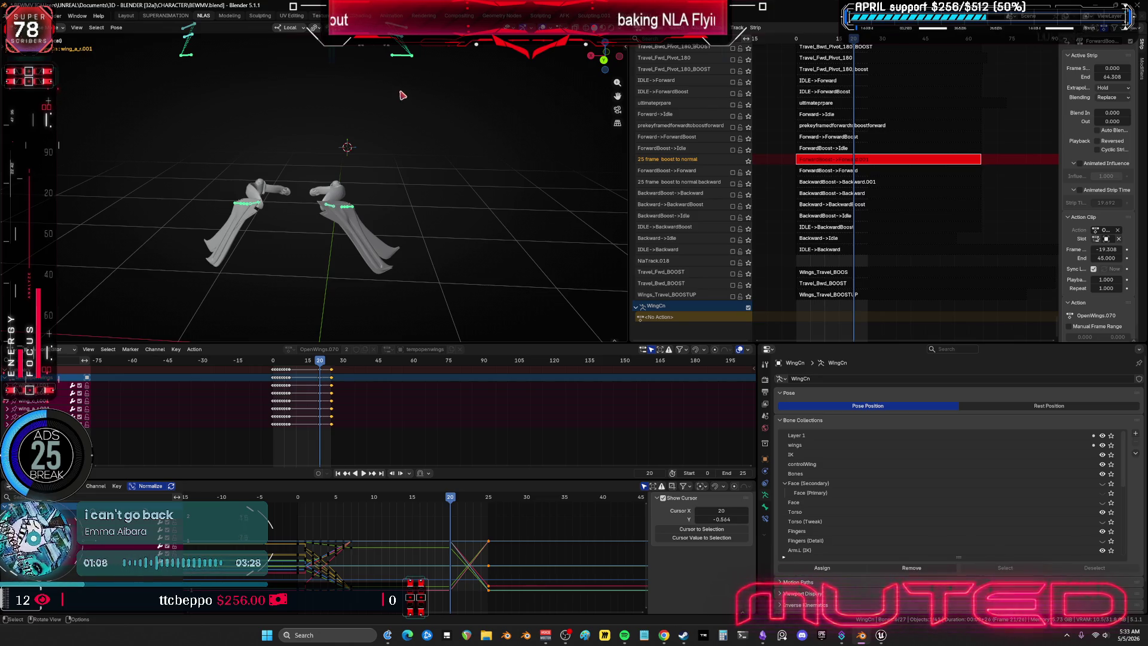
pyautogui.press('space')
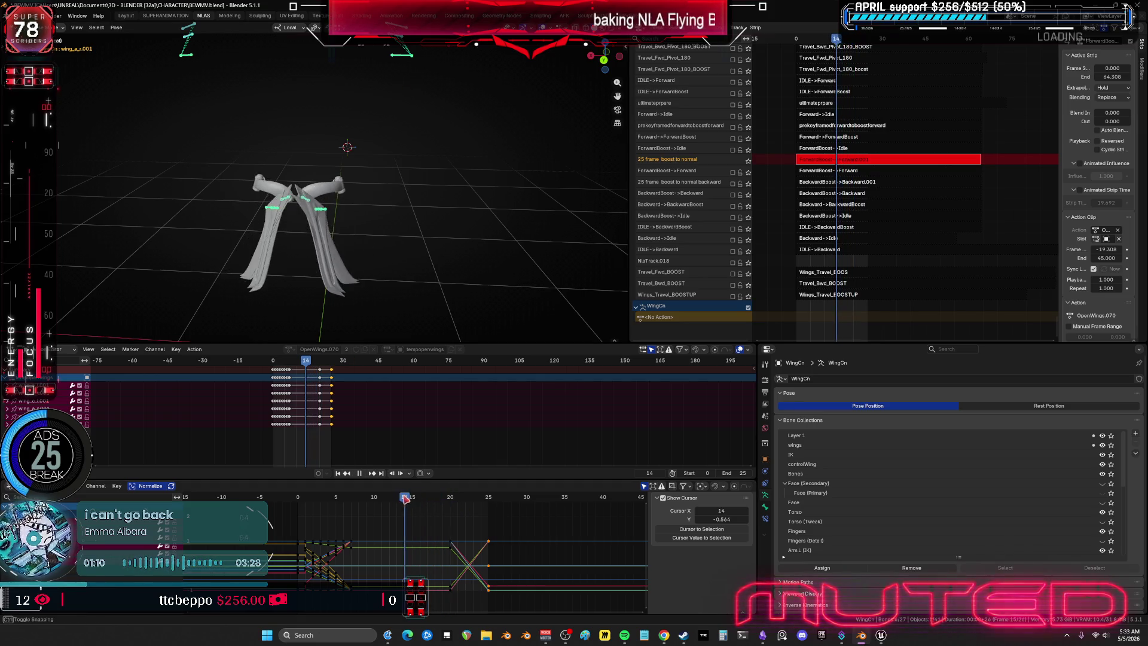
pyautogui.press('space')
pyautogui.moveTo(335, 251)
pyautogui.mouseDown(button='middle')
pyautogui.moveTo(358, 215)
pyautogui.moveTo(422, 246)
pyautogui.mouseUp(button='middle')
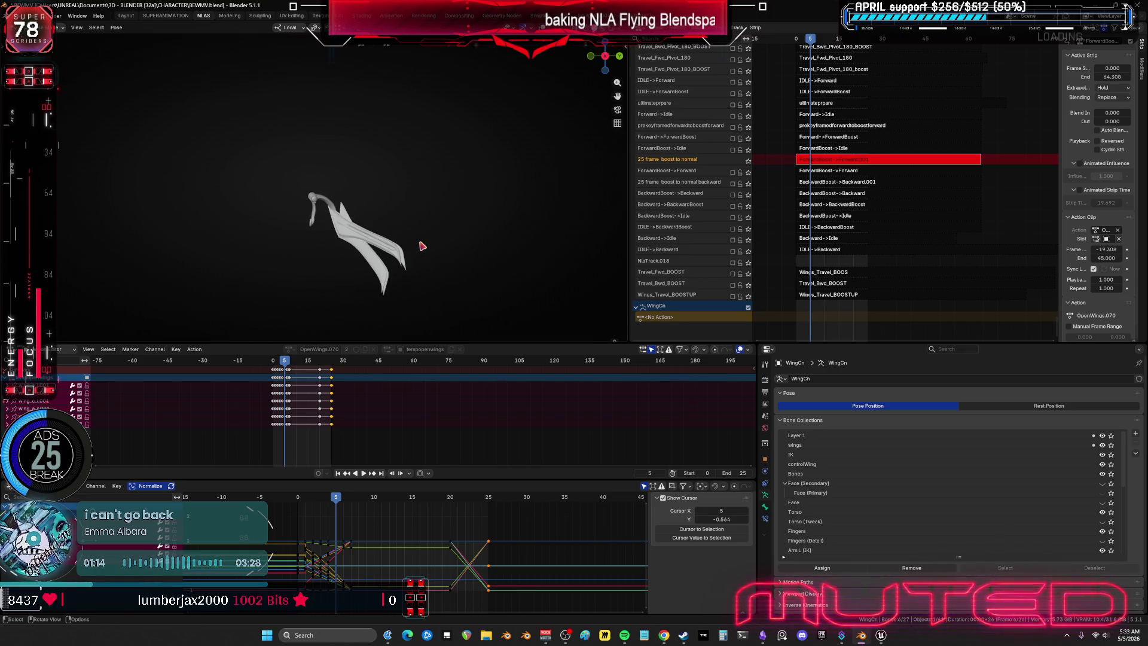
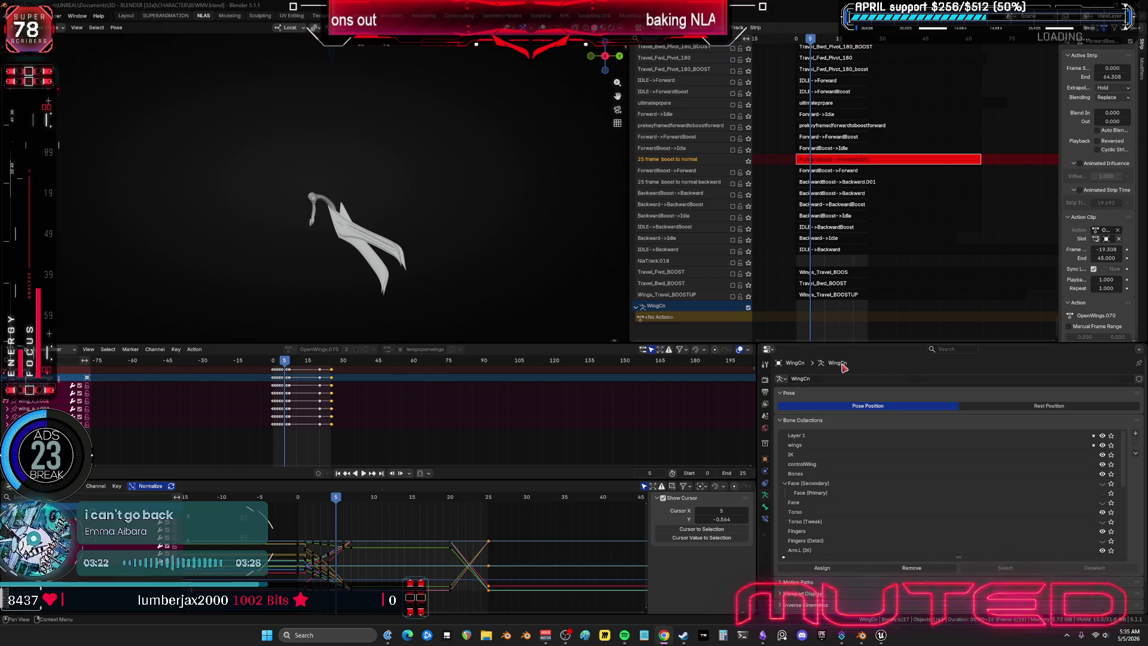
# Step: Orbit around the wing rig to view the wings from below and side-on
pyautogui.moveTo(372, 210)
pyautogui.mouseDown(button='middle')
pyautogui.moveTo(355, 299)
pyautogui.moveTo(256, 170)
pyautogui.moveTo(226, 174)
pyautogui.moveTo(243, 242)
pyautogui.mouseUp(button='middle')
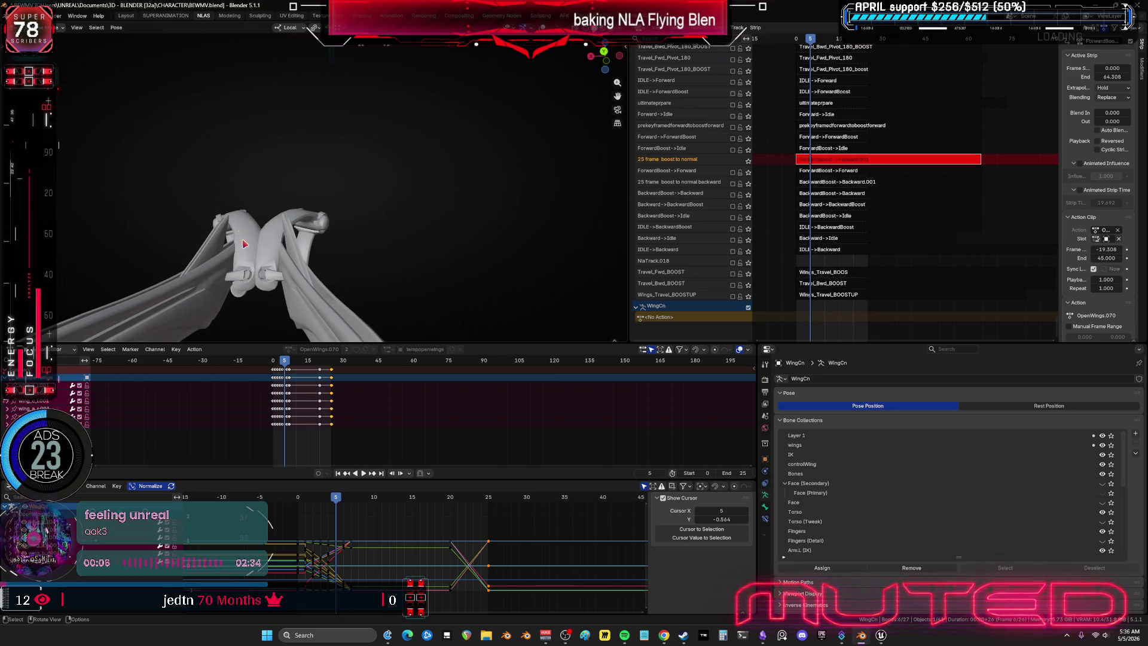
pyautogui.moveTo(322, 278)
pyautogui.mouseDown(button='middle')
pyautogui.moveTo(344, 167)
pyautogui.moveTo(333, 170)
pyautogui.moveTo(358, 170)
pyautogui.mouseUp(button='middle')
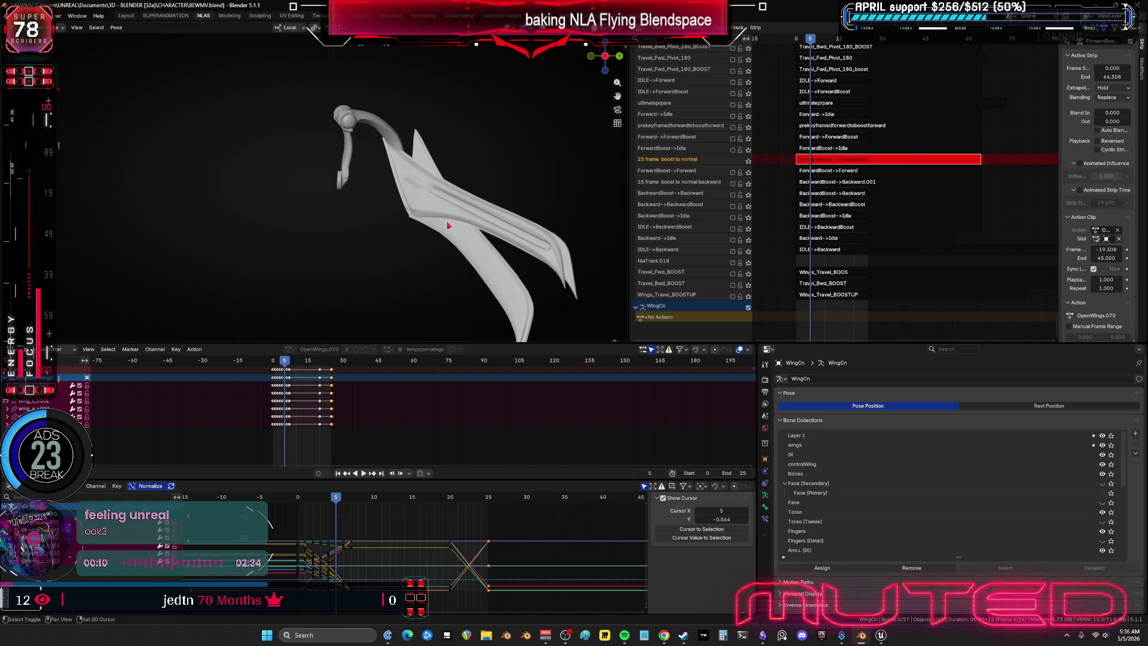
pyautogui.moveTo(448, 226); pyautogui.dragTo(372, 199, button='middle')
# Step: Scrub the animation to frame 4, then to frame 19 to check the wing pose
pyautogui.moveTo(286, 366)
pyautogui.mouseDown()
pyautogui.moveTo(328, 378)
pyautogui.moveTo(318, 394)
pyautogui.mouseUp()
pyautogui.moveTo(341, 227)
pyautogui.mouseDown(button='middle')
pyautogui.moveTo(442, 226)
pyautogui.moveTo(430, 198)
pyautogui.moveTo(359, 204)
pyautogui.mouseUp(button='middle')
pyautogui.scroll(-4, 448, 227)
pyautogui.scroll(3, 441, 217)
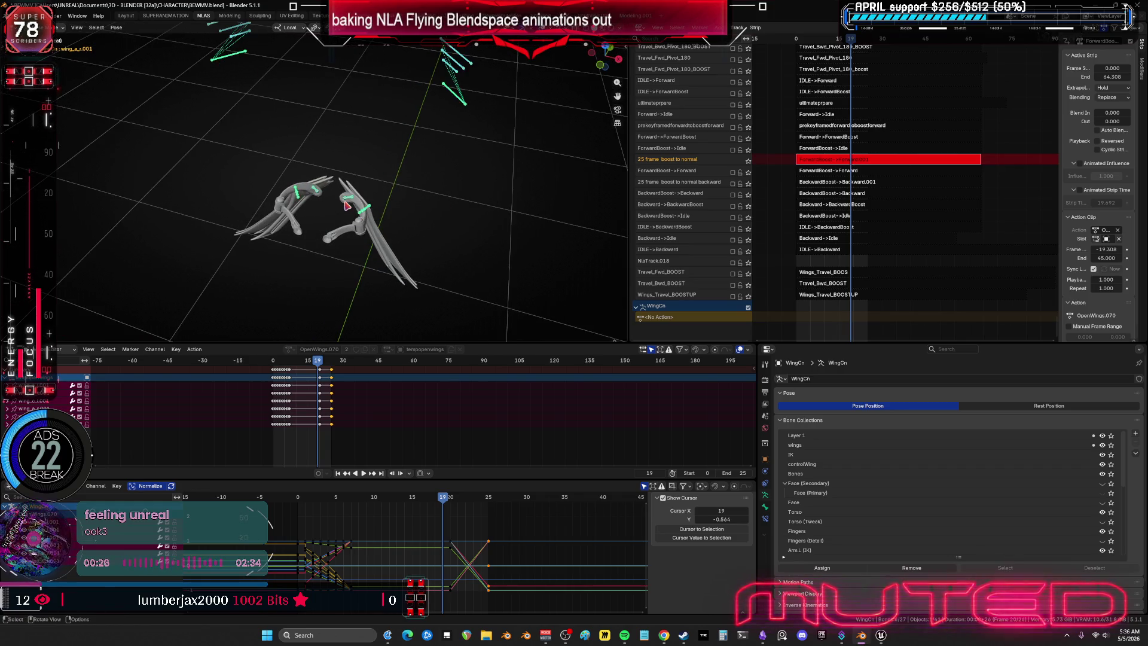
pyautogui.scroll(1, 347, 204)
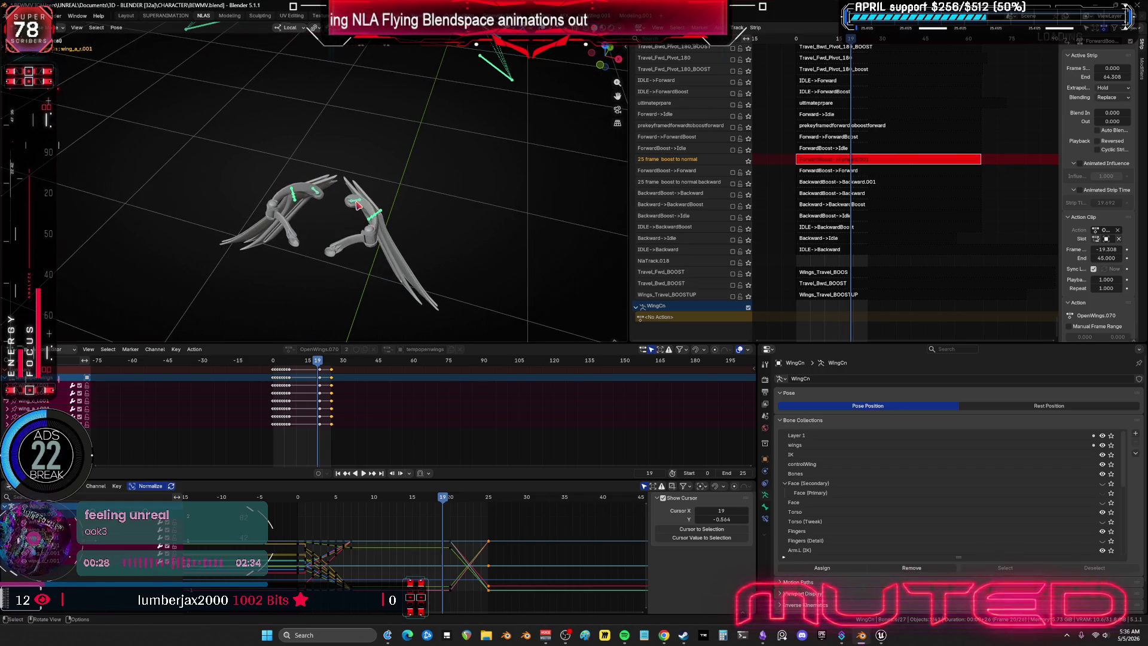
# Step: Select the wing_ext2_l bone and add wing_ext2_r so both bones' channels appear
pyautogui.click(357, 206)
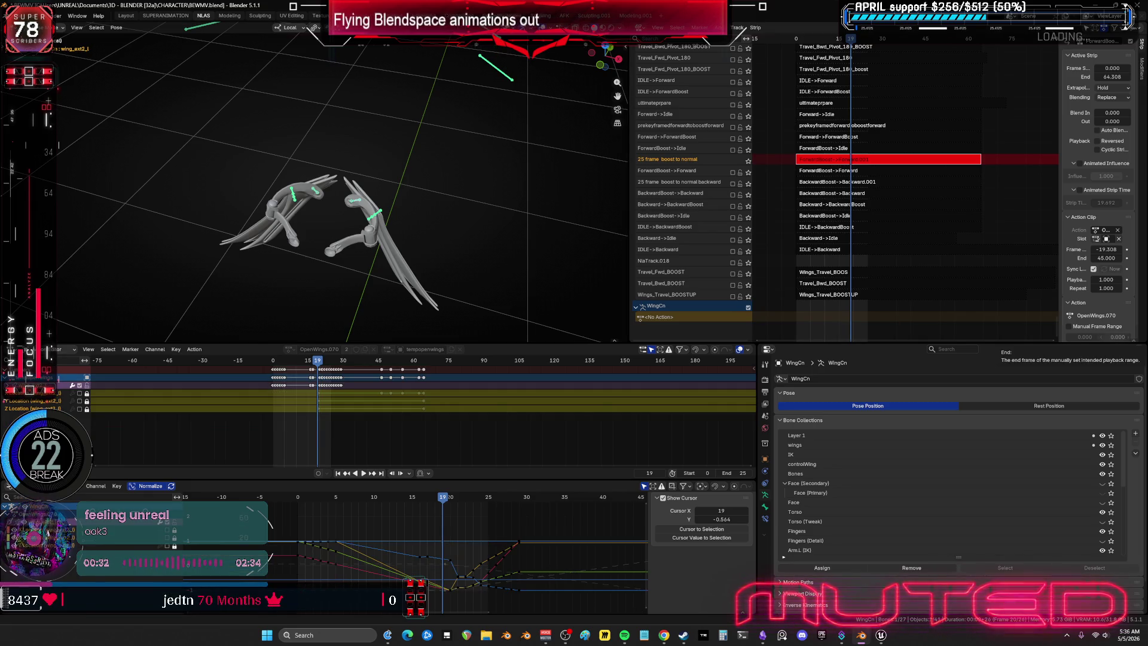
pyautogui.keyDown('shift'); pyautogui.click(317, 193); pyautogui.keyUp('shift')
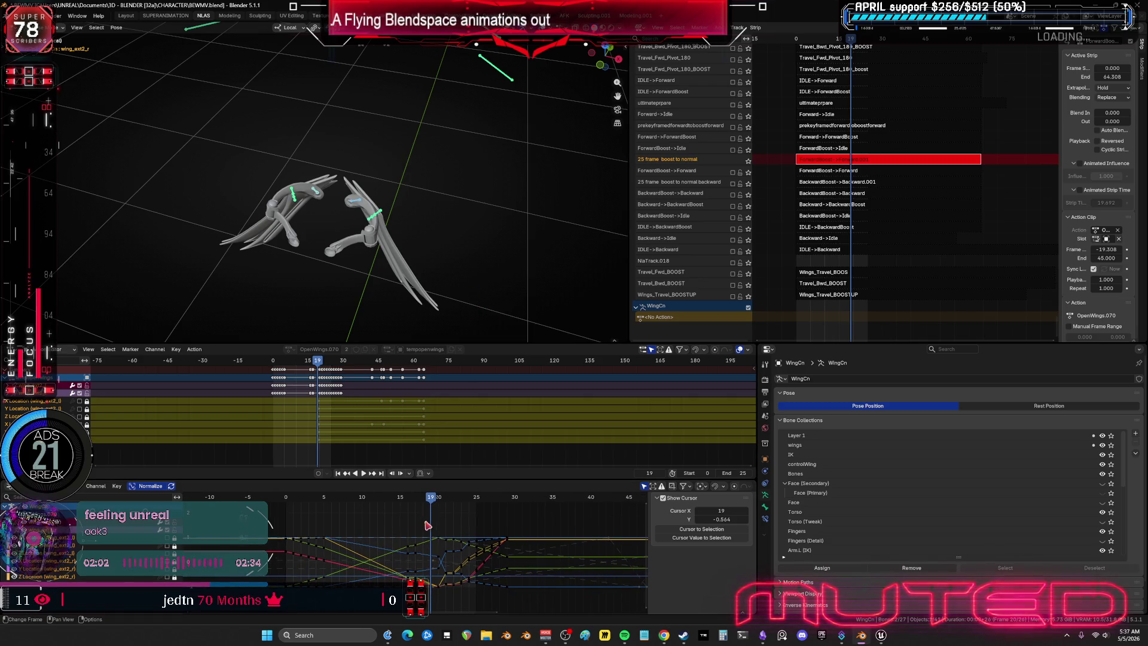
# Step: In the maximized Graph Editor, delete the extra keys near the end of the curves
pyautogui.hotkey('ctrl', 'space')
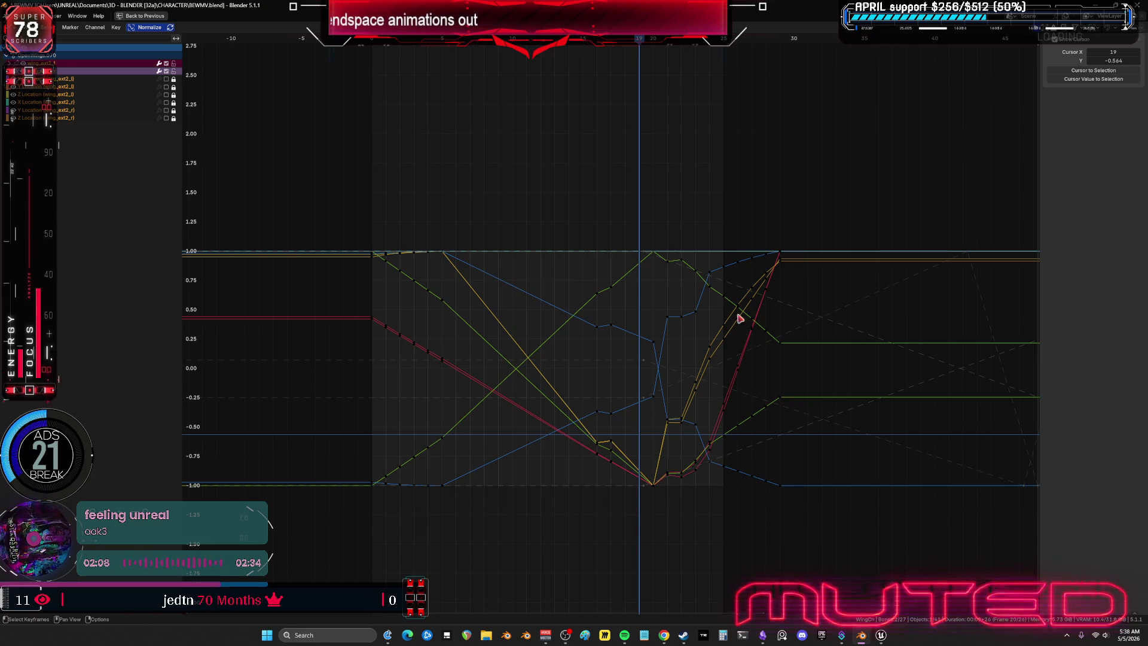
pyautogui.moveTo(774, 486); pyautogui.dragTo(716, 203)
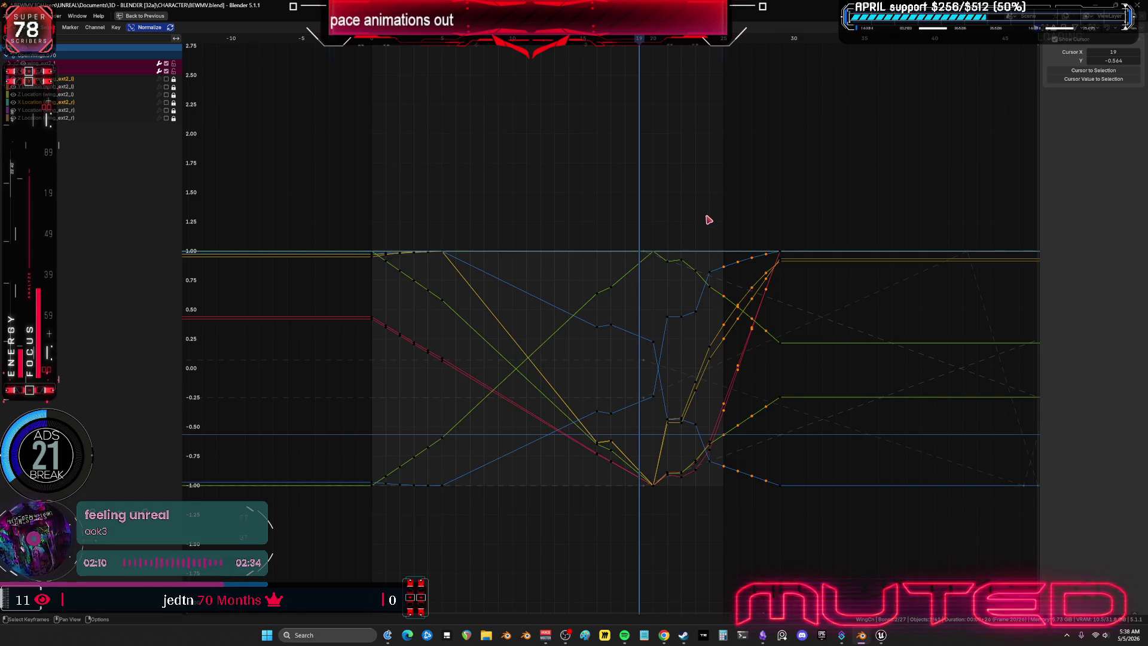
pyautogui.press('Delete')
# Step: Try shifting the final curve keys 5 frames earlier, then undo it
pyautogui.moveTo(813, 543); pyautogui.dragTo(758, 229)
pyautogui.press('g')
pyautogui.press('x')
pyautogui.press('-')
pyautogui.press('5')
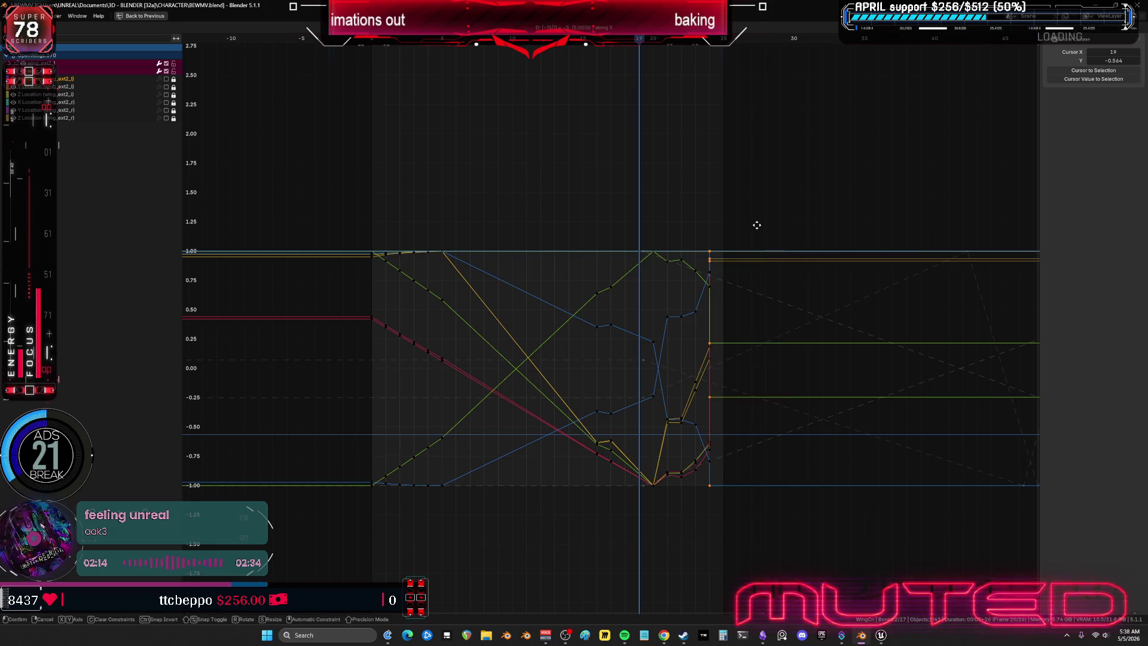
pyautogui.press('Return')
pyautogui.hotkey('ctrl', 'z')
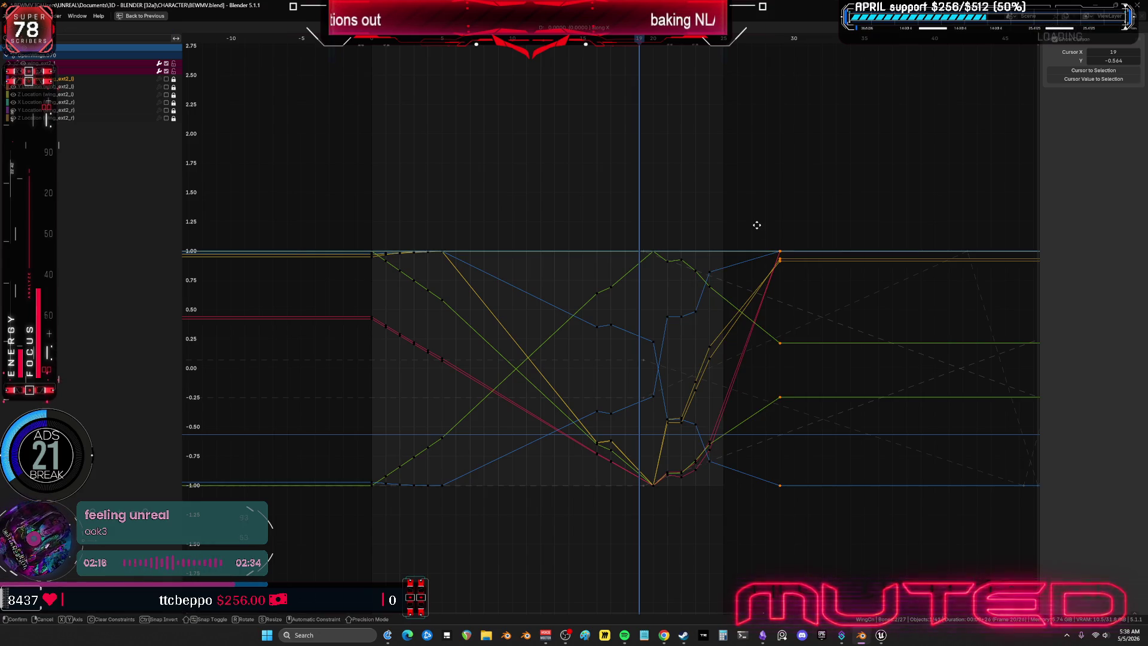
# Step: Shift the final curve keys 4 frames earlier and restore the full layout
pyautogui.press('g')
pyautogui.press('x')
pyautogui.press('-')
pyautogui.press('4')
pyautogui.press('Return')
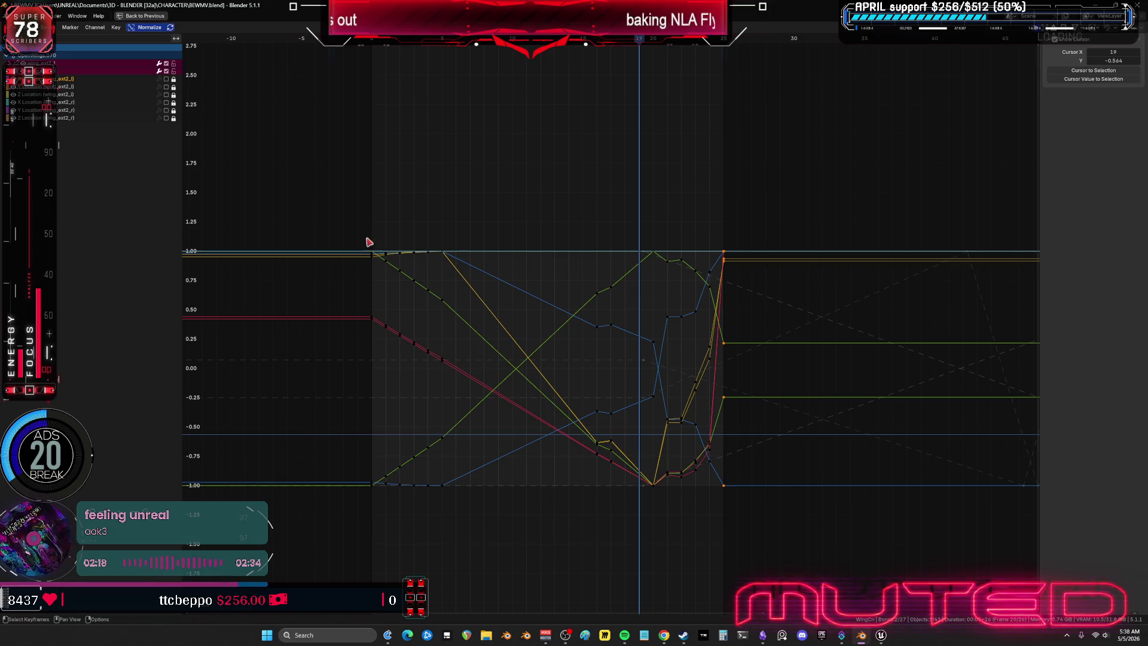
pyautogui.press('a')
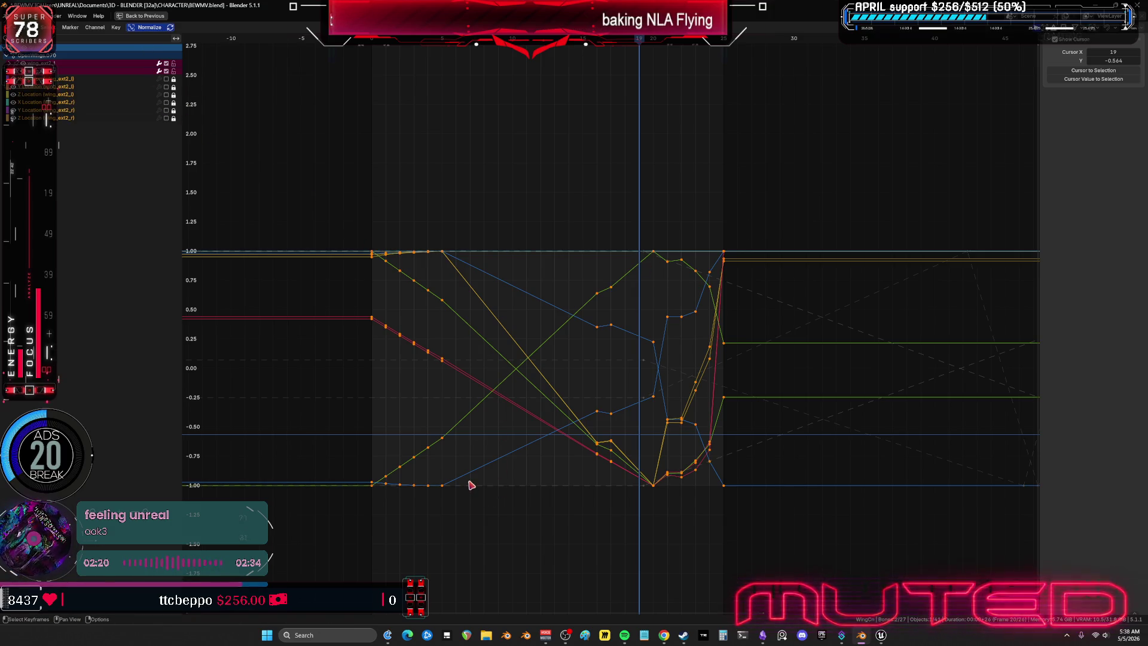
pyautogui.hotkey('ctrl', 'space')
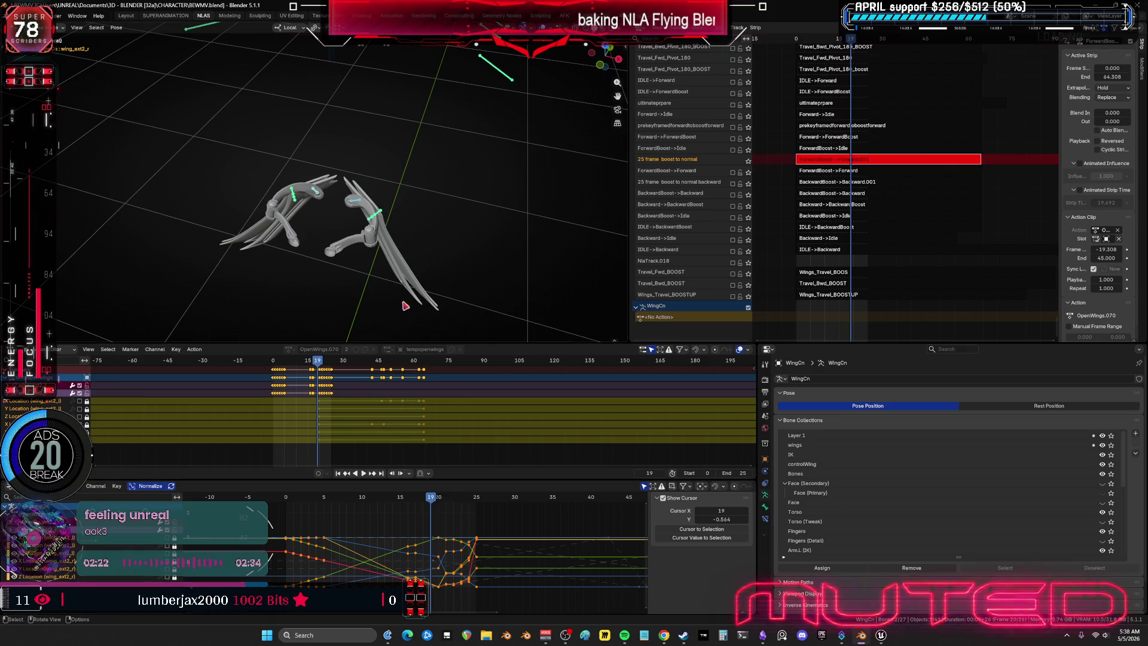
# Step: Move a group of curve keys 3 frames earlier, then play the opening and stop at frame 24
pyautogui.moveTo(429, 275); pyautogui.dragTo(418, 288, button='middle')
pyautogui.moveTo(324, 371)
pyautogui.mouseDown()
pyautogui.moveTo(280, 379)
pyautogui.moveTo(302, 383)
pyautogui.moveTo(334, 421)
pyautogui.moveTo(321, 437)
pyautogui.moveTo(269, 444)
pyautogui.moveTo(300, 450)
pyautogui.mouseUp()
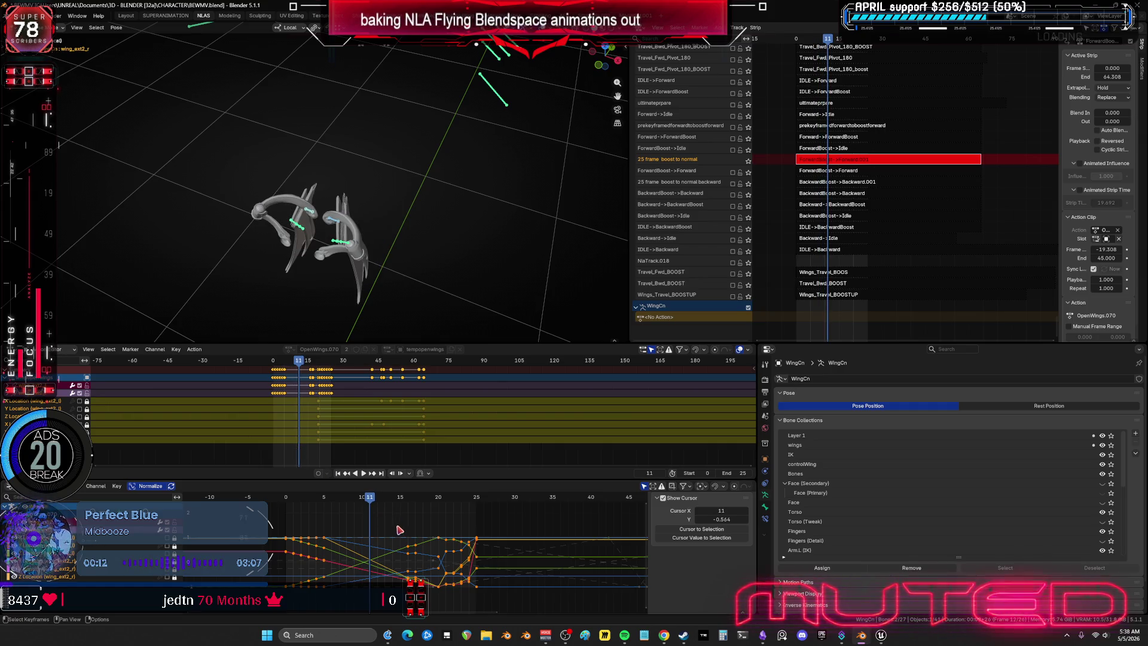
pyautogui.moveTo(397, 526)
pyautogui.mouseDown()
pyautogui.moveTo(418, 574)
pyautogui.moveTo(464, 555)
pyautogui.mouseUp()
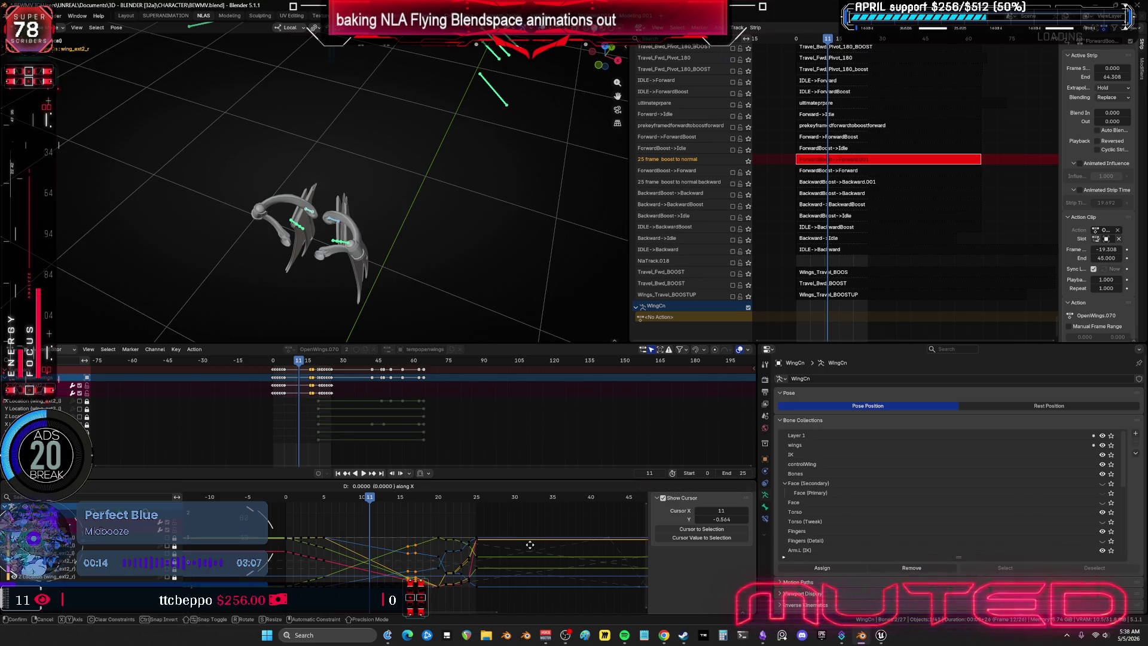
pyautogui.press('g')
pyautogui.press('x')
pyautogui.click(511, 547)
pyautogui.press('space')
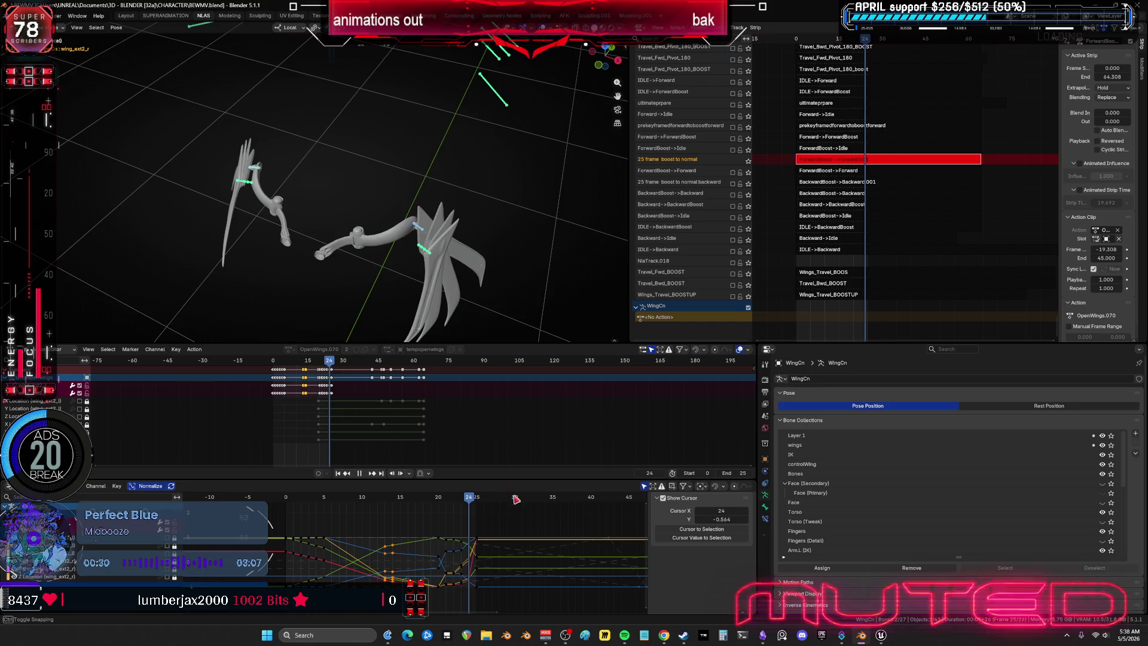
pyautogui.press('space')
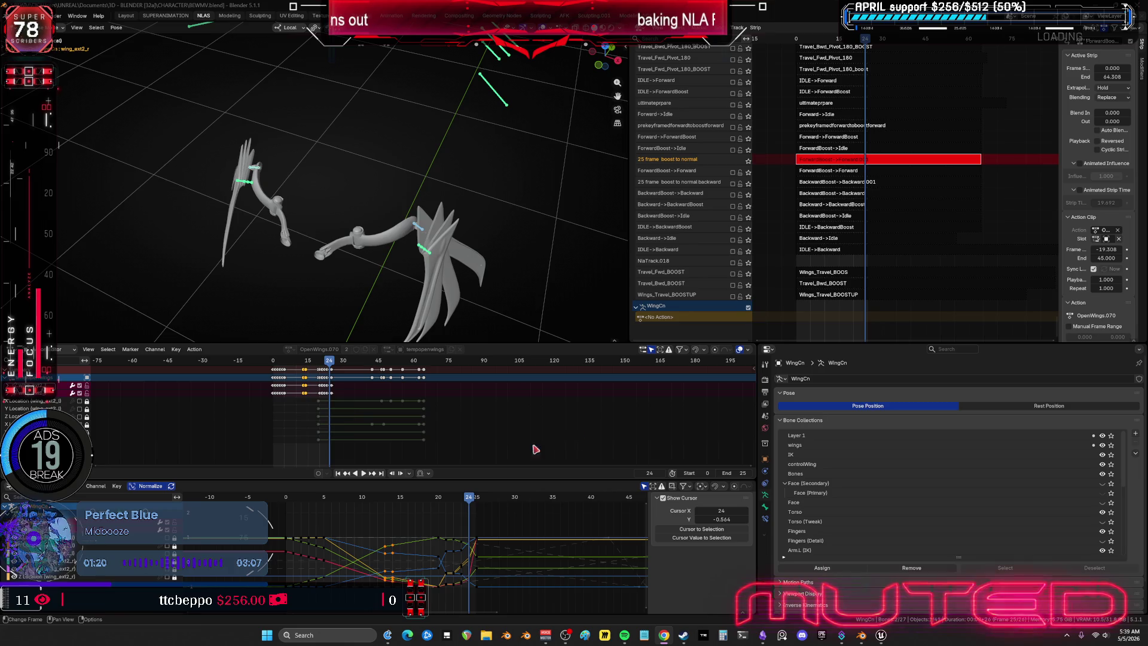
# Step: Shift the middle curve keys 3 frames earlier with G -3, then replay and scrub to frame 13
pyautogui.hotkey('ctrl', 'space')
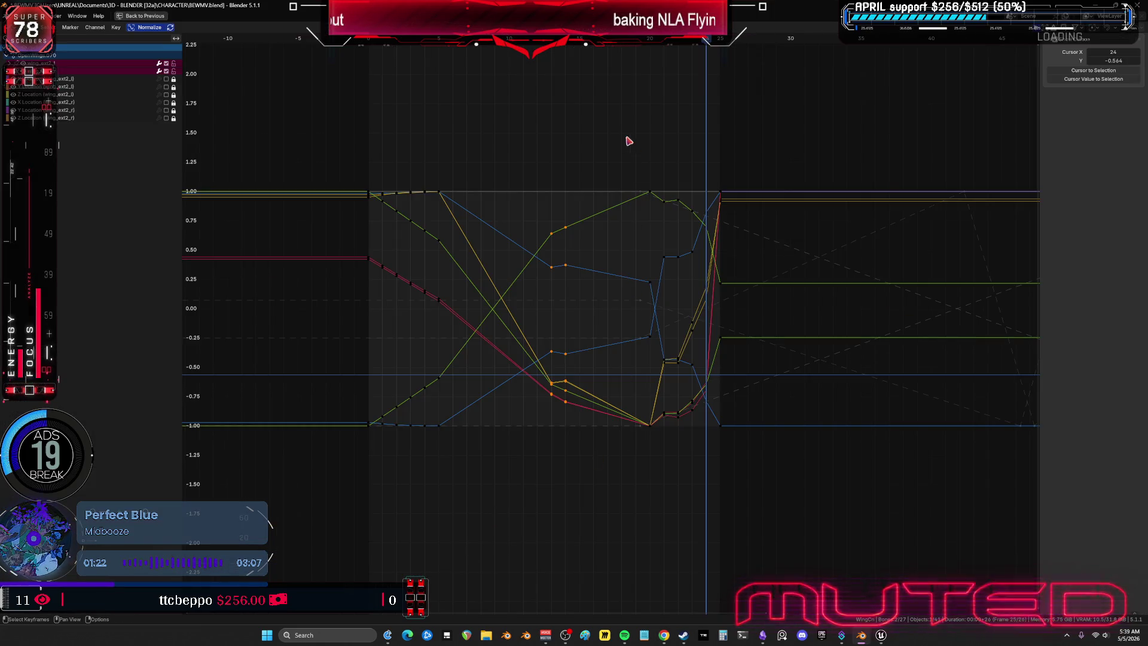
pyautogui.moveTo(610, 143)
pyautogui.mouseDown()
pyautogui.moveTo(685, 466)
pyautogui.moveTo(710, 500)
pyautogui.mouseUp()
pyautogui.write('g-3')
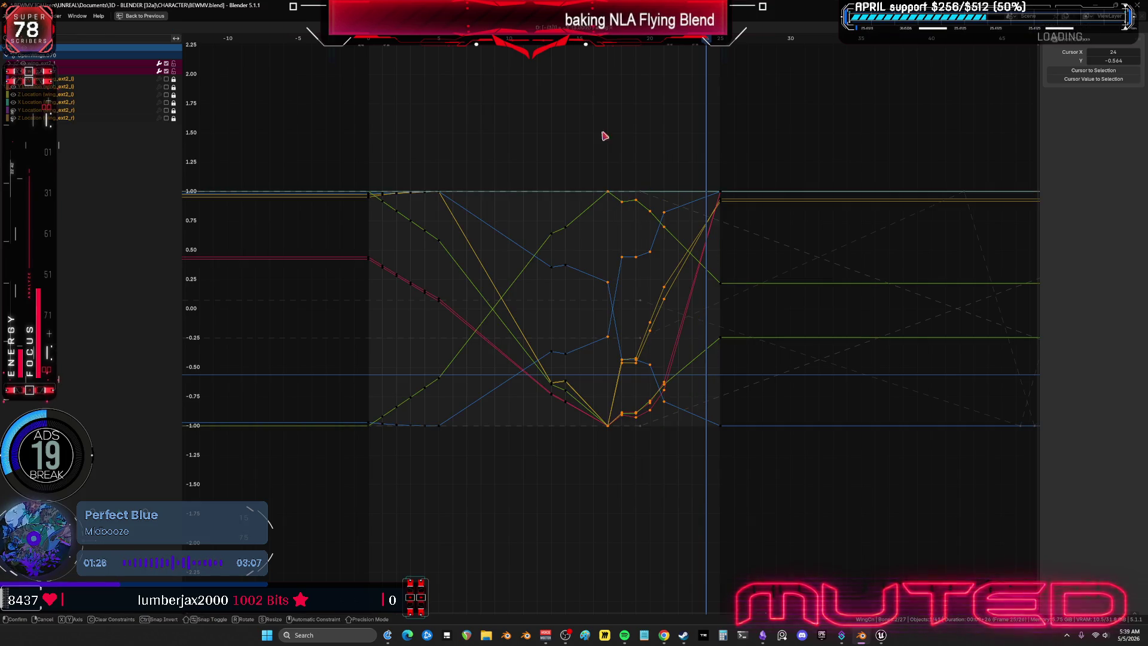
pyautogui.press('Return')
pyautogui.hotkey('ctrl', 'space')
pyautogui.press('space')
pyautogui.moveTo(344, 509); pyautogui.dragTo(452, 540)
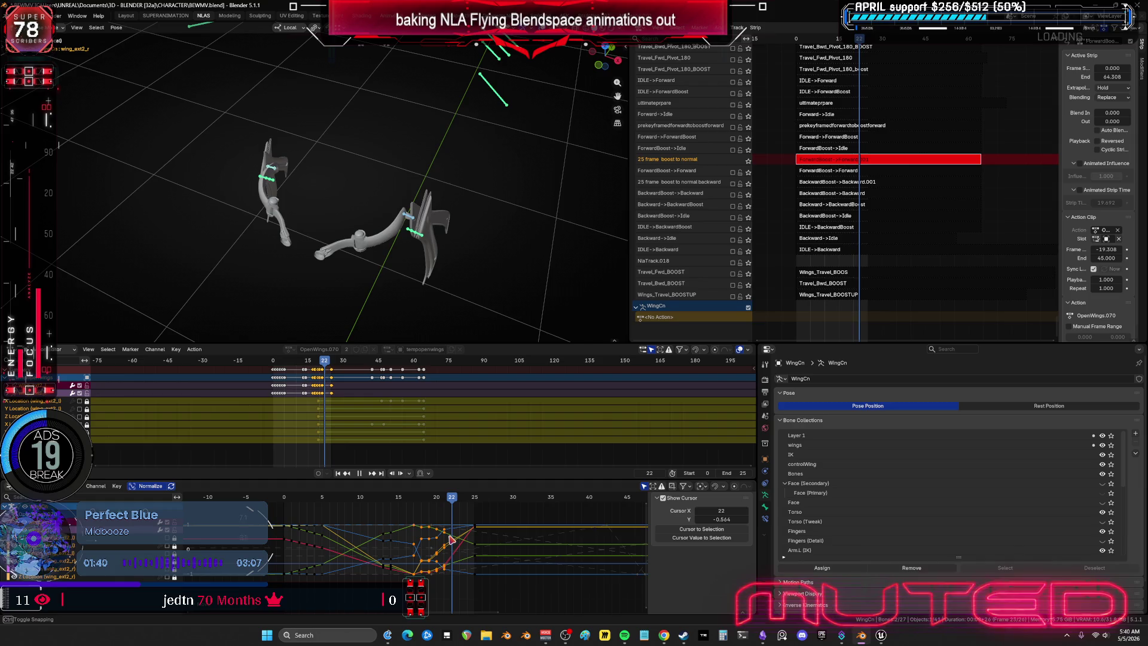
# Step: Skip the music track, scrub the wing opening back to frame 17, and maximize the Graph Editor
pyautogui.moveTo(418, 311)
pyautogui.mouseDown(button='middle')
pyautogui.moveTo(335, 240)
pyautogui.moveTo(259, 206)
pyautogui.moveTo(401, 230)
pyautogui.mouseUp(button='middle')
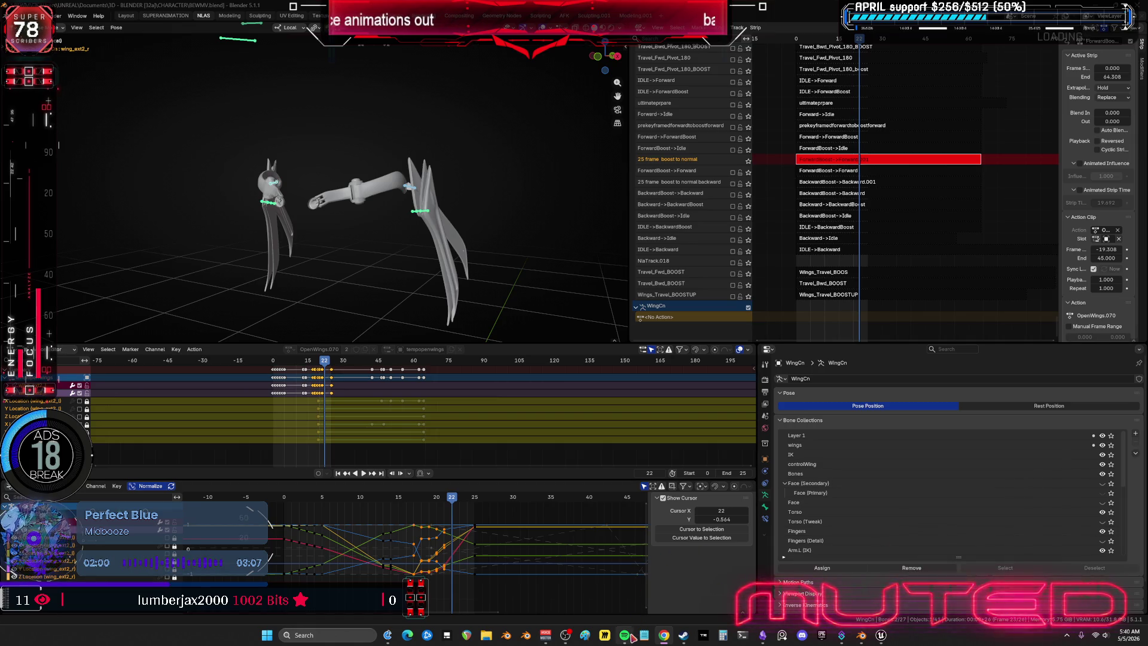
pyautogui.moveTo(625, 635)
pyautogui.click(641, 613)
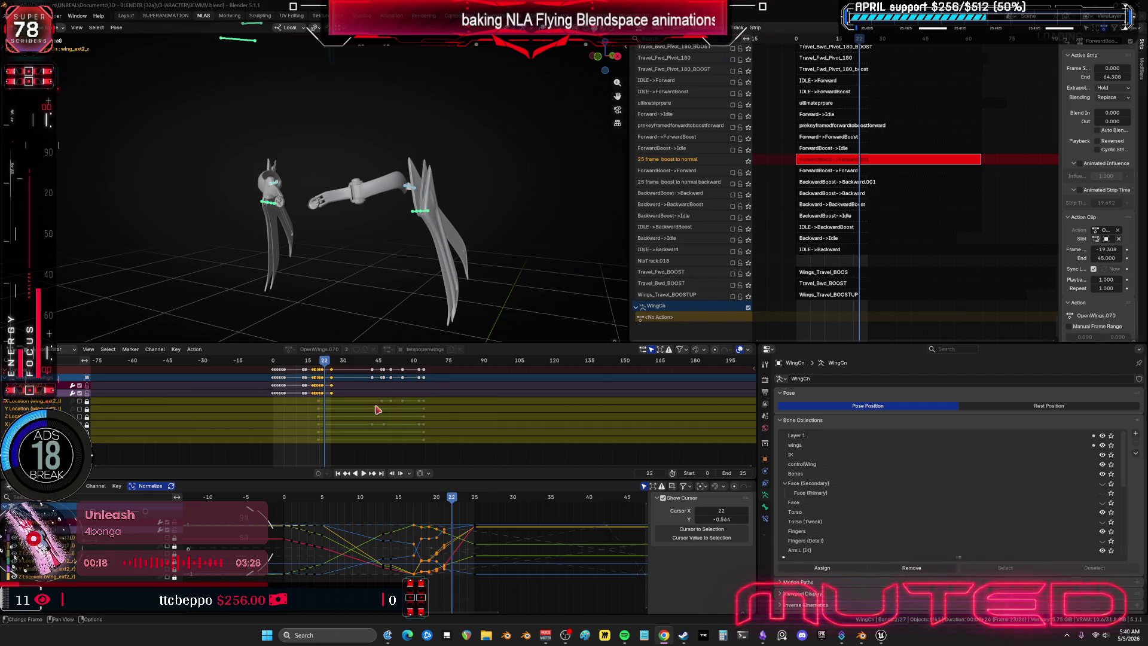
pyautogui.moveTo(453, 507)
pyautogui.mouseDown()
pyautogui.moveTo(315, 515)
pyautogui.moveTo(382, 520)
pyautogui.mouseUp()
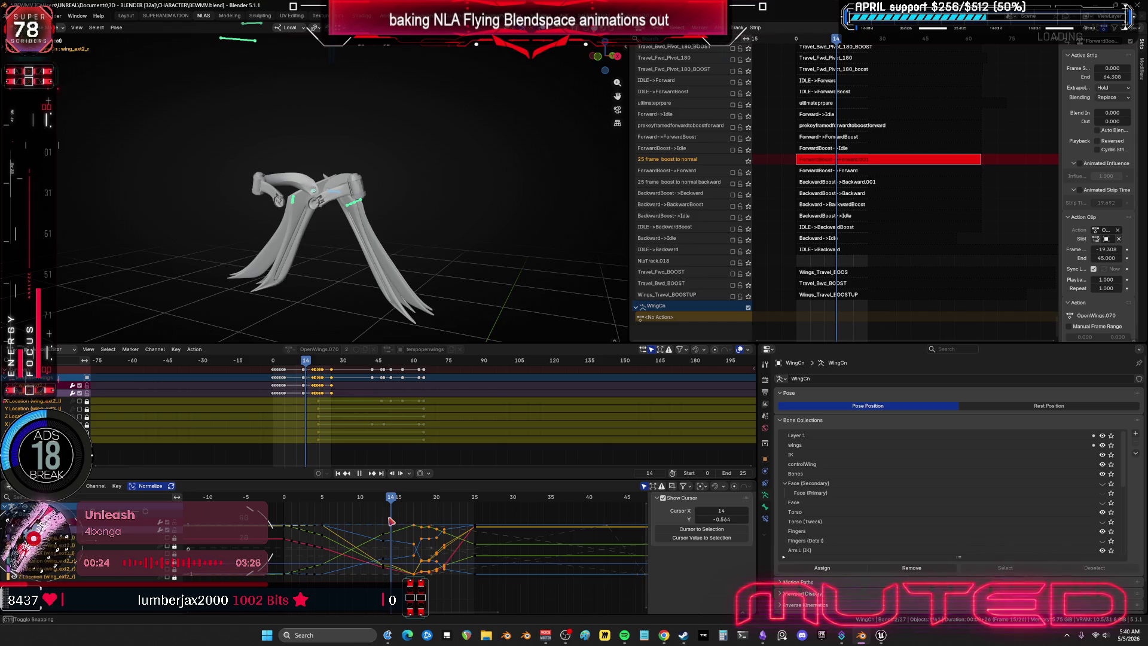
pyautogui.hotkey('ctrl', 'space')
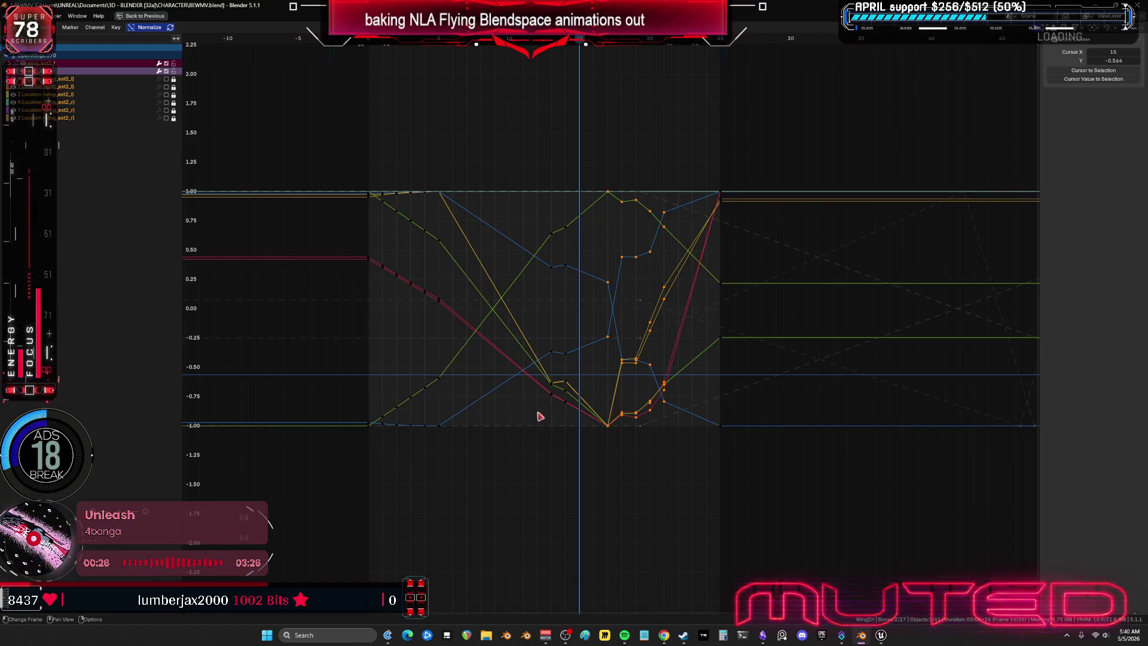
# Step: Select the curve keys around frame 15 and check the wing pose at frame 18
pyautogui.moveTo(560, 139); pyautogui.dragTo(561, 136)
pyautogui.moveTo(582, 471); pyautogui.dragTo(564, 144)
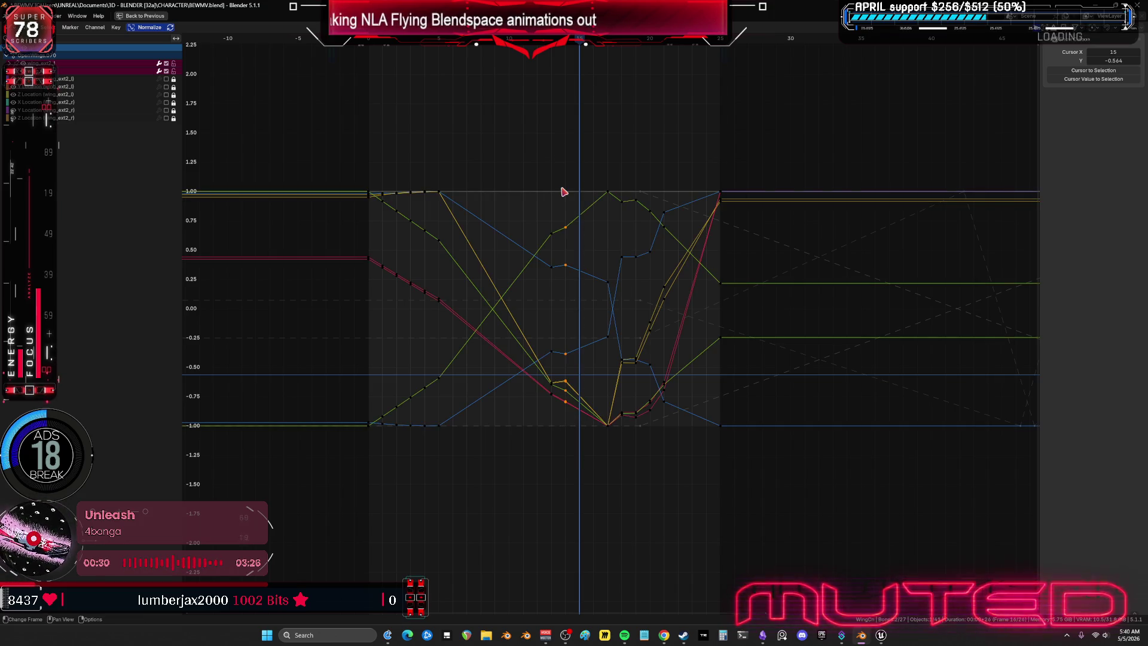
pyautogui.hotkey('ctrl', 'space')
pyautogui.moveTo(402, 500)
pyautogui.mouseDown()
pyautogui.moveTo(461, 505)
pyautogui.moveTo(319, 502)
pyautogui.moveTo(421, 509)
pyautogui.mouseUp()
# Step: Adjust the curve keys around frame 18, then scrub back from frame 17 to 12
pyautogui.hotkey('ctrl', 'space')
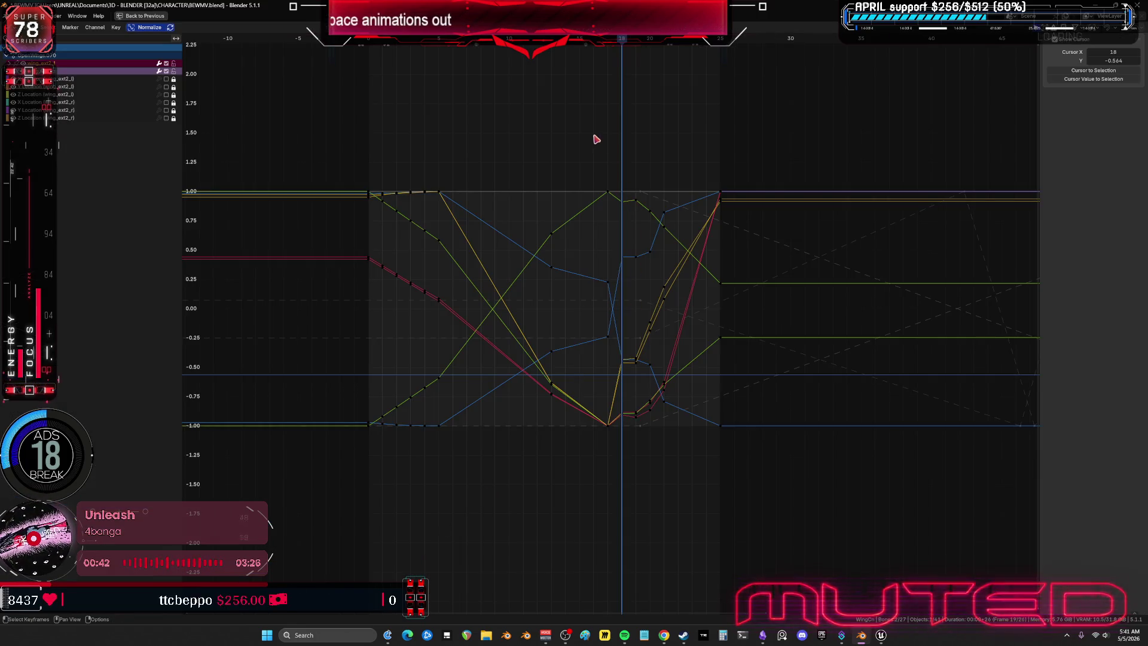
pyautogui.moveTo(593, 136)
pyautogui.mouseDown()
pyautogui.moveTo(614, 462)
pyautogui.moveTo(617, 448)
pyautogui.mouseUp()
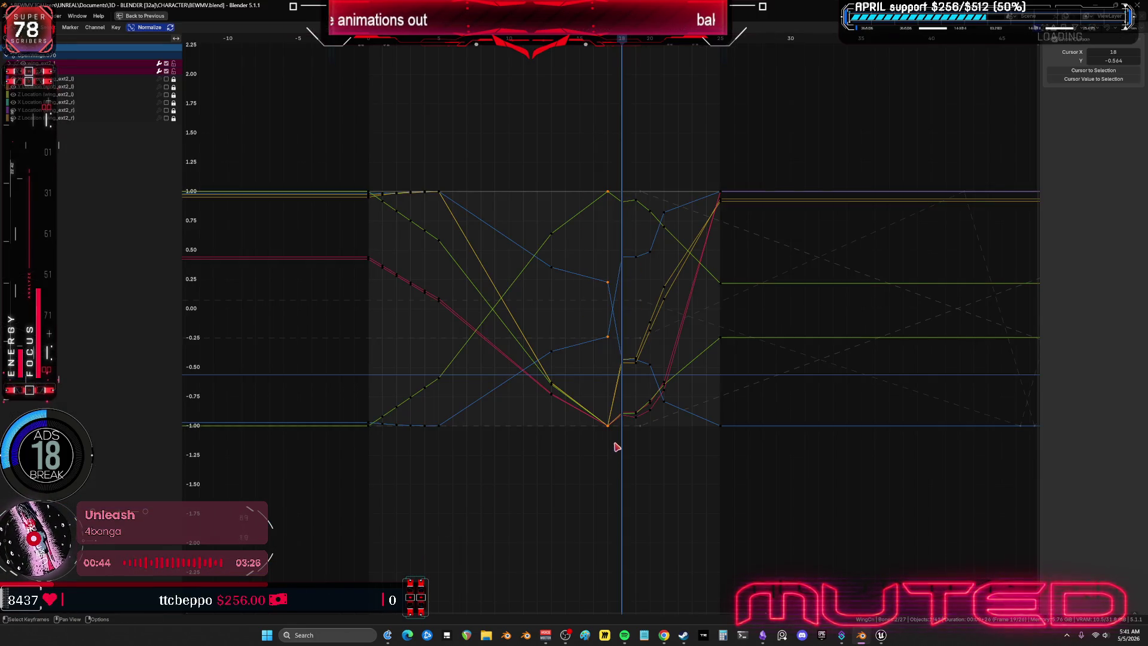
pyautogui.click(640, 362)
pyautogui.hotkey('ctrl', 'space')
pyautogui.click(416, 505)
pyautogui.moveTo(417, 505)
pyautogui.mouseDown()
pyautogui.moveTo(362, 529)
pyautogui.moveTo(479, 554)
pyautogui.moveTo(340, 545)
pyautogui.moveTo(350, 544)
pyautogui.mouseUp()
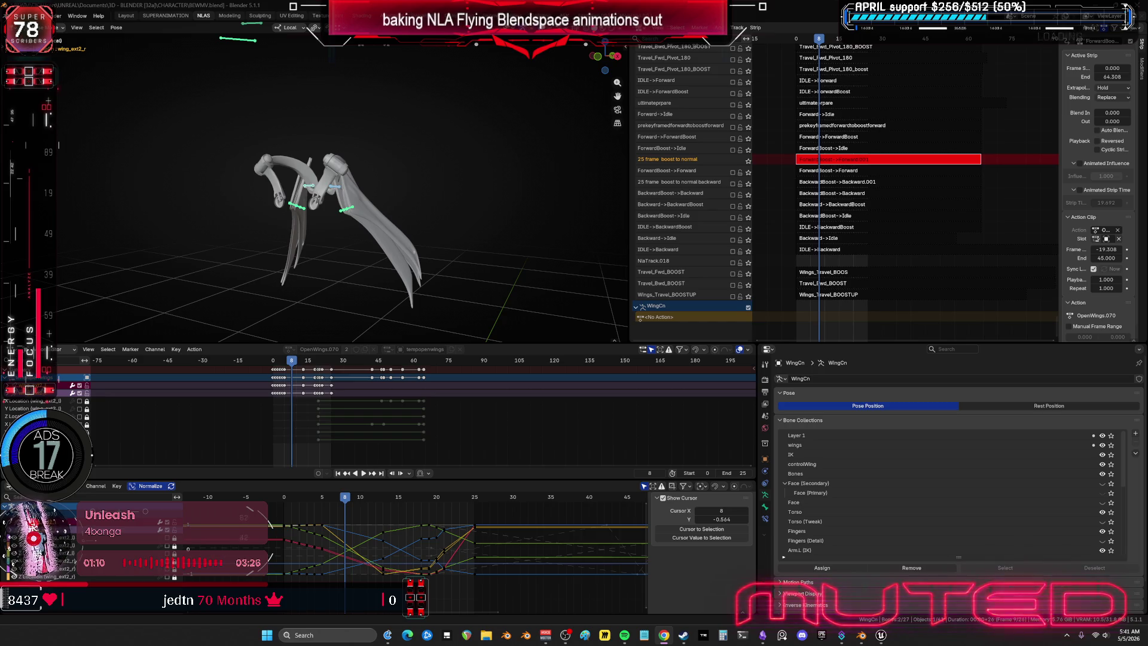
pyautogui.moveTo(449, 228)
pyautogui.mouseDown(button='middle')
pyautogui.moveTo(482, 256)
pyautogui.moveTo(439, 247)
pyautogui.moveTo(469, 223)
pyautogui.moveTo(385, 209)
pyautogui.moveTo(454, 241)
pyautogui.moveTo(495, 237)
pyautogui.moveTo(469, 244)
pyautogui.moveTo(523, 206)
pyautogui.moveTo(505, 162)
pyautogui.moveTo(441, 182)
pyautogui.moveTo(439, 234)
pyautogui.moveTo(503, 252)
pyautogui.moveTo(482, 246)
pyautogui.moveTo(508, 241)
pyautogui.moveTo(459, 215)
pyautogui.moveTo(474, 181)
pyautogui.moveTo(514, 194)
pyautogui.moveTo(505, 245)
pyautogui.moveTo(466, 259)
pyautogui.moveTo(479, 243)
pyautogui.moveTo(513, 251)
pyautogui.moveTo(479, 237)
pyautogui.moveTo(523, 184)
pyautogui.moveTo(482, 179)
pyautogui.moveTo(436, 228)
pyautogui.moveTo(485, 225)
pyautogui.moveTo(490, 239)
pyautogui.moveTo(446, 235)
pyautogui.moveTo(497, 231)
pyautogui.moveTo(474, 213)
pyautogui.moveTo(475, 181)
pyautogui.moveTo(505, 169)
pyautogui.moveTo(474, 236)
pyautogui.moveTo(660, 145)
pyautogui.mouseUp(button='middle')
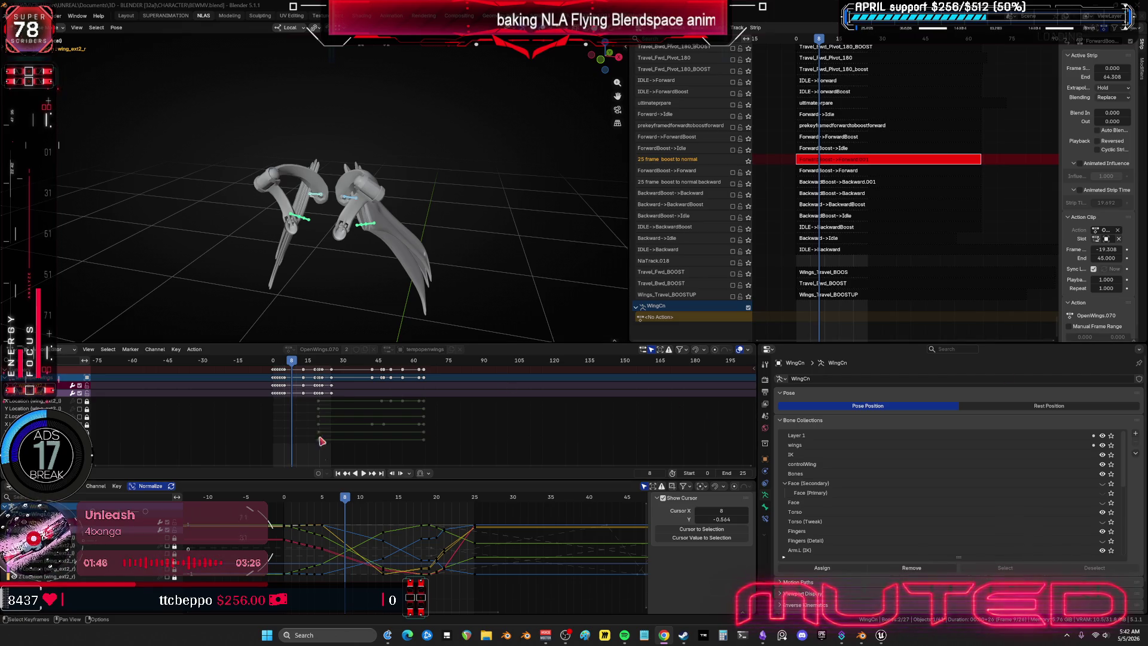
pyautogui.moveTo(476, 251)
pyautogui.mouseDown(button='middle')
pyautogui.moveTo(289, 243)
pyautogui.moveTo(336, 250)
pyautogui.mouseUp(button='middle')
pyautogui.moveTo(392, 213)
pyautogui.mouseDown(button='middle')
pyautogui.moveTo(408, 202)
pyautogui.moveTo(335, 179)
pyautogui.mouseUp(button='middle')
pyautogui.click(408, 202)
# Step: Rotate the selected wing bone so the wing folds closer in
pyautogui.press('r')
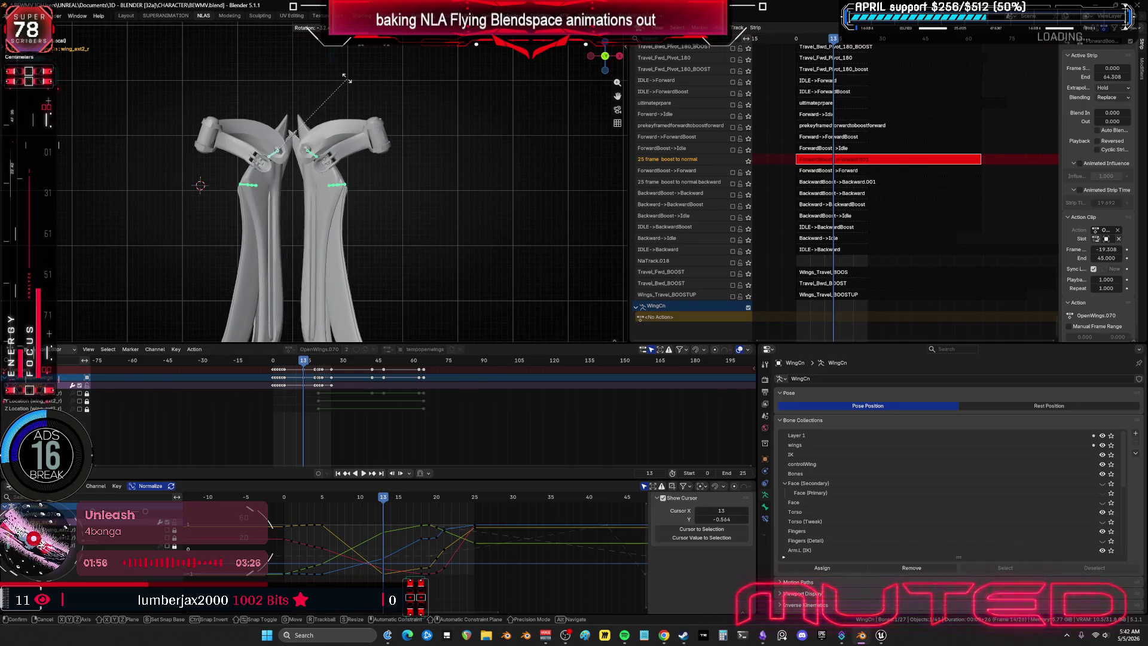
pyautogui.click(415, 191)
pyautogui.moveTo(416, 190)
pyautogui.mouseDown(button='middle')
pyautogui.moveTo(443, 154)
pyautogui.moveTo(438, 211)
pyautogui.mouseUp(button='middle')
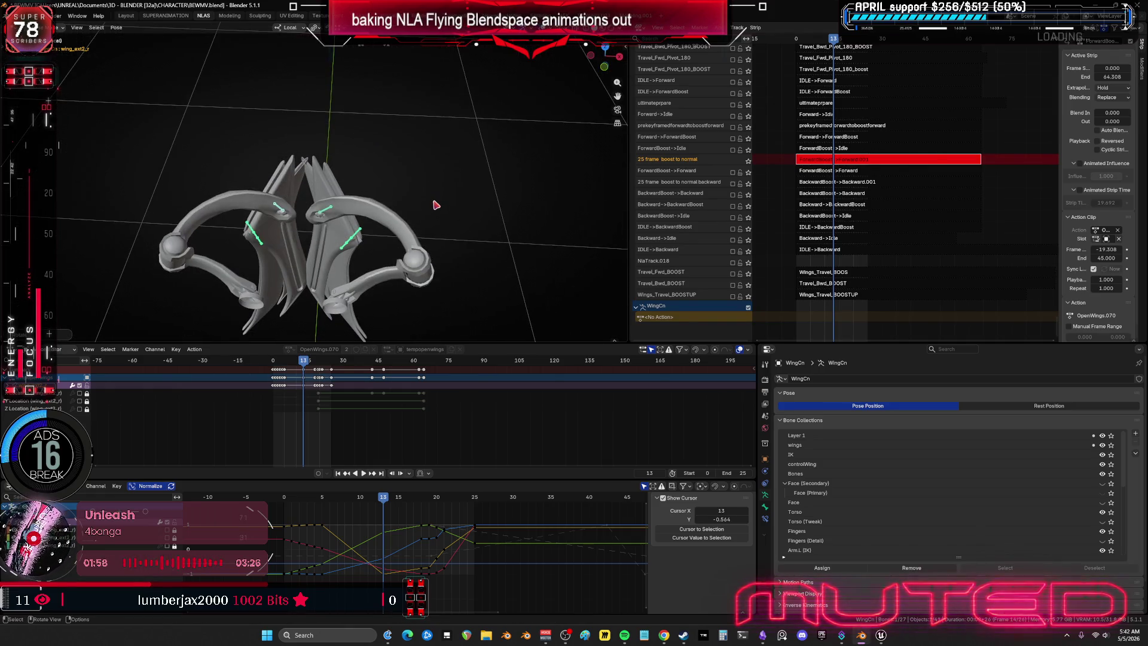
# Step: From front view, rotate the wing bones further down and key their rotation at frame 13
pyautogui.press('KP_1')
pyautogui.scroll(3, 335, 216)
pyautogui.press('r')
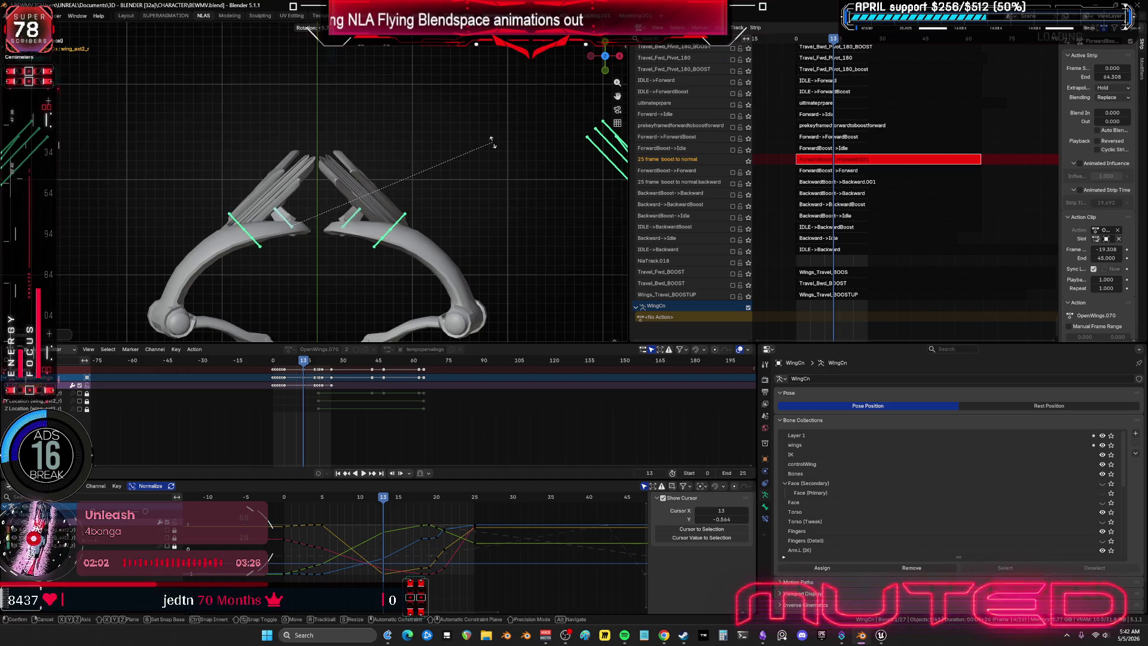
pyautogui.click(502, 154)
pyautogui.moveTo(425, 159); pyautogui.dragTo(371, 177, button='middle')
pyautogui.scroll(-3, 364, 188)
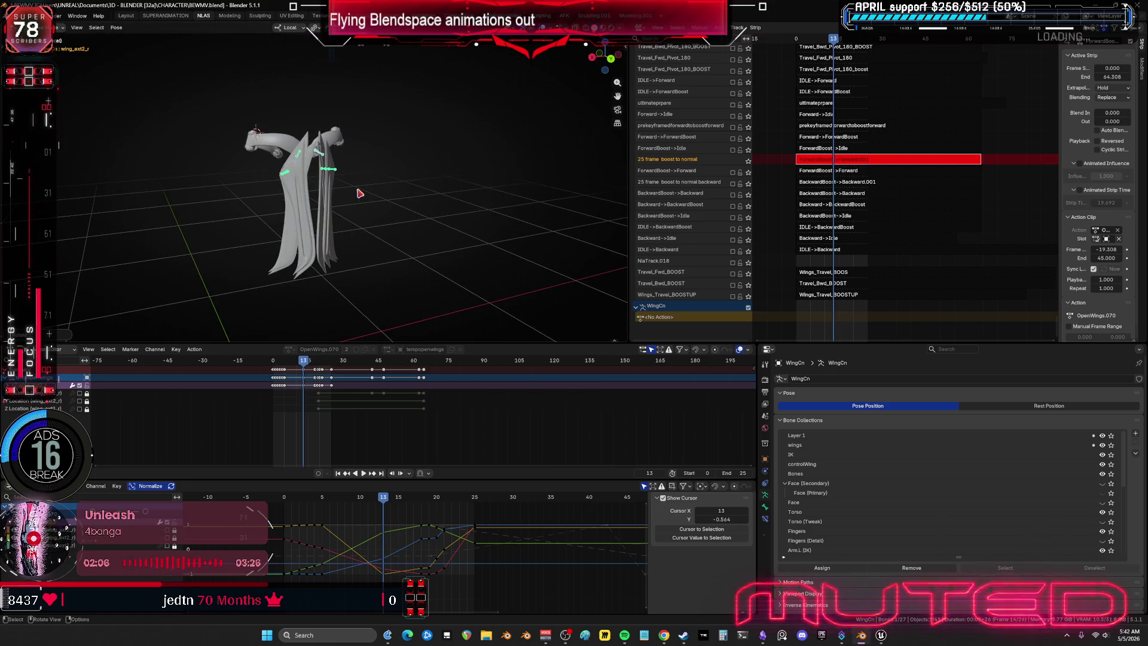
pyautogui.press('k')
pyautogui.click(338, 178)
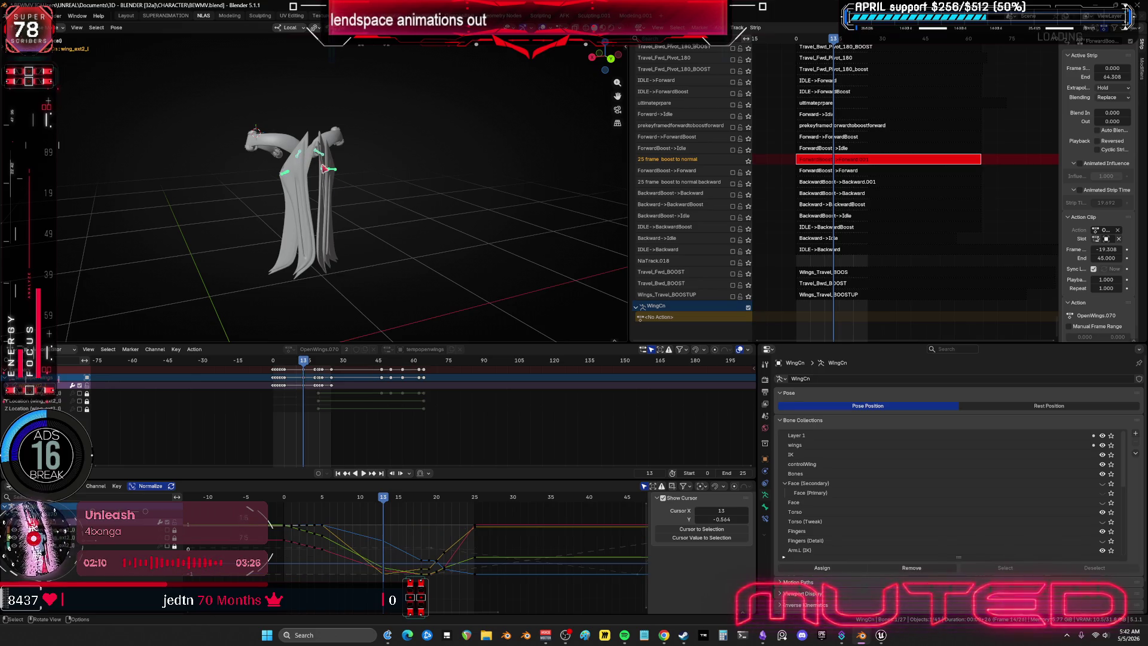
# Step: Play the animation and check the wing pose at frame 9 from a top view
pyautogui.press('space')
pyautogui.moveTo(287, 509); pyautogui.dragTo(383, 517)
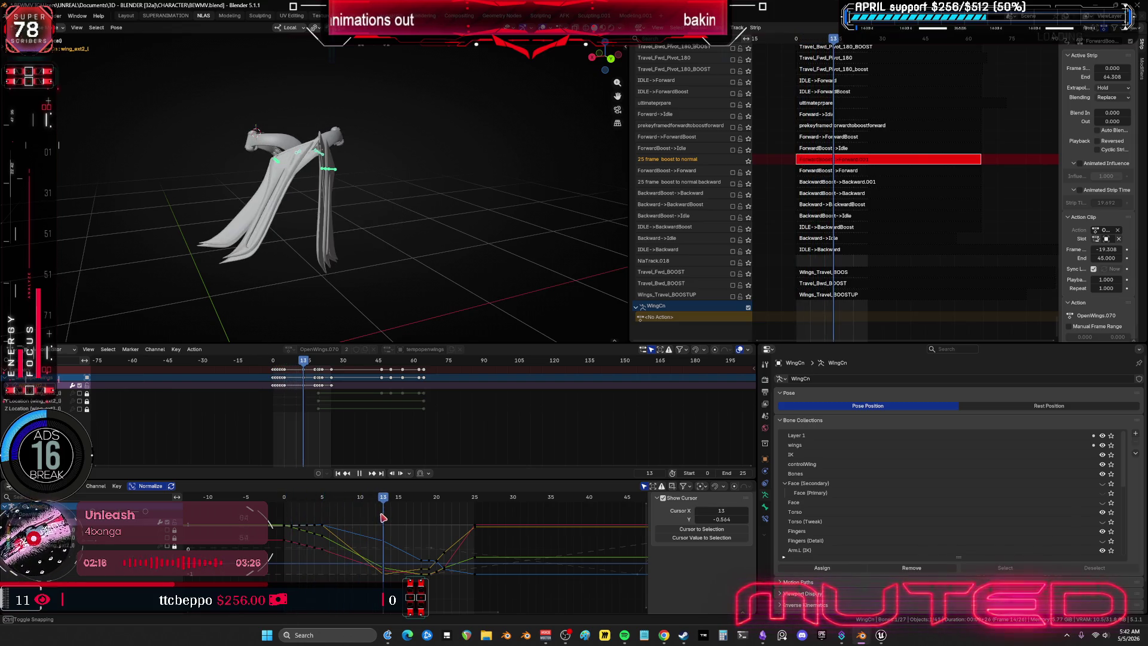
pyautogui.press('KP_7')
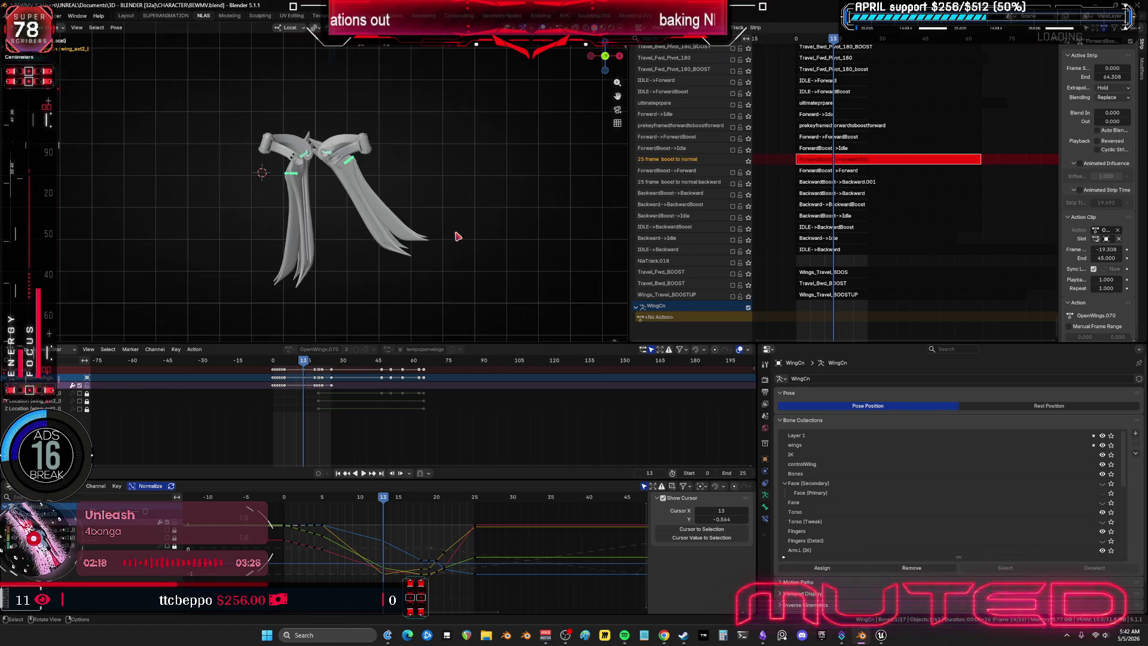
pyautogui.scroll(2, 317, 198)
# Step: Paste the flipped pose onto wing_ext2_r and key both wing bones' rotation
pyautogui.click(381, 172)
pyautogui.hotkey('ctrl', 'shift', 'v')
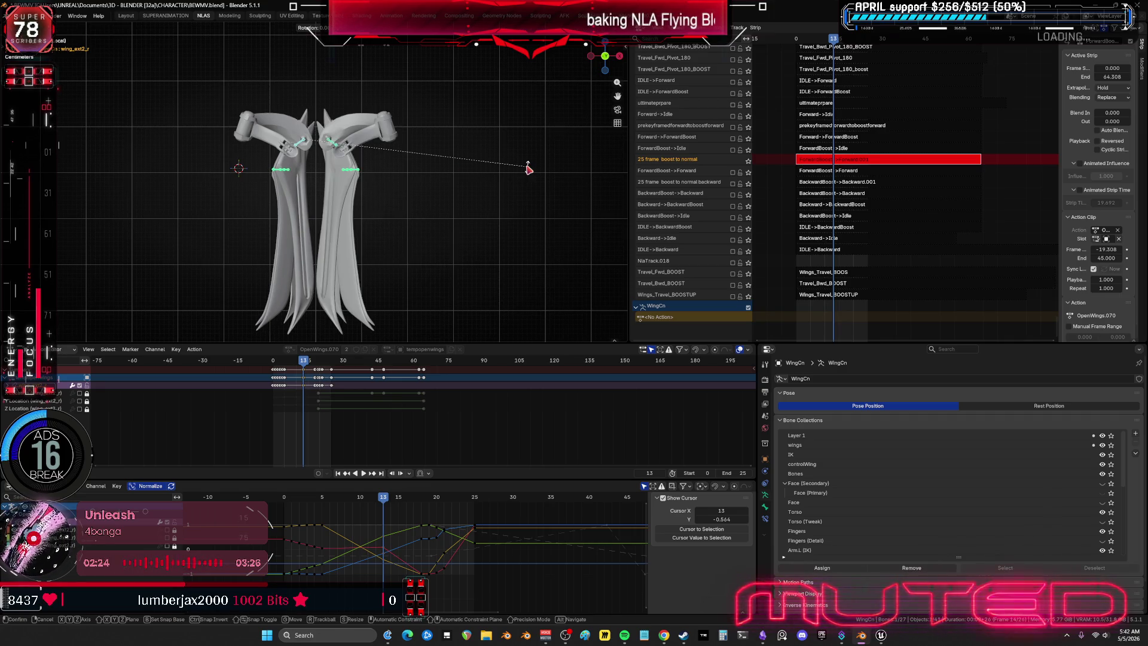
pyautogui.keyDown('shift'); pyautogui.click(369, 146); pyautogui.keyUp('shift')
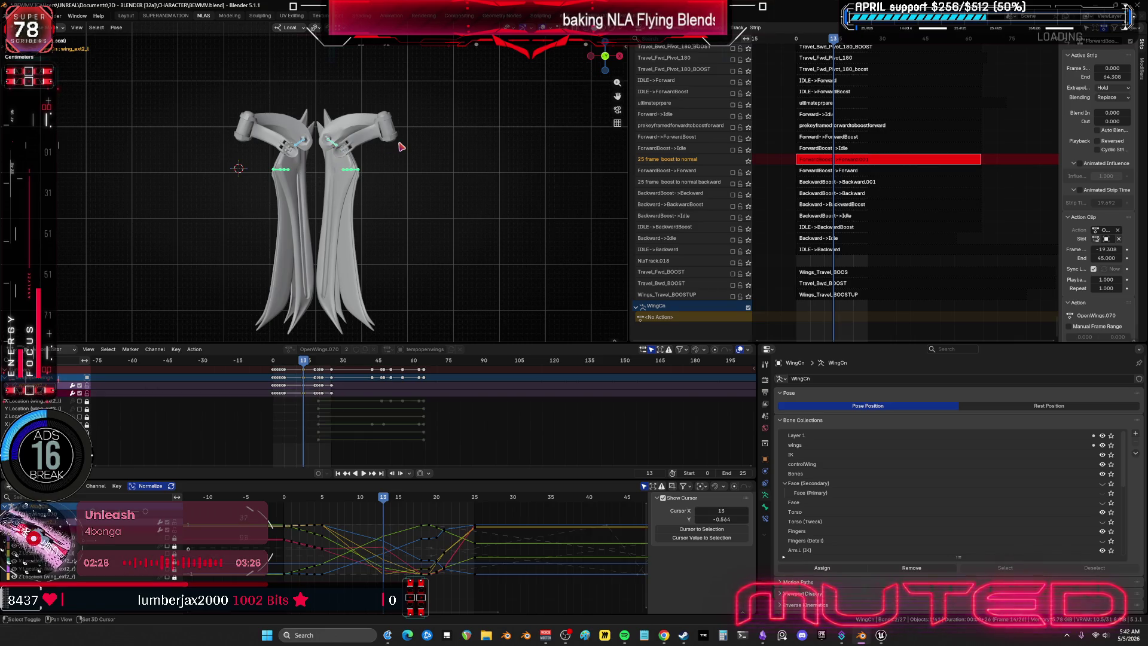
pyautogui.press('k')
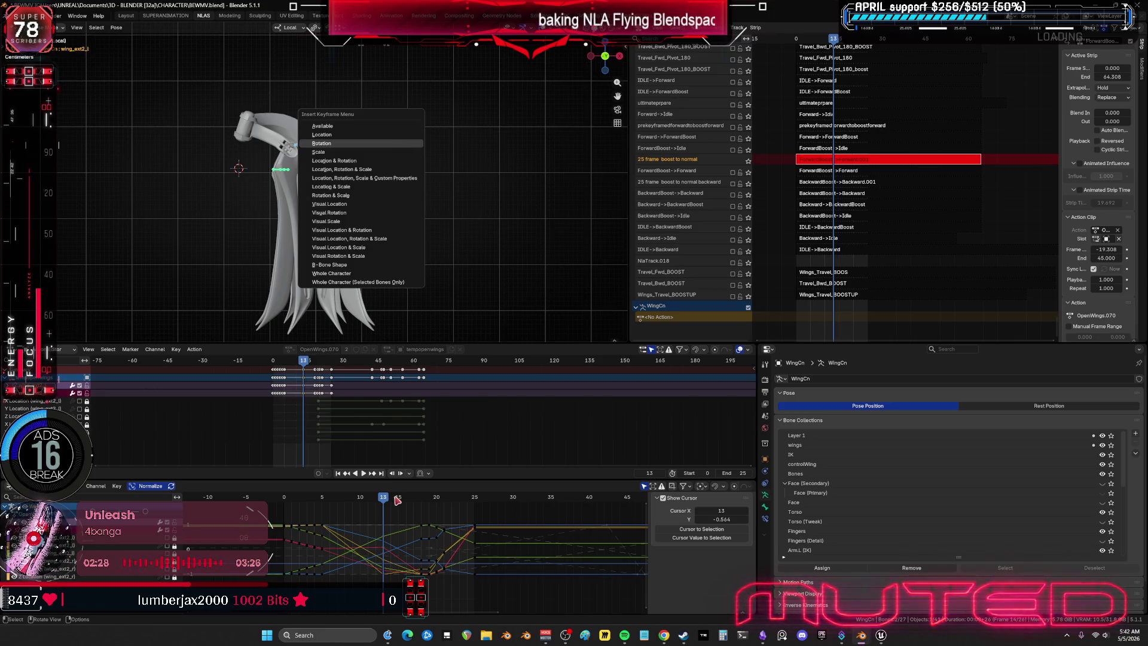
pyautogui.press('Return')
pyautogui.press('space')
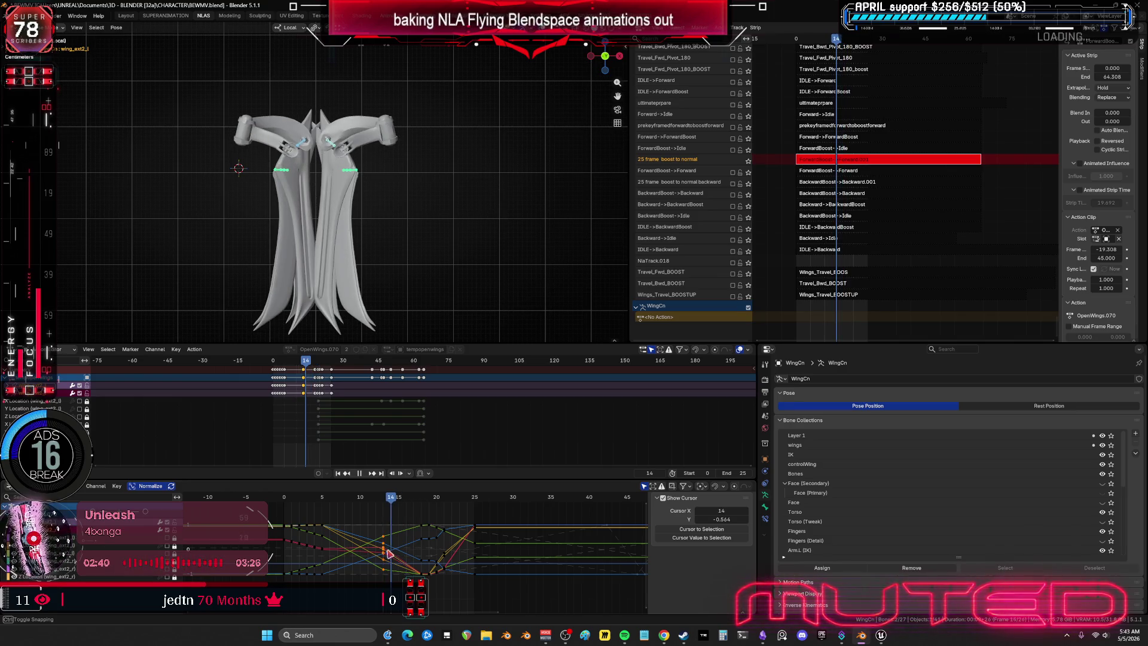
# Step: Stop playback and start rotating both wing bones into a new pose at frame 16
pyautogui.keyDown('alt'); pyautogui.click(389, 553); pyautogui.keyUp('alt')
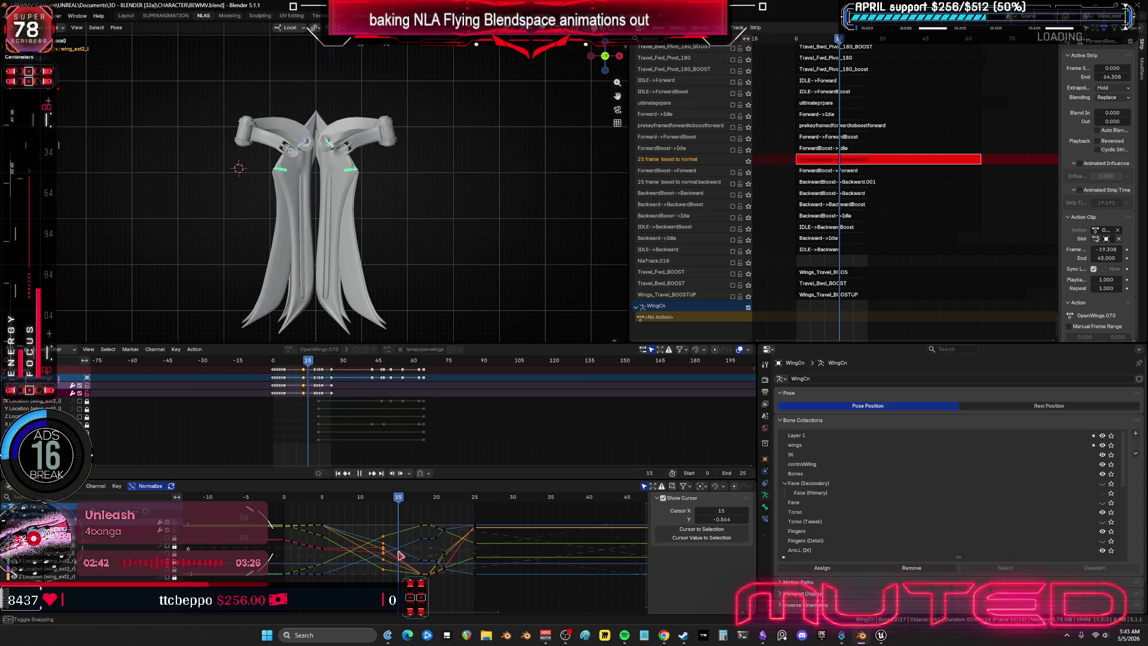
pyautogui.press('space')
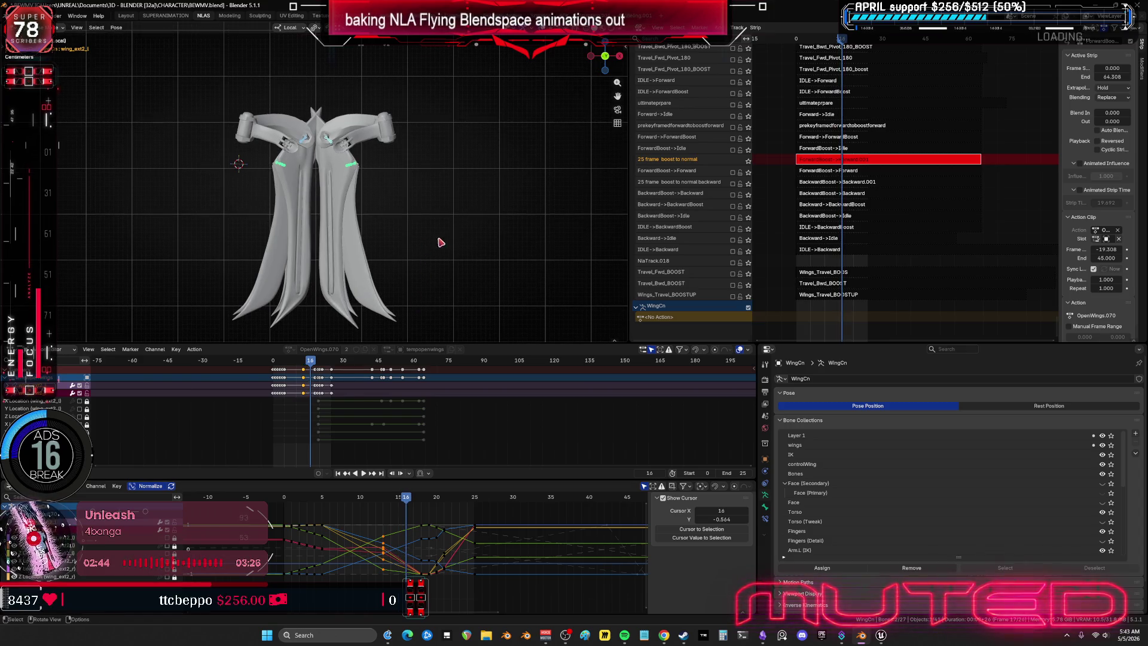
pyautogui.press('r')
pyautogui.click(470, 222)
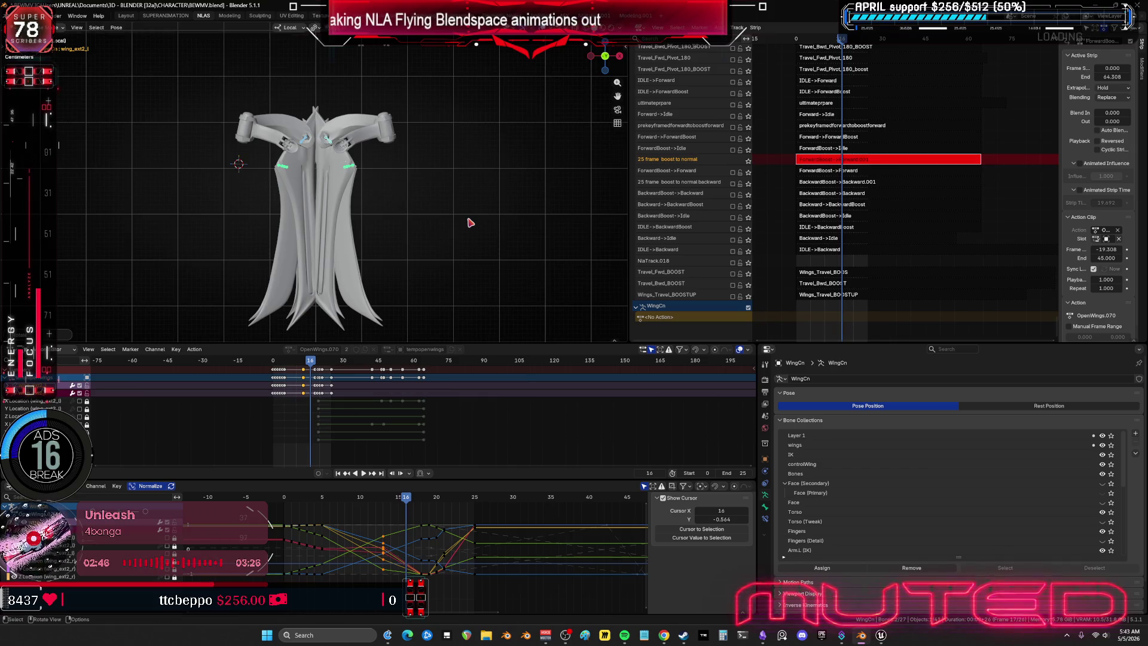
pyautogui.press('KP_1')
pyautogui.scroll(4, 469, 220)
pyautogui.press('r')
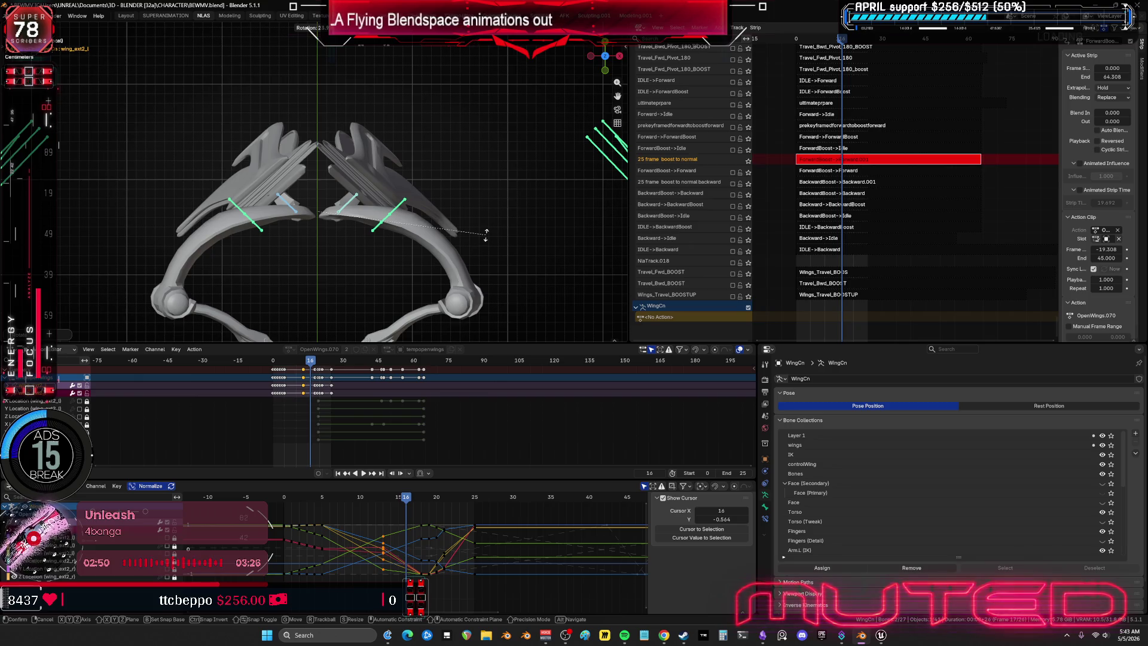
# Step: Trackball-rotate the wings into a twisted pose and key both bones' rotation at frame 16
pyautogui.press('r')
pyautogui.click(534, 275)
pyautogui.moveTo(538, 271)
pyautogui.mouseDown(button='middle')
pyautogui.moveTo(307, 251)
pyautogui.moveTo(318, 237)
pyautogui.mouseUp(button='middle')
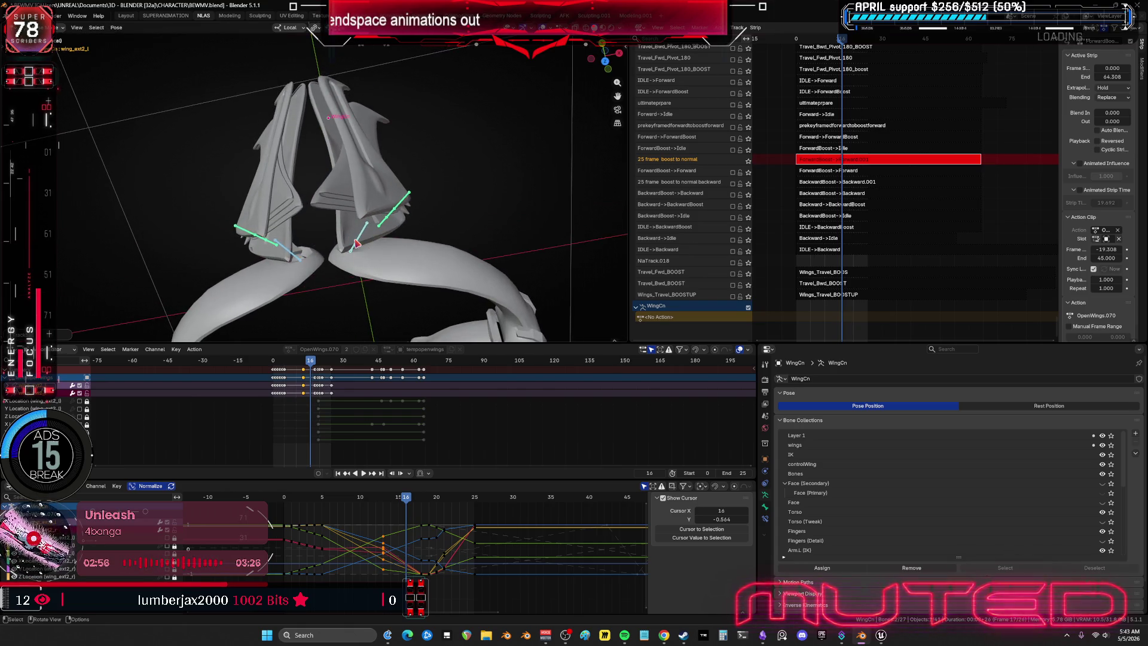
pyautogui.keyDown('shift'); pyautogui.click(358, 244); pyautogui.keyUp('shift')
pyautogui.keyDown('shift'); pyautogui.click(359, 244); pyautogui.keyUp('shift')
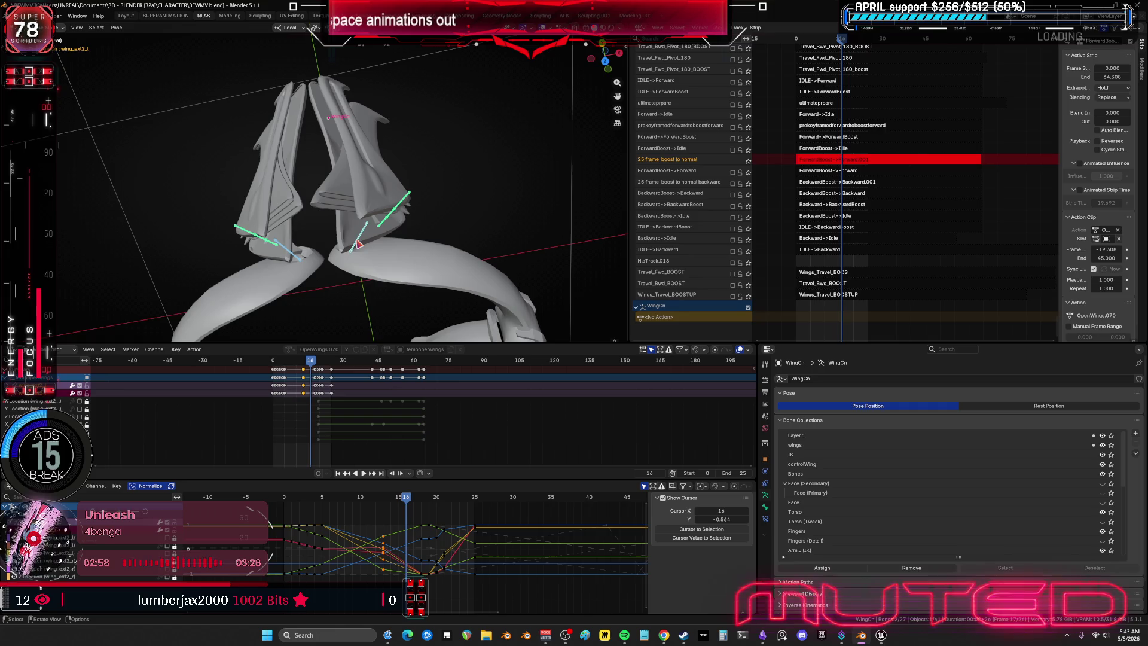
pyautogui.press('k')
pyautogui.click(356, 241)
# Step: Replay from front view, return to frame 14, and start a Breakdowner pose
pyautogui.press('KP_1')
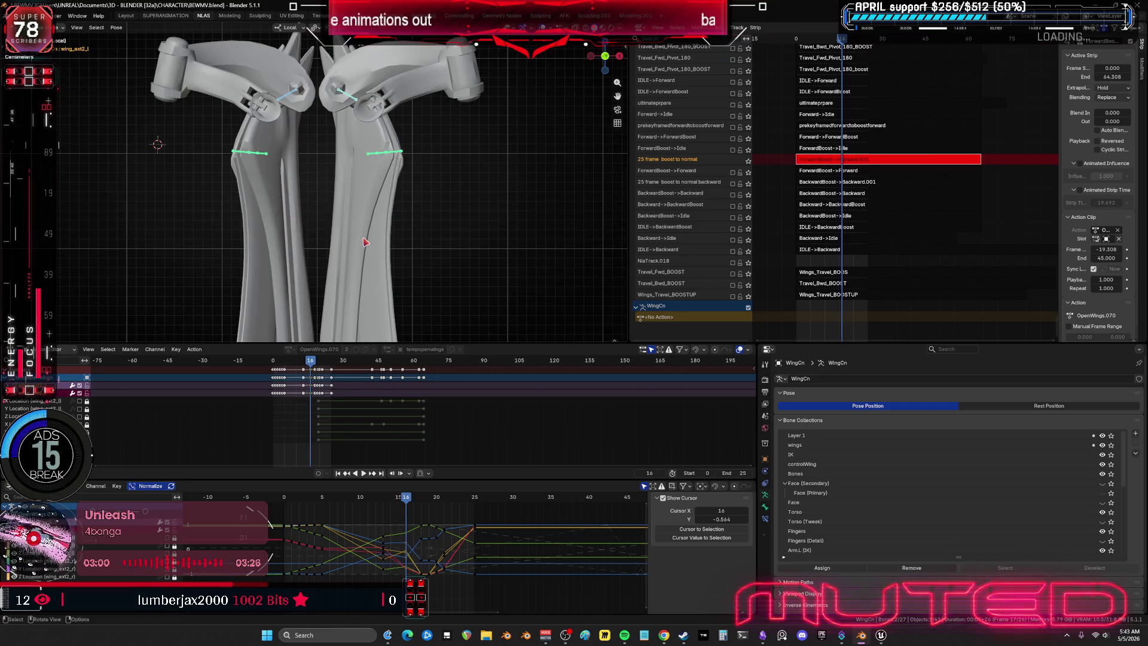
pyautogui.scroll(-2, 377, 250)
pyautogui.scroll(-3, 379, 249)
pyautogui.press('space')
pyautogui.moveTo(405, 499)
pyautogui.mouseDown()
pyautogui.moveTo(385, 504)
pyautogui.moveTo(394, 512)
pyautogui.mouseUp()
pyautogui.hotkey('shift', 'e')
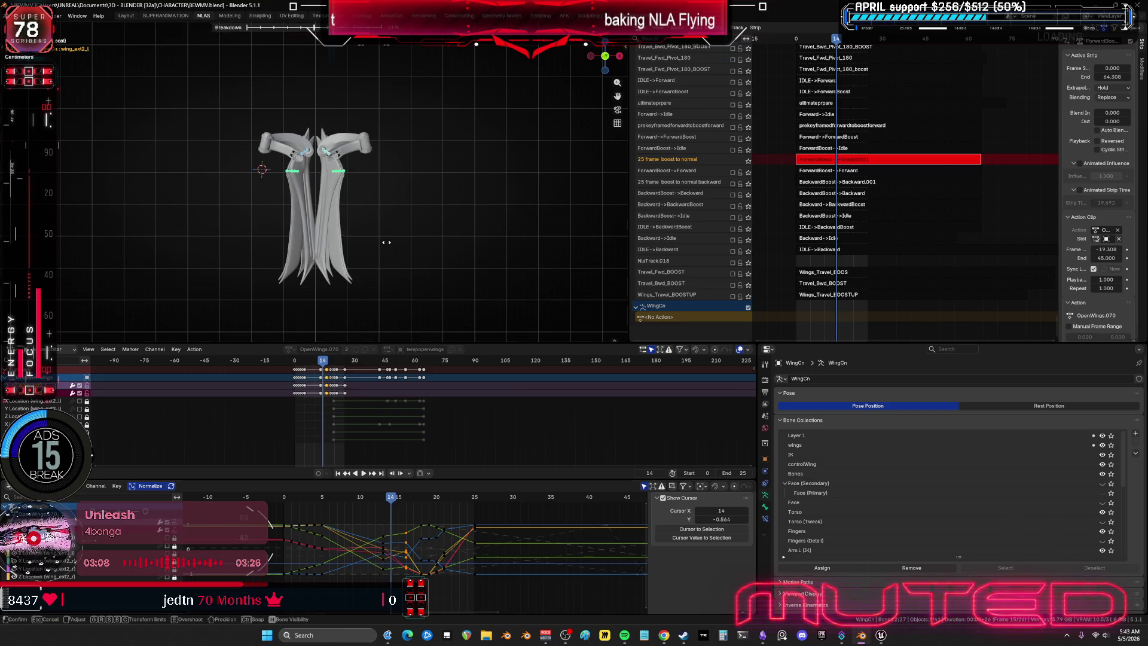
# Step: Confirm the breakdown and key the wings' rotation at frames 14 and 15
pyautogui.click(428, 243)
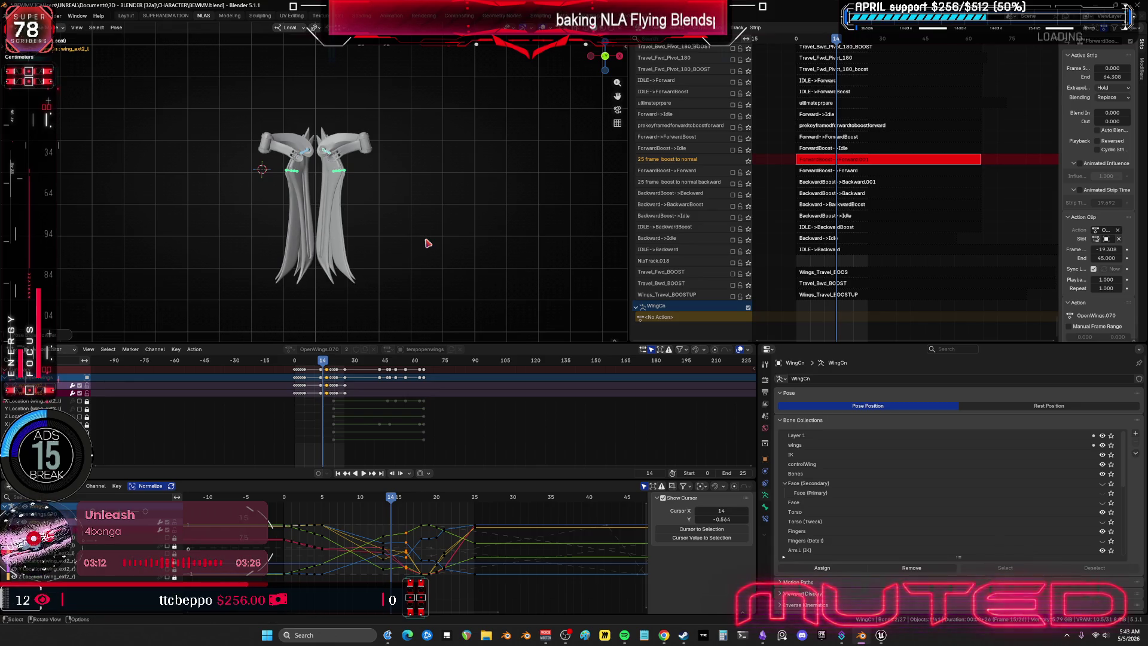
pyautogui.press('k')
pyautogui.moveTo(395, 498); pyautogui.dragTo(398, 501)
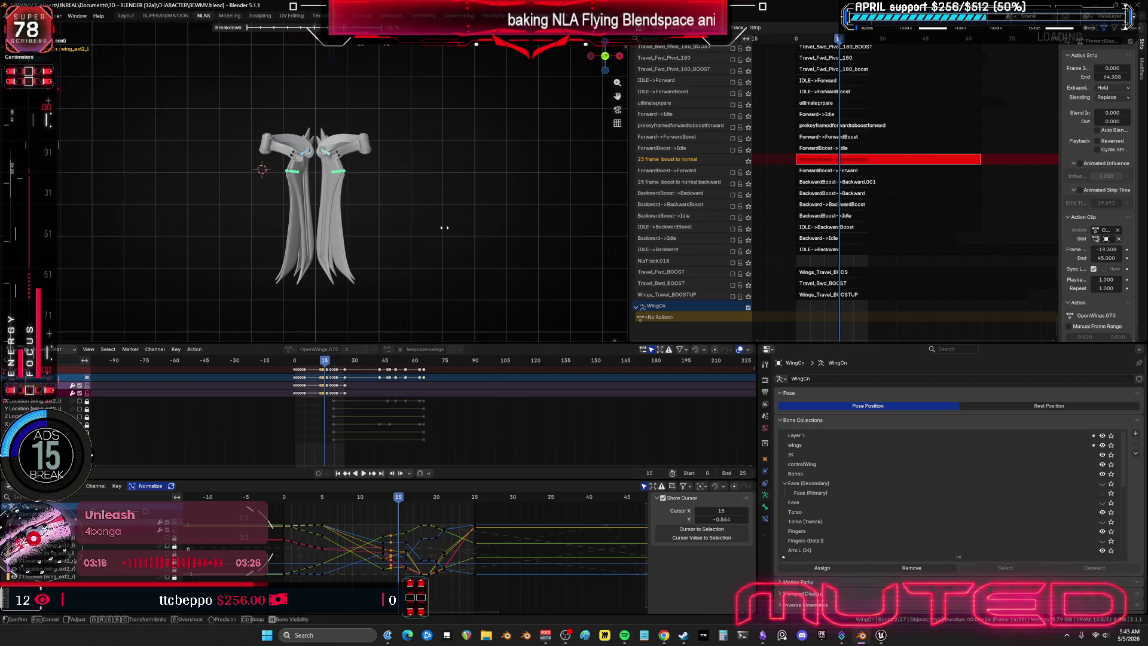
pyautogui.press('k')
pyautogui.press('Escape')
# Step: Play back, cancel a trial breakdown at frame 17, then maximize the Graph Editor at frame 18
pyautogui.press('space')
pyautogui.moveTo(395, 499)
pyautogui.mouseDown()
pyautogui.moveTo(384, 516)
pyautogui.moveTo(405, 517)
pyautogui.moveTo(380, 518)
pyautogui.moveTo(417, 525)
pyautogui.mouseUp()
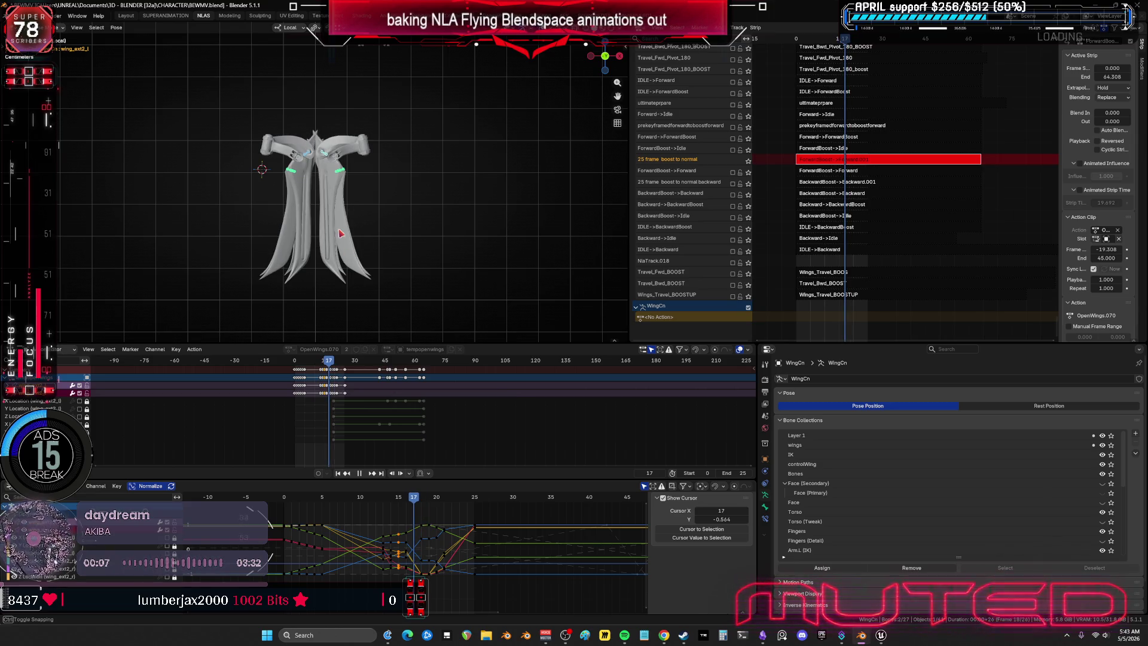
pyautogui.hotkey('shift', 'e')
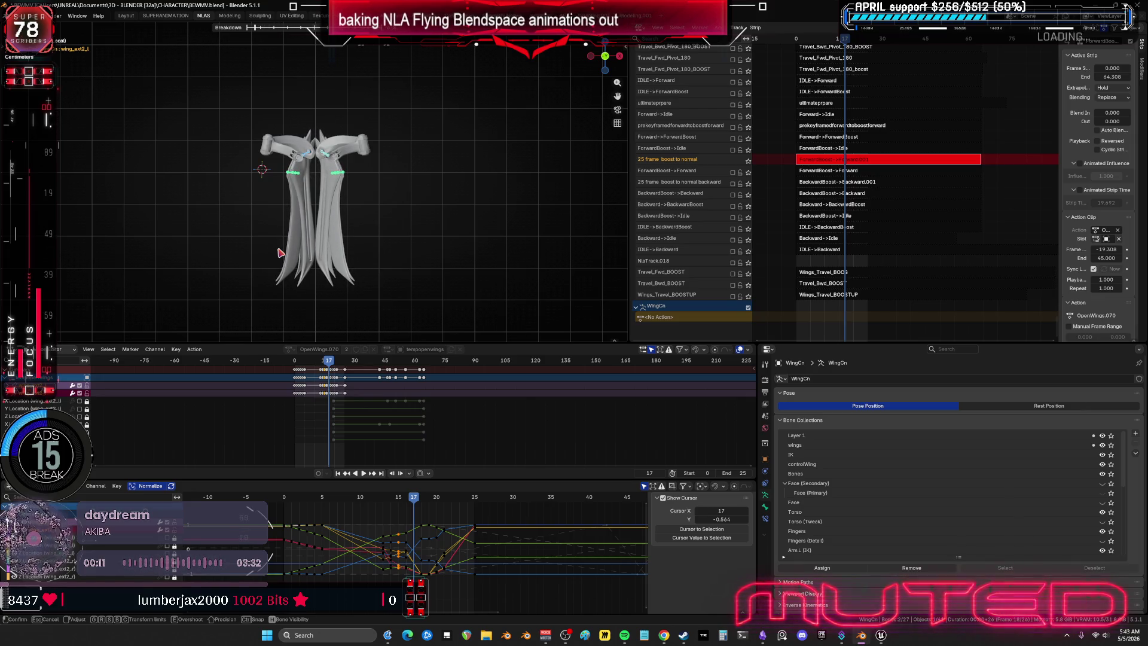
pyautogui.rightClick(280, 252)
pyautogui.moveTo(420, 504); pyautogui.dragTo(435, 508)
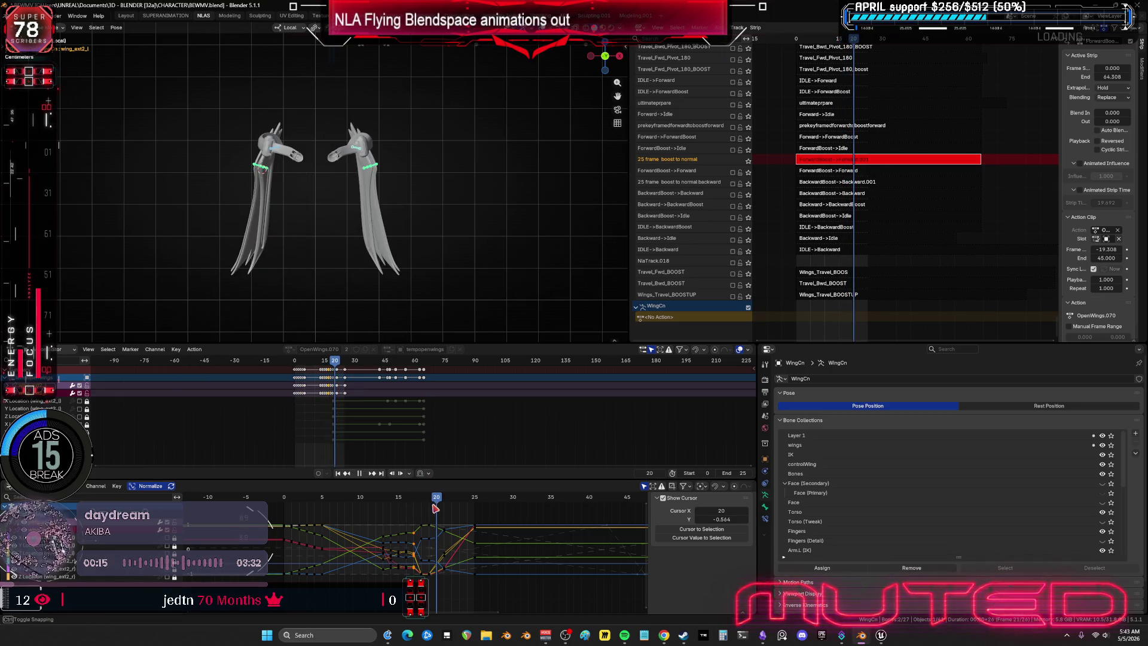
pyautogui.hotkey('ctrl', 'space')
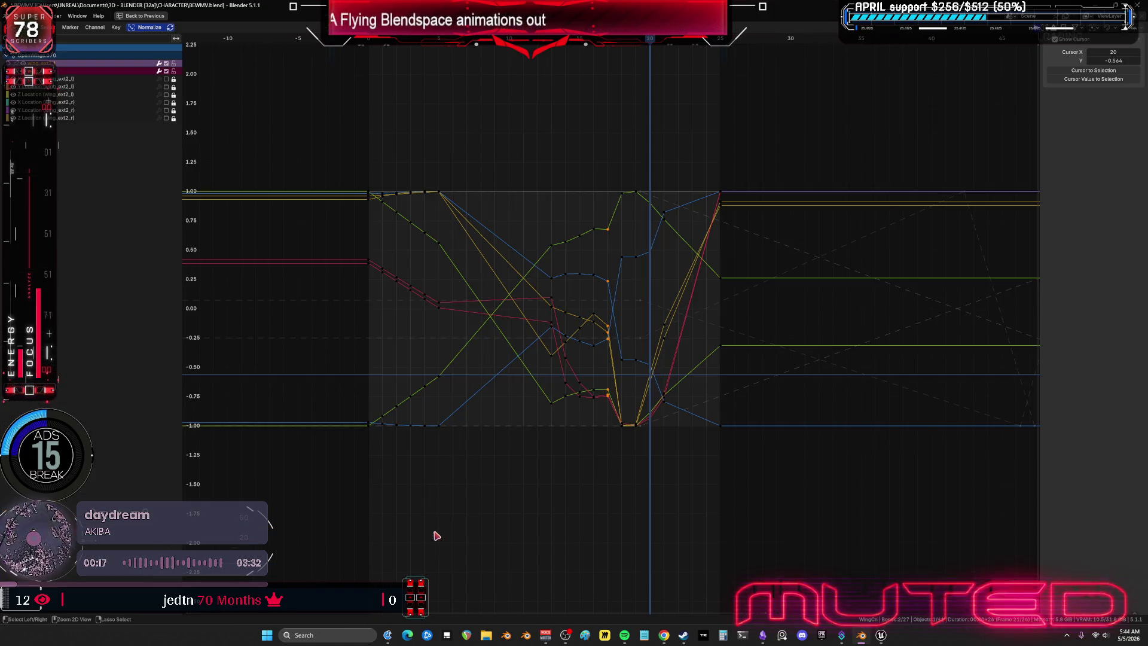
# Step: Delete the wing keys at frames 18–19 in the graph editor and restore the normal layout
pyautogui.rightClick(643, 171)
pyautogui.click(682, 125)
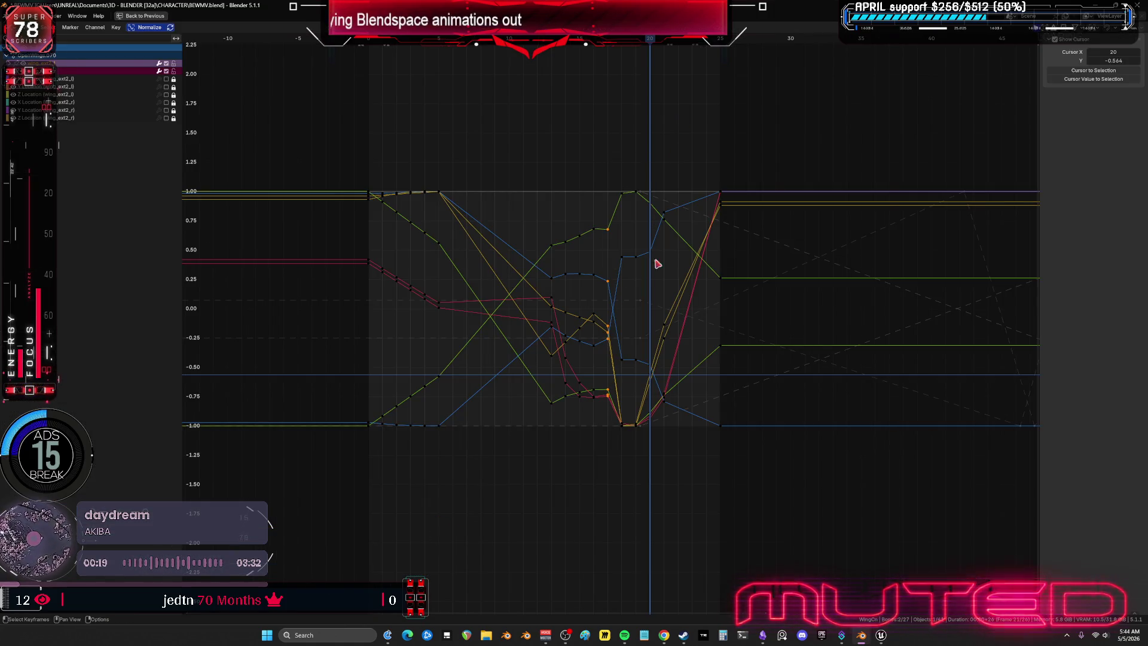
pyautogui.moveTo(642, 454)
pyautogui.mouseDown()
pyautogui.moveTo(619, 145)
pyautogui.moveTo(639, 168)
pyautogui.mouseUp()
pyautogui.press('Delete')
pyautogui.press('Left')
pyautogui.press('Left')
pyautogui.hotkey('ctrl', 'space')
# Step: Blend a breakdown pose at frame 18 and key the wing bones' rotation
pyautogui.hotkey('shift', 'e')
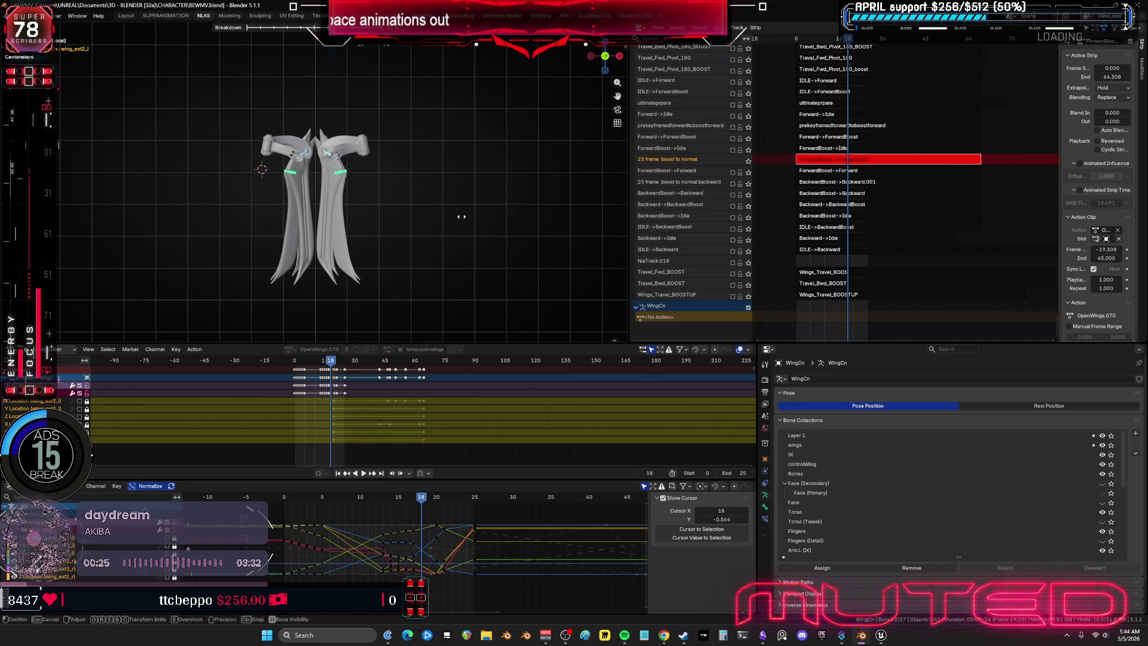
pyautogui.click(400, 229)
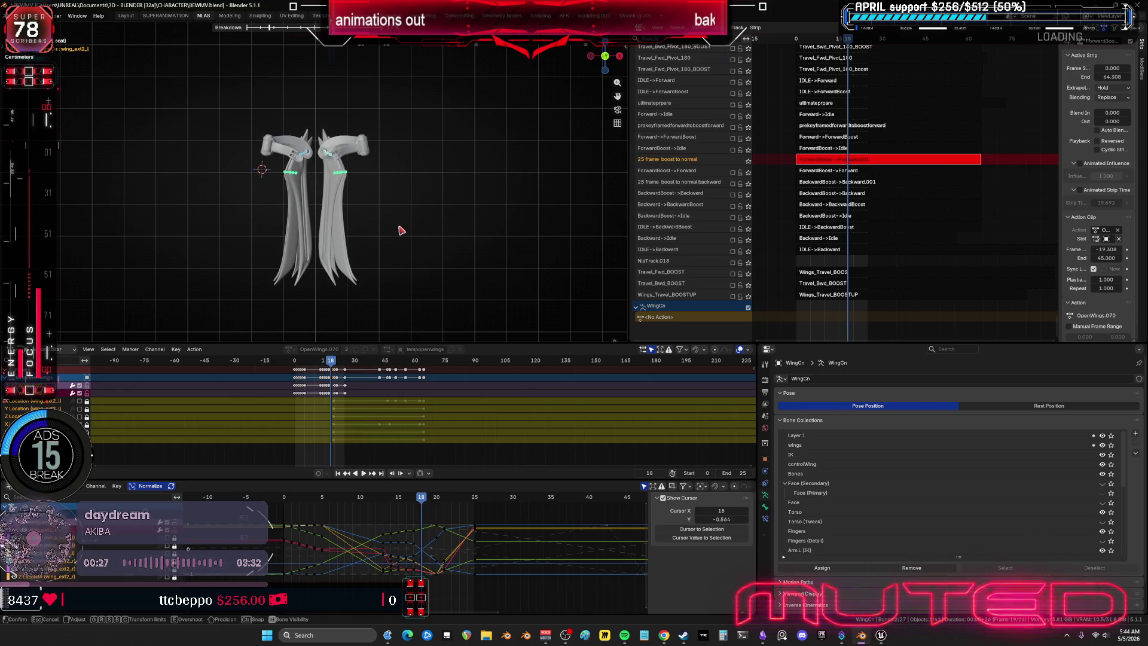
pyautogui.press('i')
pyautogui.click(400, 227)
# Step: Key another breakdown rotation pose at frame 19, then scrub to check it
pyautogui.press('Right')
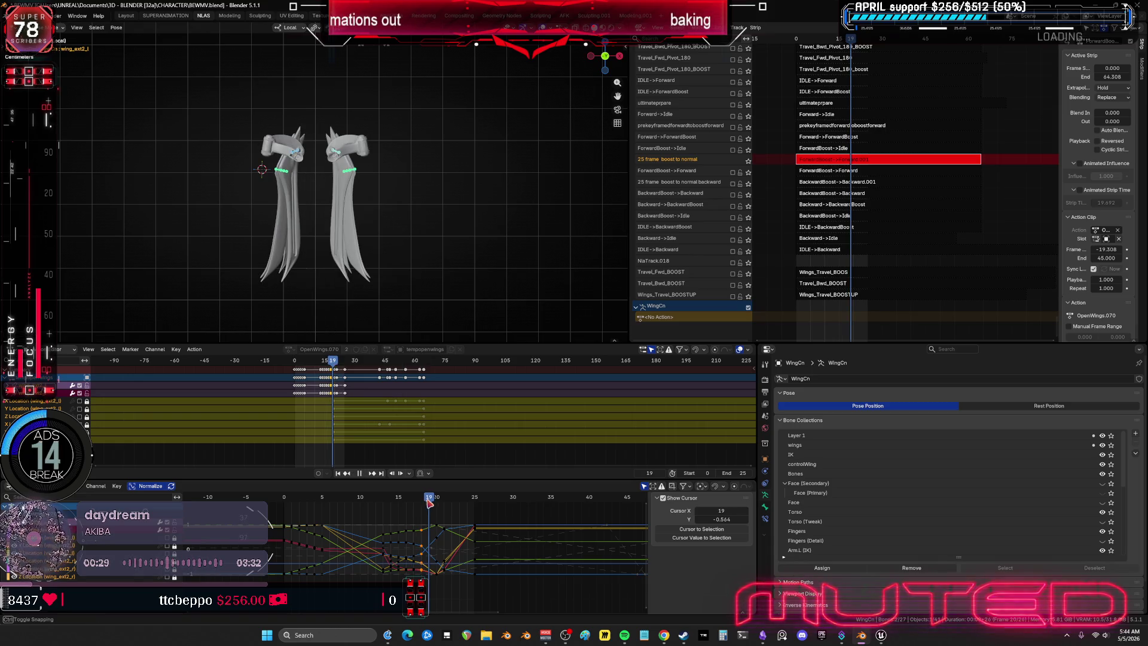
pyautogui.moveTo(379, 248); pyautogui.dragTo(362, 245, button='middle')
pyautogui.hotkey('shift', 'e')
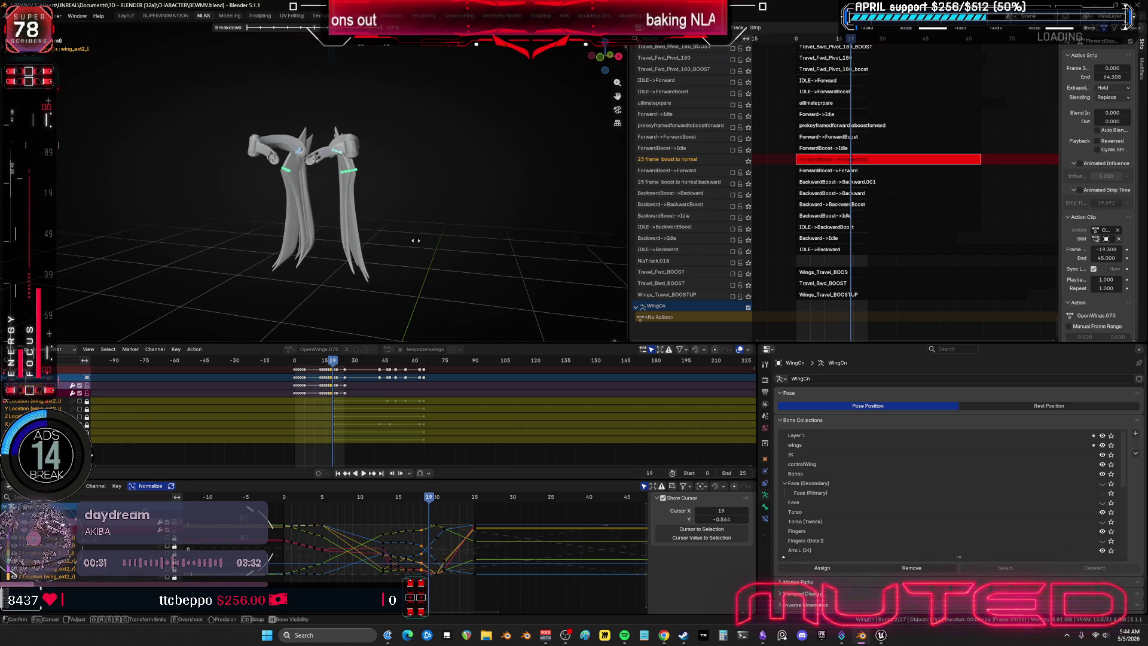
pyautogui.click(384, 244)
pyautogui.press('i')
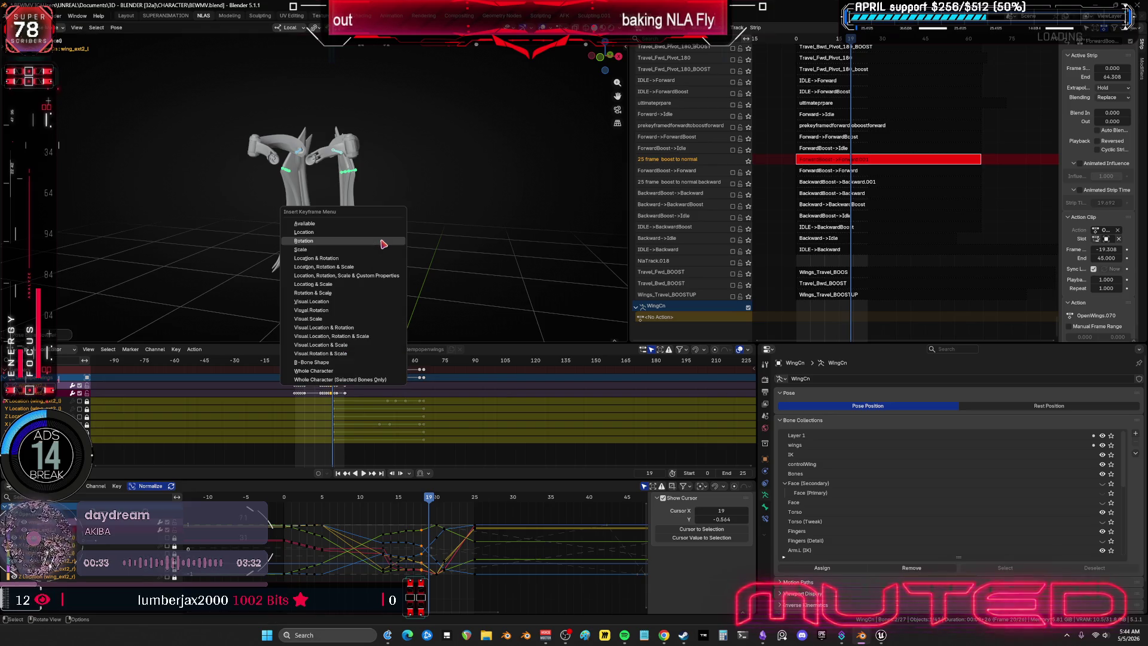
pyautogui.click(390, 295)
pyautogui.moveTo(430, 497)
pyautogui.mouseDown()
pyautogui.moveTo(330, 503)
pyautogui.moveTo(505, 531)
pyautogui.moveTo(272, 544)
pyautogui.mouseUp()
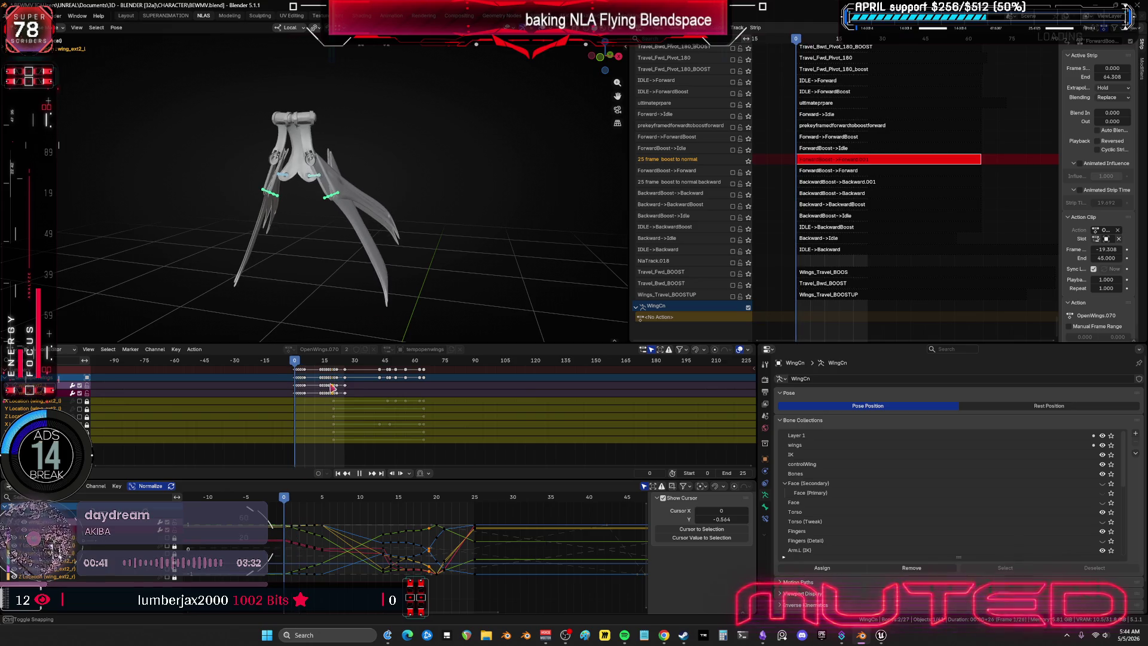
pyautogui.moveTo(404, 261)
pyautogui.mouseDown()
pyautogui.moveTo(335, 262)
pyautogui.moveTo(379, 251)
pyautogui.moveTo(413, 261)
pyautogui.moveTo(275, 266)
pyautogui.moveTo(385, 263)
pyautogui.moveTo(321, 271)
pyautogui.moveTo(377, 266)
pyautogui.moveTo(361, 280)
pyautogui.mouseUp()
pyautogui.moveTo(398, 164); pyautogui.dragTo(353, 251, button='middle')
pyautogui.moveTo(353, 251)
pyautogui.mouseDown()
pyautogui.moveTo(369, 254)
pyautogui.moveTo(330, 250)
pyautogui.moveTo(358, 248)
pyautogui.moveTo(348, 257)
pyautogui.mouseUp()
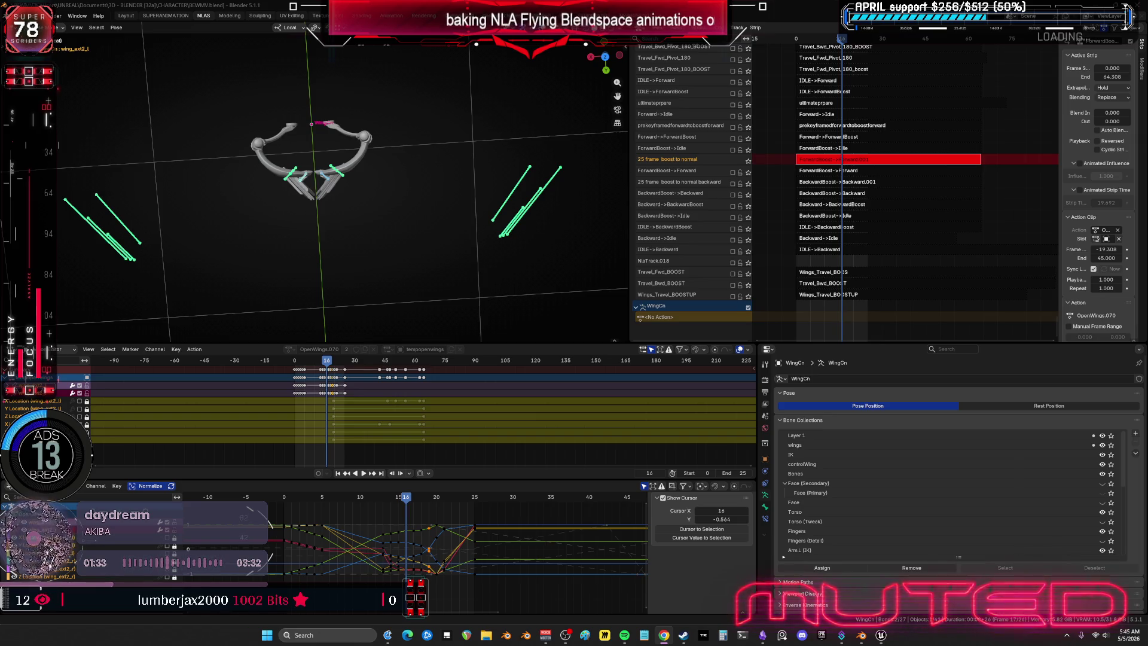
pyautogui.moveTo(406, 219); pyautogui.dragTo(418, 167, button='middle')
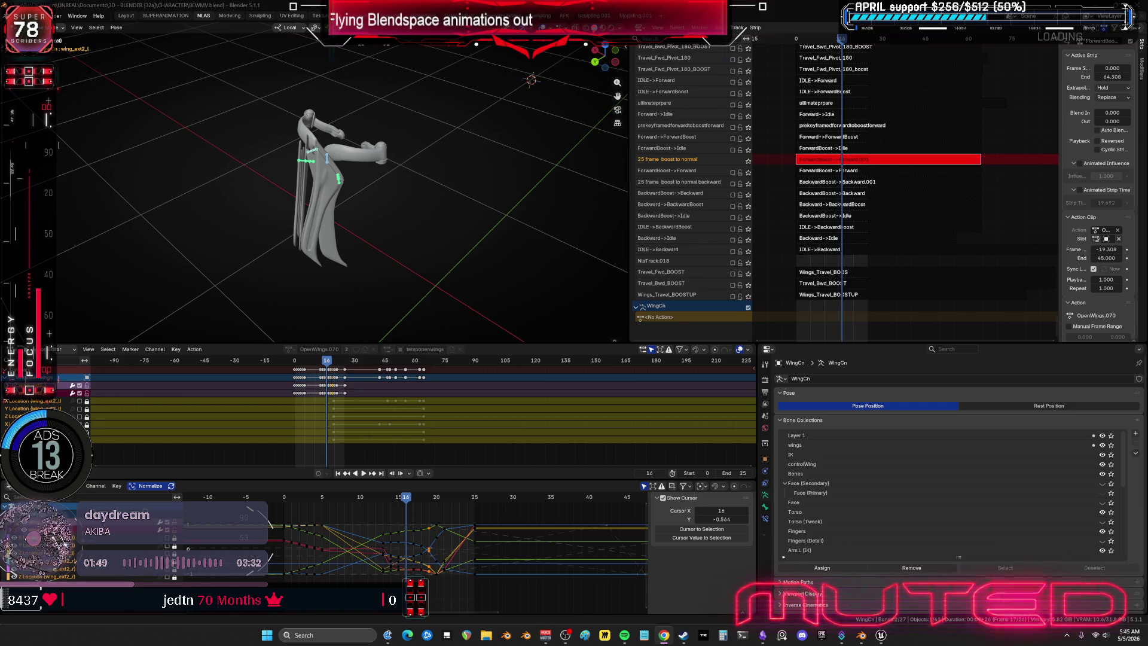
pyautogui.moveTo(467, 282)
pyautogui.mouseDown(button='middle')
pyautogui.moveTo(456, 200)
pyautogui.moveTo(512, 200)
pyautogui.moveTo(366, 217)
pyautogui.moveTo(208, 191)
pyautogui.moveTo(361, 179)
pyautogui.moveTo(204, 173)
pyautogui.moveTo(210, 190)
pyautogui.mouseUp(button='middle')
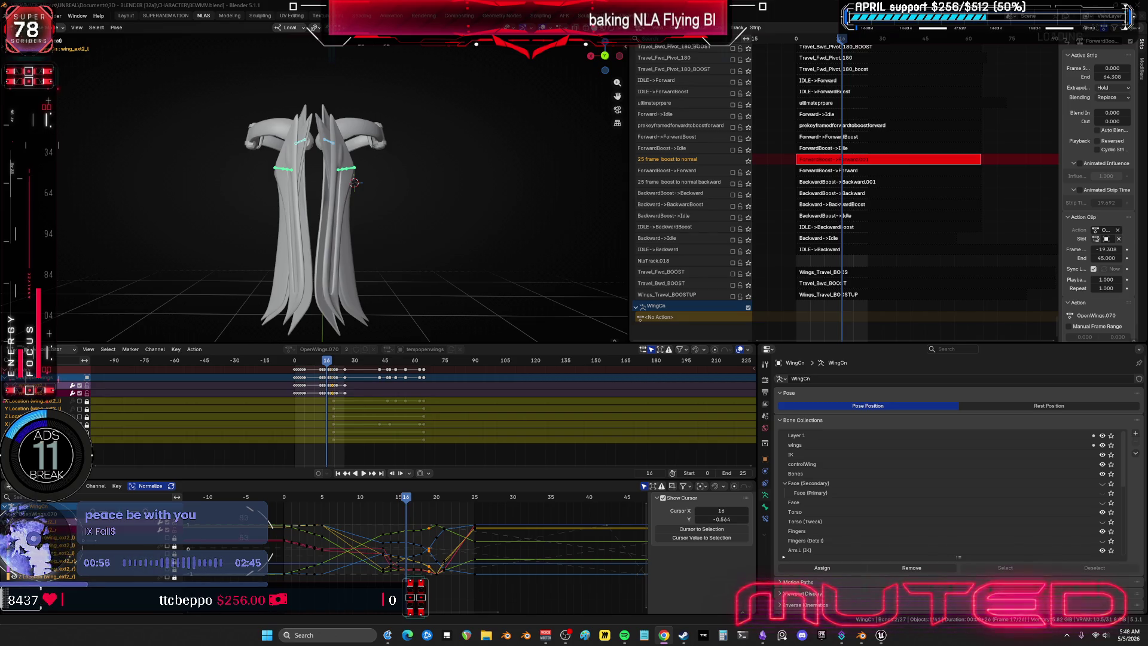
# Step: Orbit the wings, scrub frames 0–10 to watch them fold, then maximize the Graph Editor
pyautogui.moveTo(410, 219); pyautogui.dragTo(320, 239, button='middle')
pyautogui.hotkey('shift', 'Left')
pyautogui.moveTo(320, 239)
pyautogui.mouseDown()
pyautogui.moveTo(371, 231)
pyautogui.moveTo(349, 239)
pyautogui.moveTo(364, 240)
pyautogui.mouseUp()
pyautogui.moveTo(365, 239); pyautogui.dragTo(451, 284, button='middle')
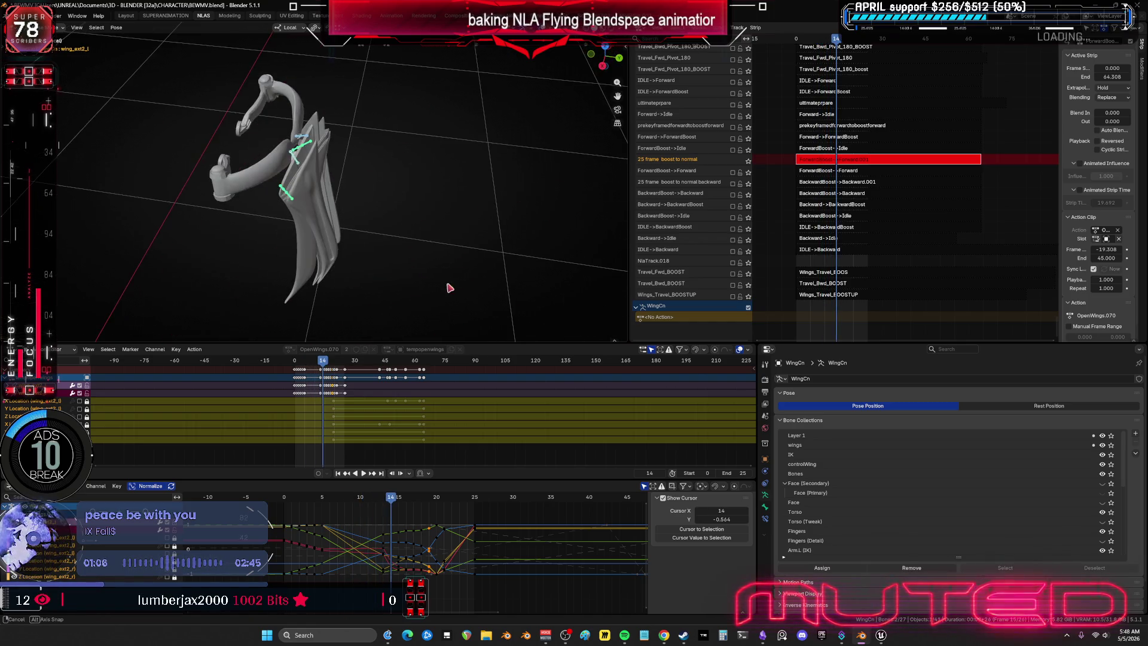
pyautogui.hotkey('ctrl', 'space')
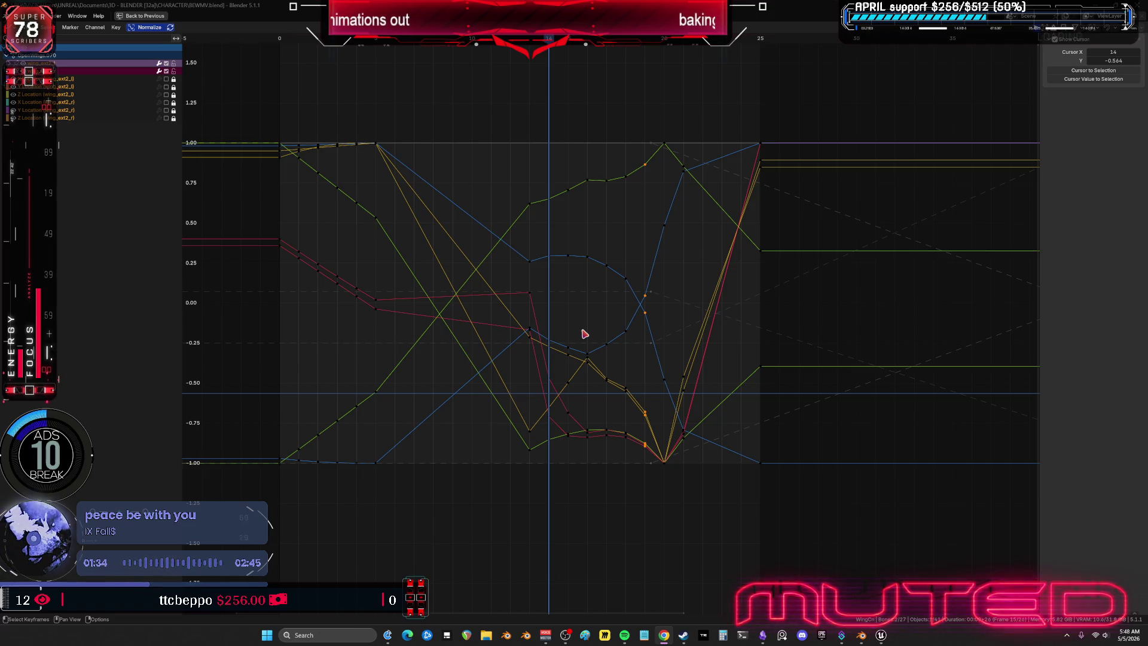
# Step: Scrub the maximized graph between frames 11 and 14, then restore the full layout
pyautogui.moveTo(549, 38)
pyautogui.mouseDown()
pyautogui.moveTo(494, 72)
pyautogui.moveTo(541, 86)
pyautogui.mouseUp()
pyautogui.hotkey('ctrl', 'space')
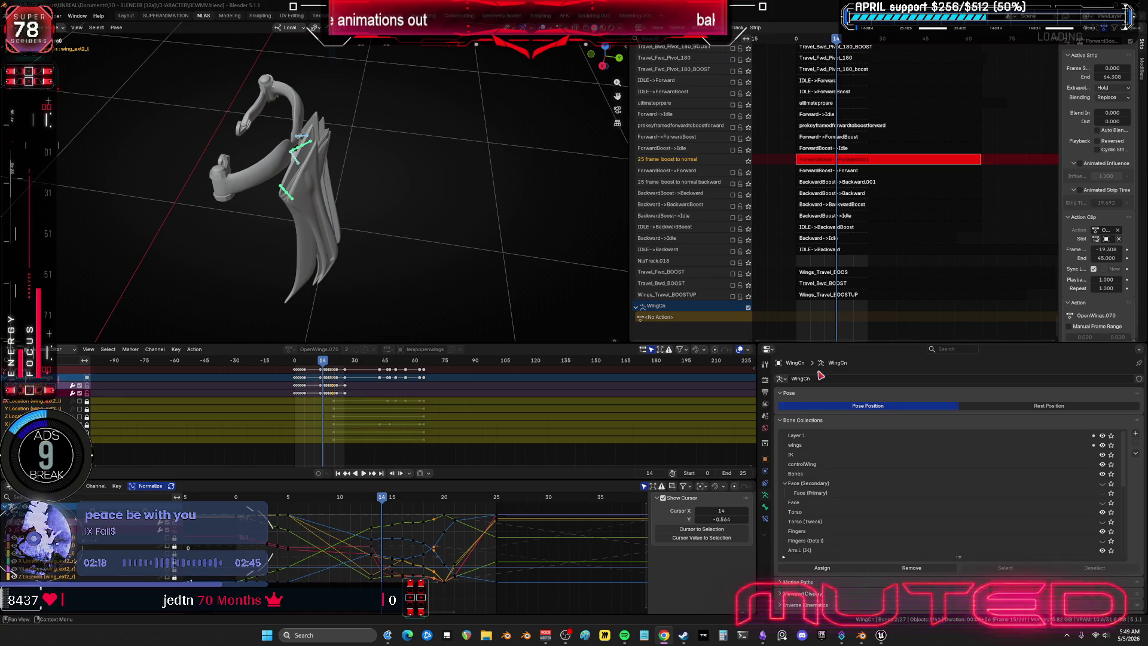
pyautogui.moveTo(461, 267)
pyautogui.mouseDown(button='middle')
pyautogui.moveTo(367, 202)
pyautogui.moveTo(370, 219)
pyautogui.moveTo(311, 217)
pyautogui.moveTo(377, 207)
pyautogui.moveTo(335, 207)
pyautogui.moveTo(366, 207)
pyautogui.mouseUp(button='middle')
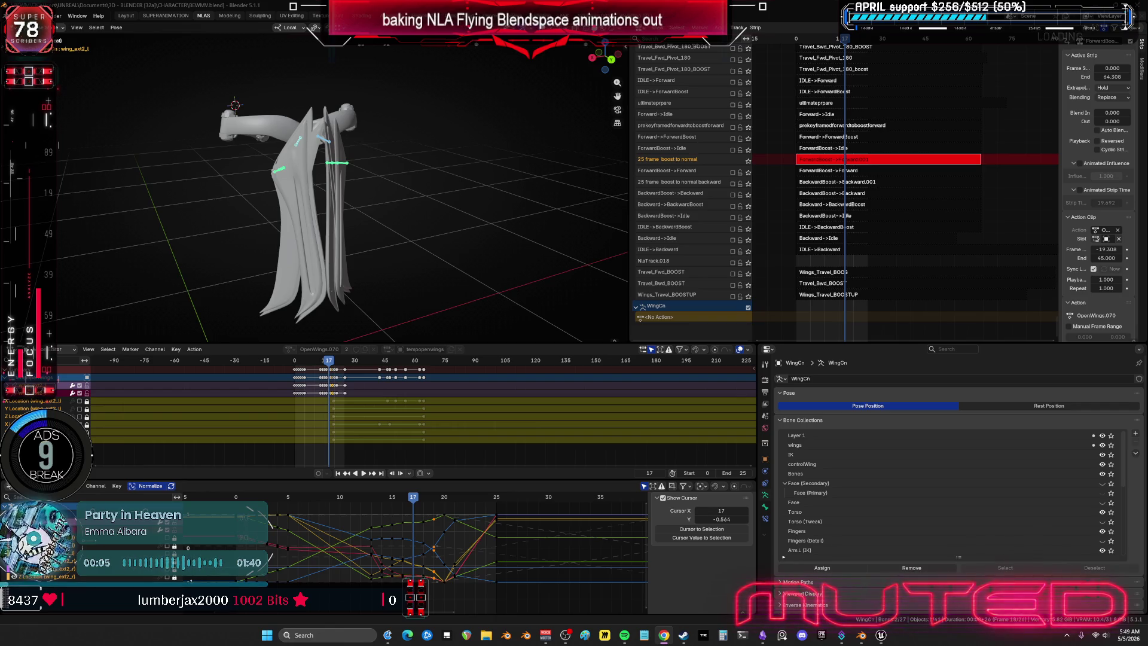
pyautogui.click(380, 500)
pyautogui.moveTo(380, 500)
pyautogui.mouseDown()
pyautogui.moveTo(212, 508)
pyautogui.moveTo(433, 523)
pyautogui.moveTo(365, 537)
pyautogui.moveTo(382, 541)
pyautogui.mouseUp()
# Step: Orbit to a close orthographic view of the wing and scrub frames 14 to 18
pyautogui.moveTo(336, 259); pyautogui.dragTo(411, 255, button='middle')
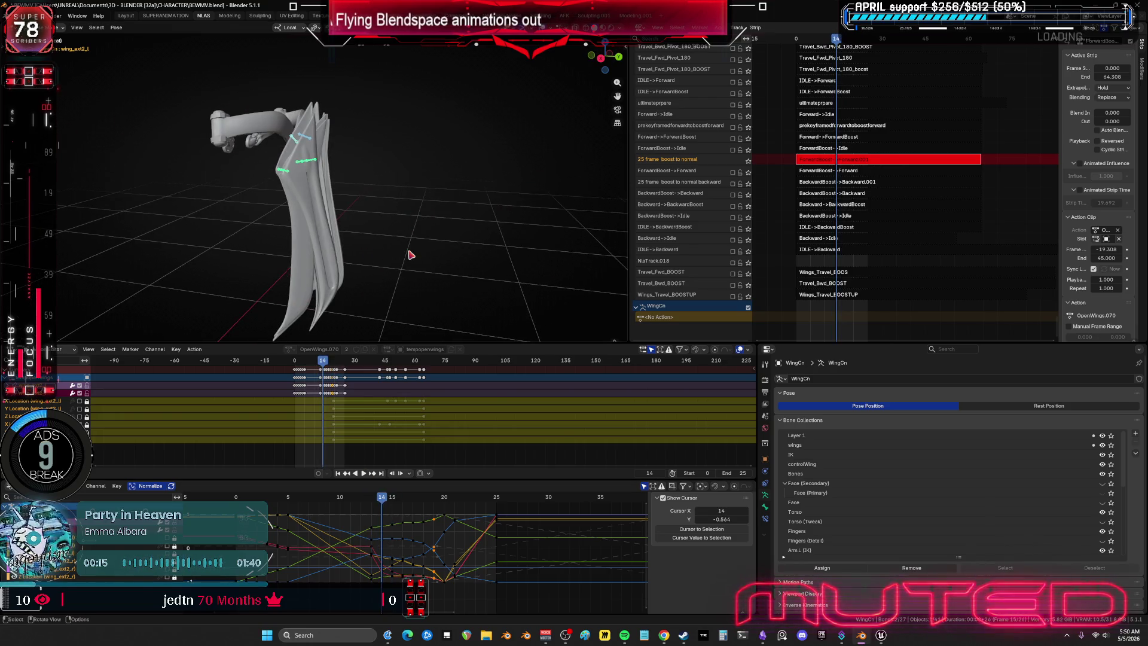
pyautogui.press('KP_5')
pyautogui.moveTo(332, 212)
pyautogui.mouseDown(button='middle')
pyautogui.moveTo(361, 281)
pyautogui.moveTo(380, 162)
pyautogui.mouseUp(button='middle')
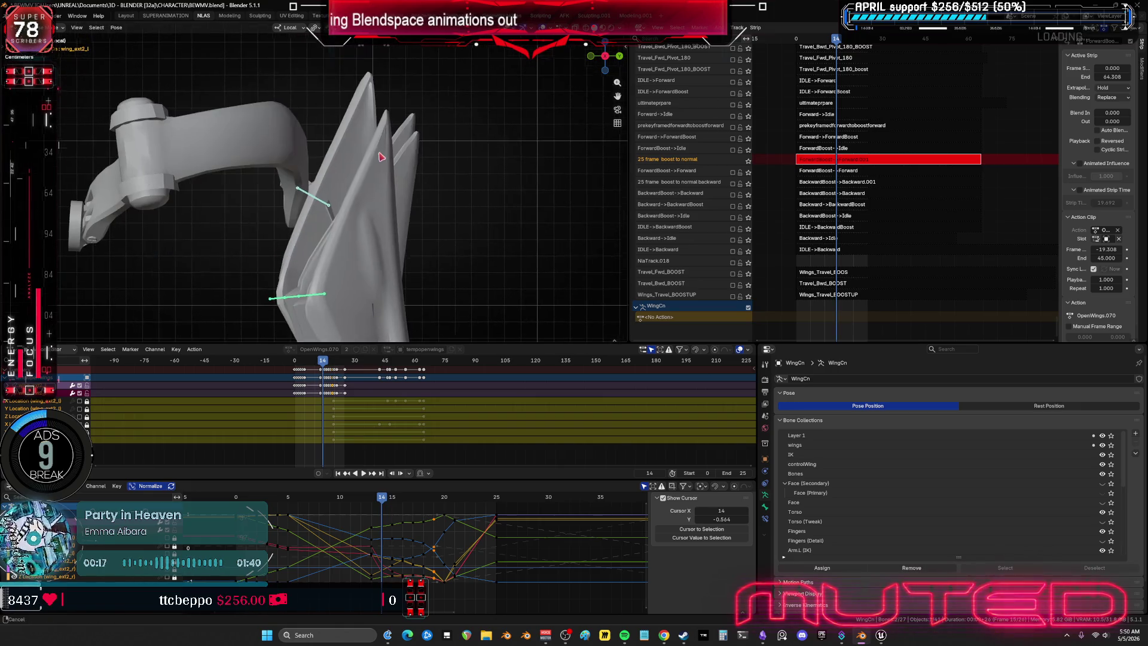
pyautogui.moveTo(382, 503)
pyautogui.mouseDown()
pyautogui.moveTo(424, 504)
pyautogui.moveTo(352, 522)
pyautogui.moveTo(423, 526)
pyautogui.mouseUp()
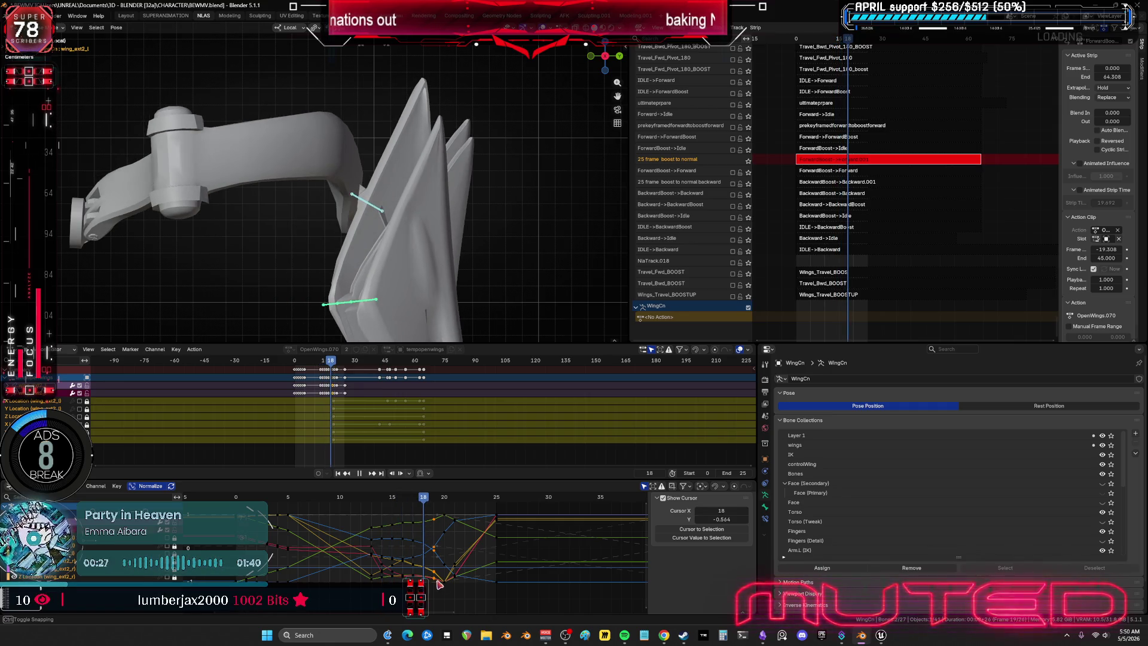
# Step: Box-select the wing keys around frames 12–17, then deselect and scrub to frame 15
pyautogui.moveTo(430, 590); pyautogui.dragTo(381, 515)
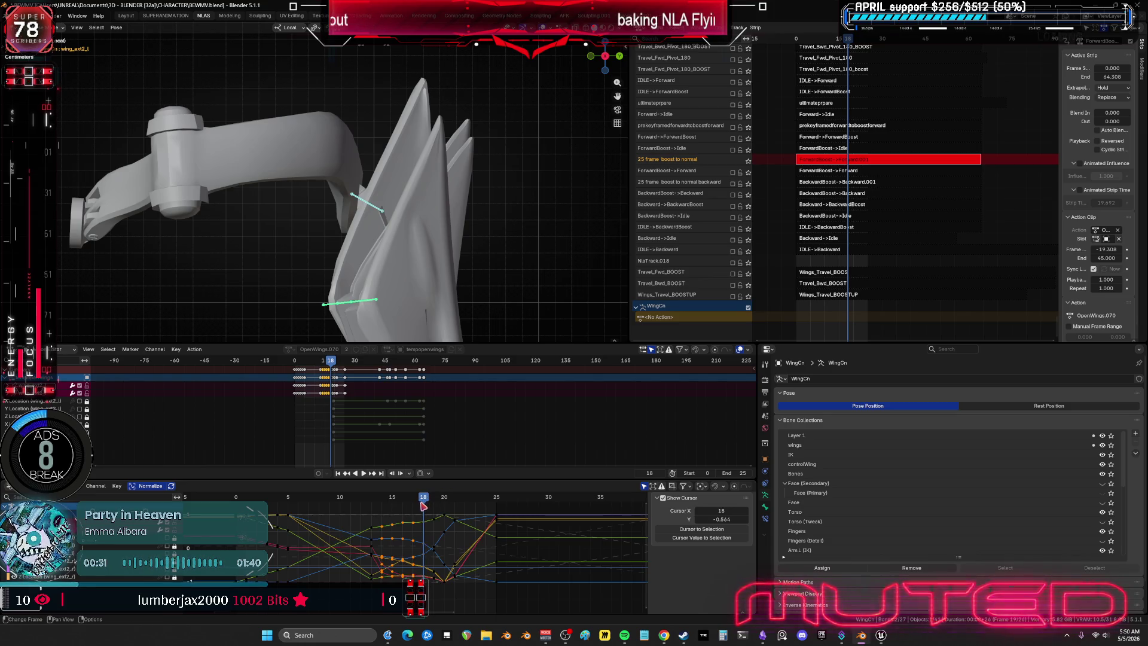
pyautogui.scroll(-1, 419, 535)
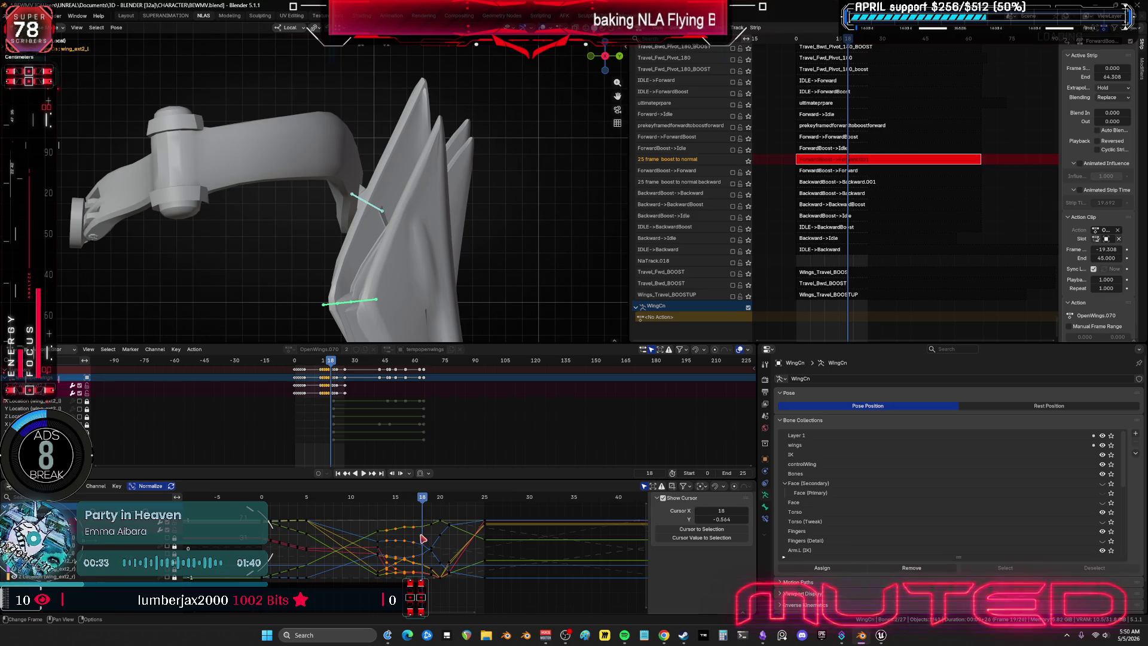
pyautogui.click(422, 538)
pyautogui.moveTo(421, 500)
pyautogui.mouseDown()
pyautogui.moveTo(394, 505)
pyautogui.moveTo(430, 513)
pyautogui.moveTo(368, 519)
pyautogui.moveTo(401, 514)
pyautogui.mouseUp()
# Step: Orbit to face the wings from the front and scroll-scrub through frames 9–13
pyautogui.moveTo(472, 267); pyautogui.dragTo(384, 311, button='middle')
pyautogui.keyDown('alt'); pyautogui.scroll(3, 384, 310); pyautogui.keyUp('alt')
pyautogui.keyDown('alt'); pyautogui.scroll(4, 387, 312); pyautogui.keyUp('alt')
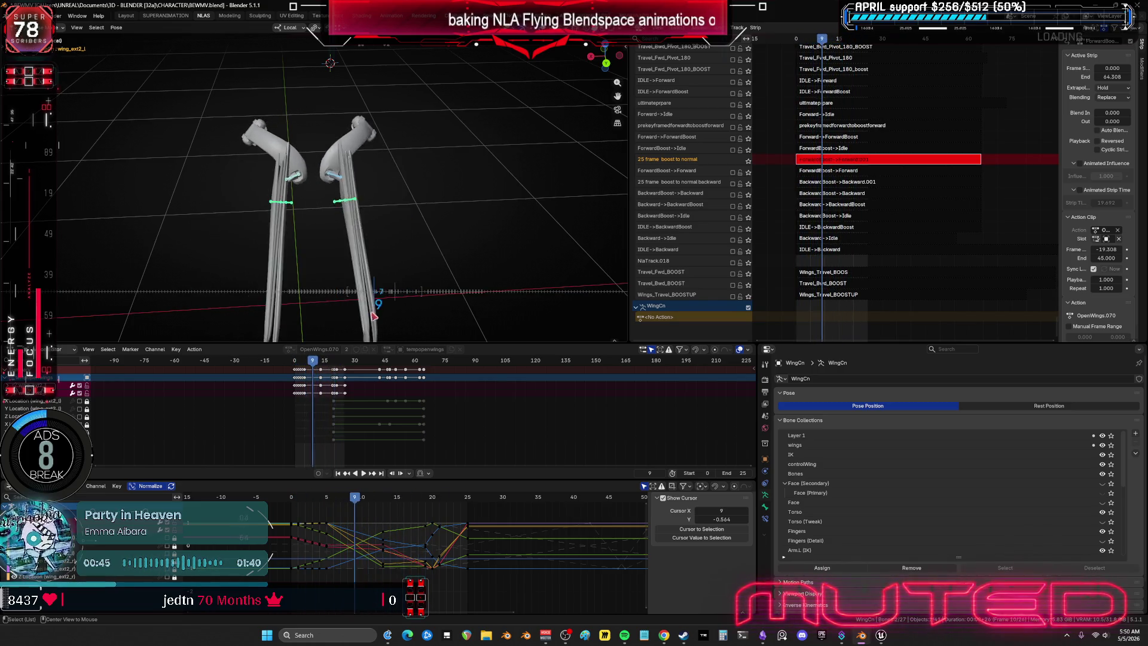
pyautogui.keyDown('alt'); pyautogui.scroll(-2, 376, 317); pyautogui.keyUp('alt')
pyautogui.keyDown('alt'); pyautogui.scroll(-2, 383, 320); pyautogui.keyUp('alt')
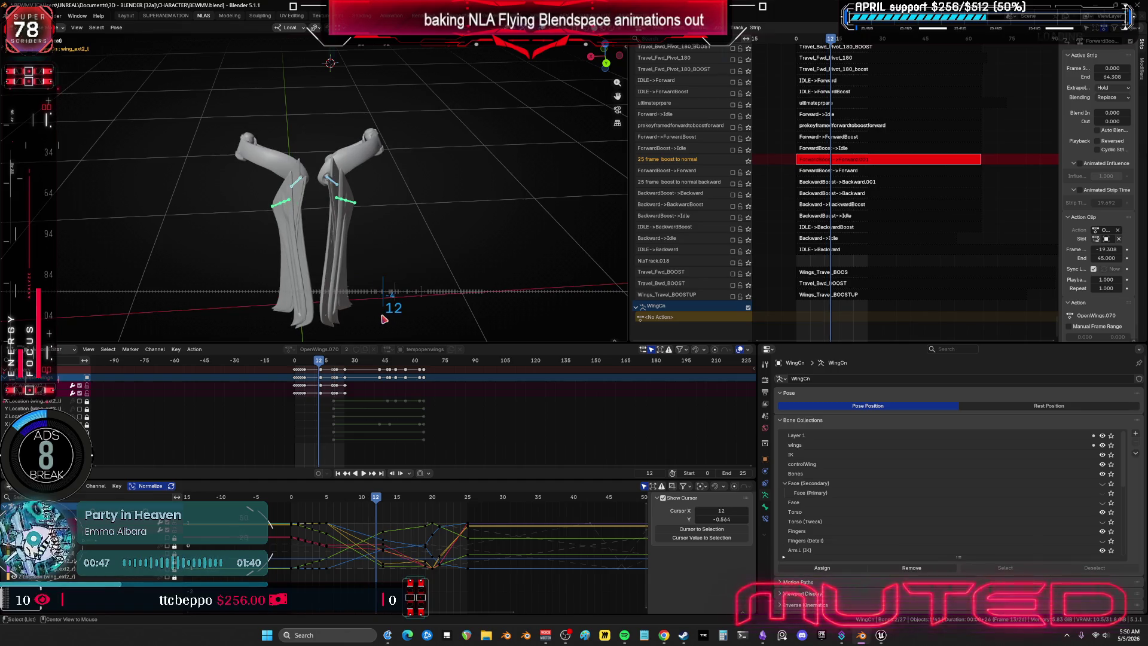
pyautogui.keyDown('alt'); pyautogui.scroll(-4, 385, 320); pyautogui.keyUp('alt')
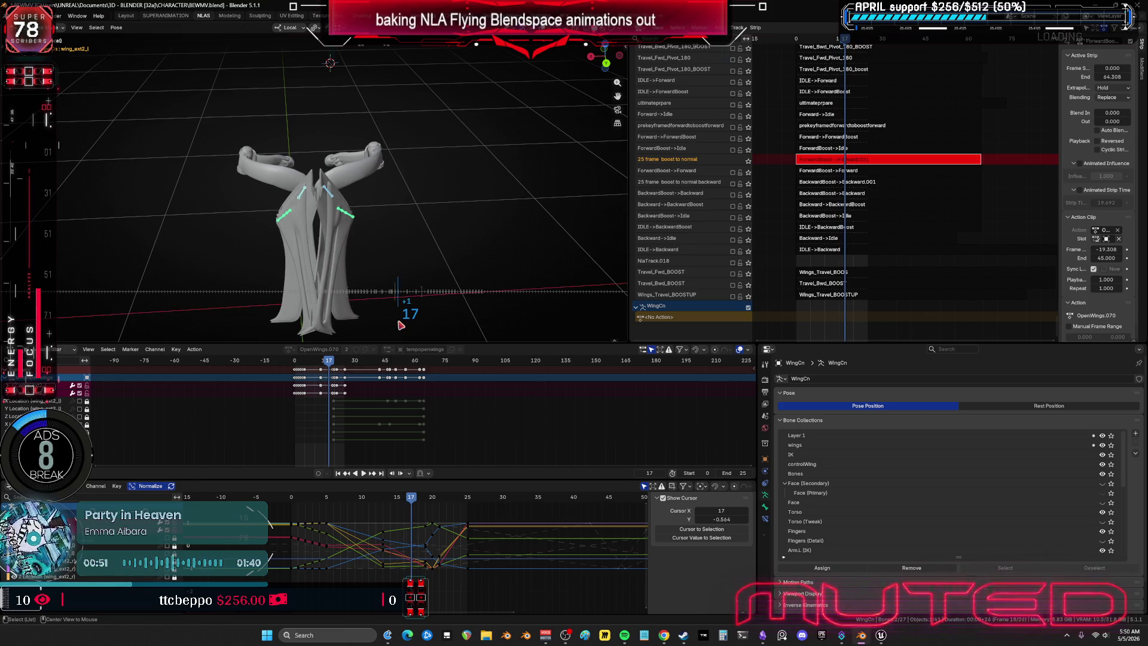
# Step: Rotate the wing bones slightly at frame 19 and key the new pose
pyautogui.keyDown('alt'); pyautogui.scroll(-2, 395, 311); pyautogui.keyUp('alt')
pyautogui.moveTo(382, 281)
pyautogui.mouseDown(button='middle')
pyautogui.moveTo(445, 174)
pyautogui.moveTo(458, 191)
pyautogui.moveTo(448, 180)
pyautogui.mouseUp(button='middle')
pyautogui.press('r')
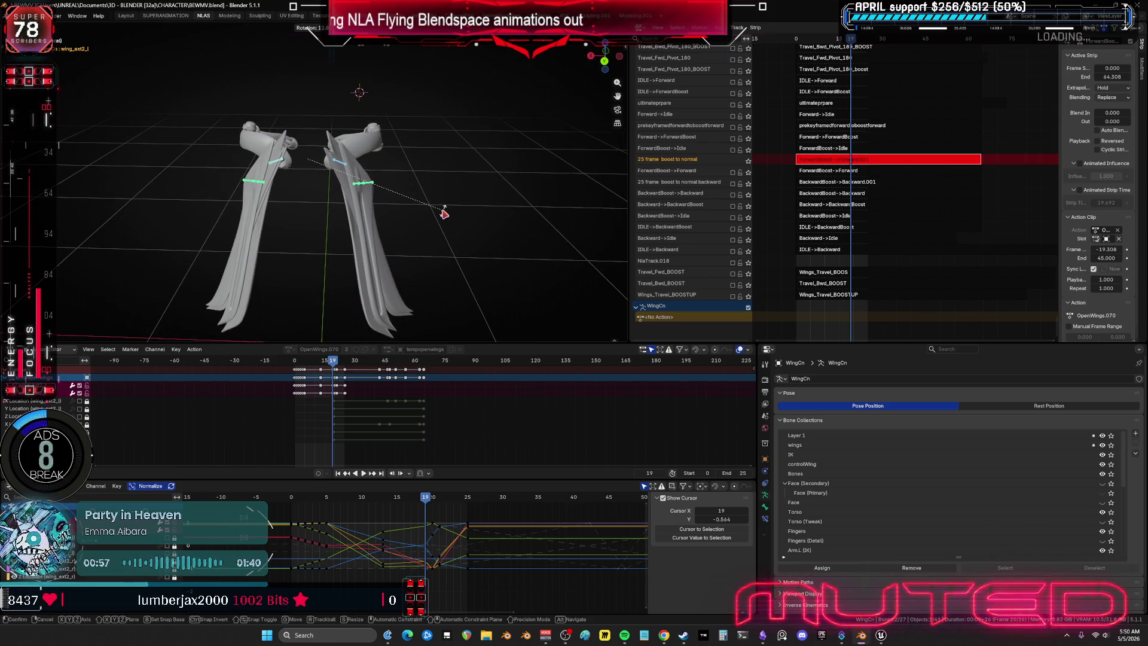
pyautogui.click(428, 207)
pyautogui.press('i')
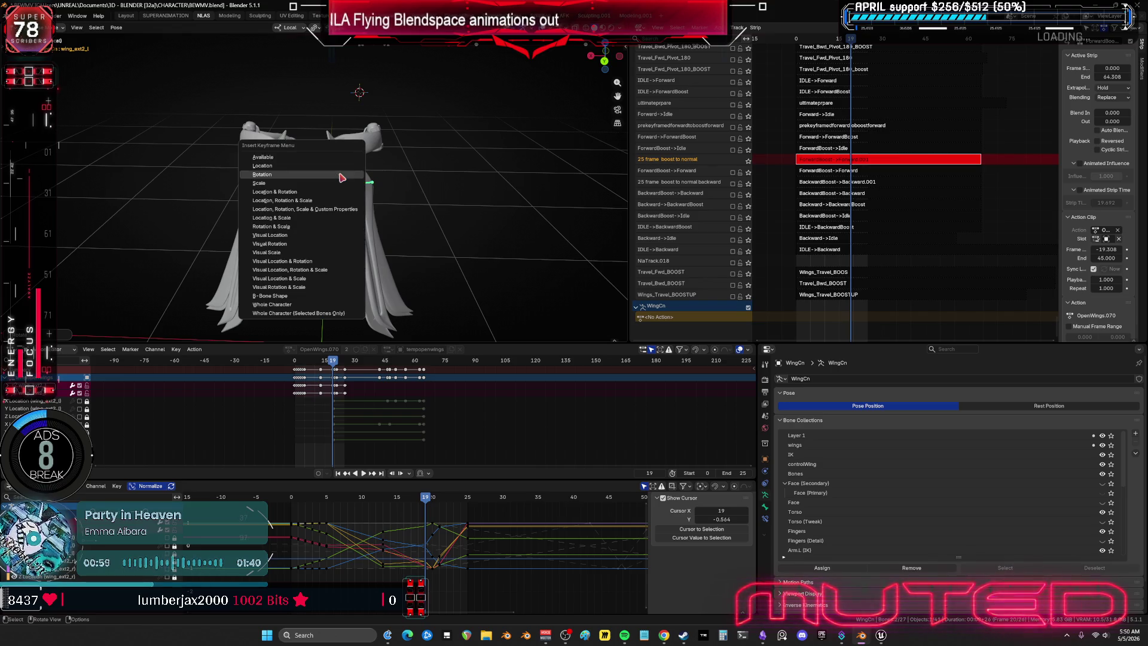
# Step: Scrub back to frame 15 and view the wings from the top (Numpad 7)
pyautogui.moveTo(428, 500); pyautogui.dragTo(398, 502)
pyautogui.moveTo(401, 307)
pyautogui.mouseDown(button='middle')
pyautogui.moveTo(417, 231)
pyautogui.moveTo(424, 267)
pyautogui.mouseUp(button='middle')
pyautogui.press('KP_7')
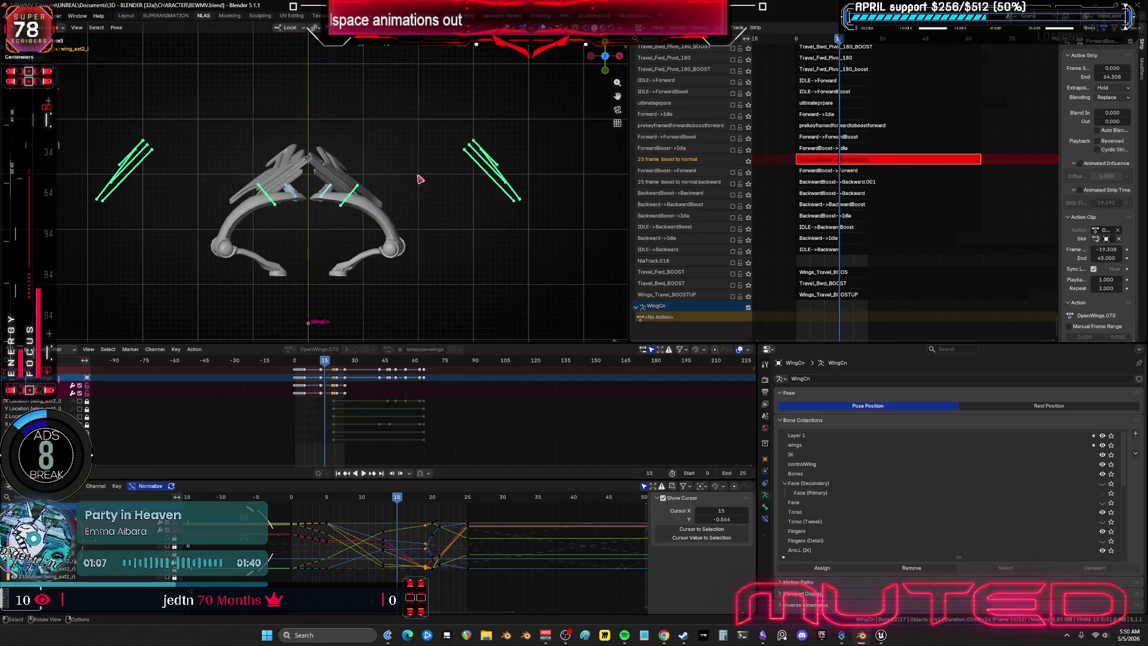
# Step: Rotate the wing bones 1.8° at frame 15 and keyframe that pose
pyautogui.scroll(4, 430, 227)
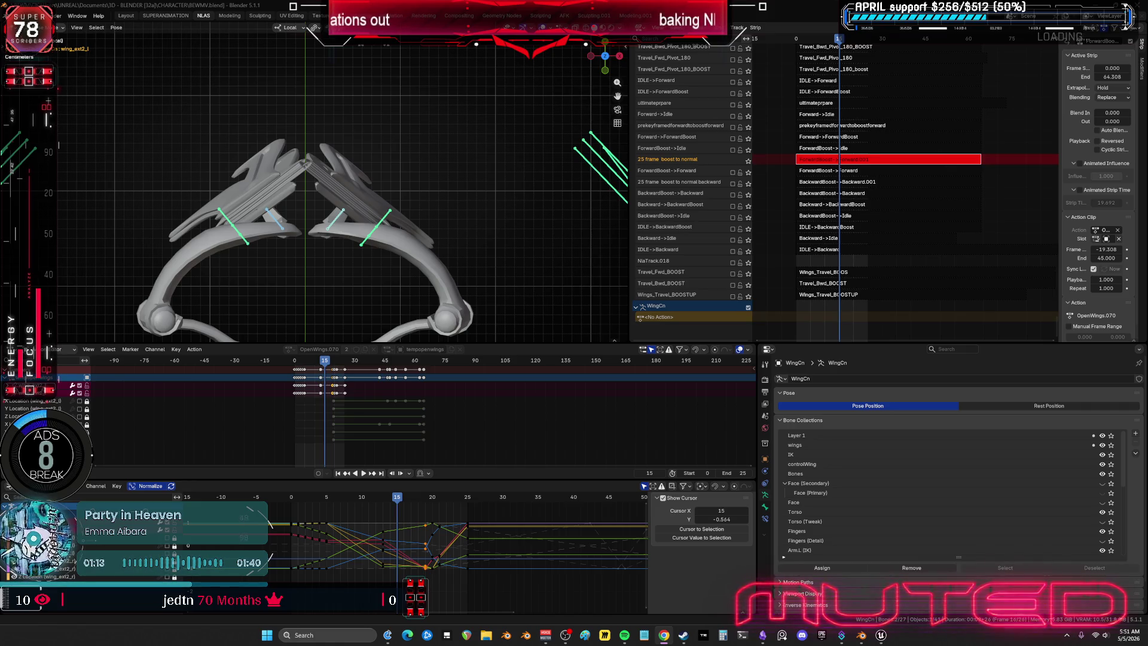
pyautogui.scroll(3, 466, 257)
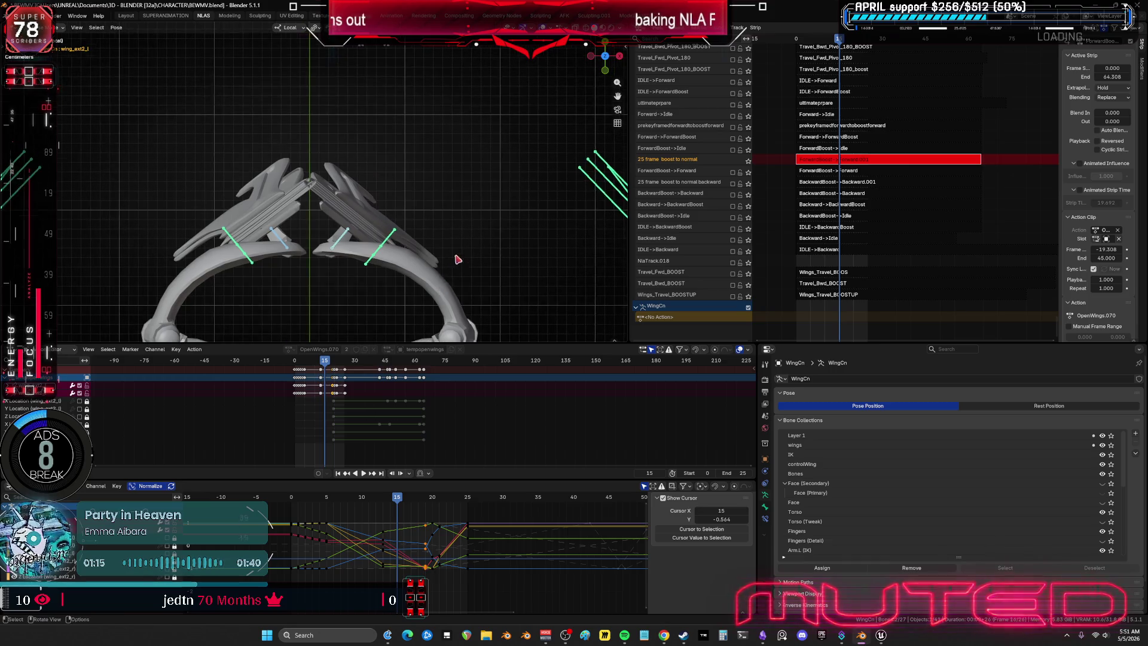
pyautogui.press('s')
pyautogui.press('r')
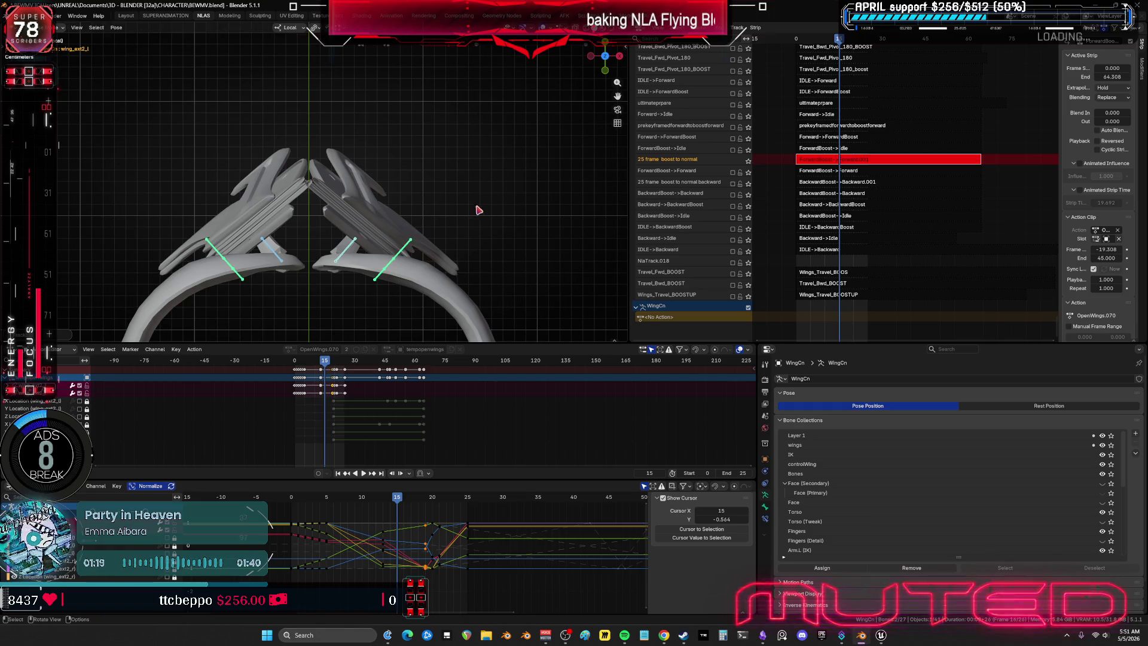
pyautogui.click(415, 342)
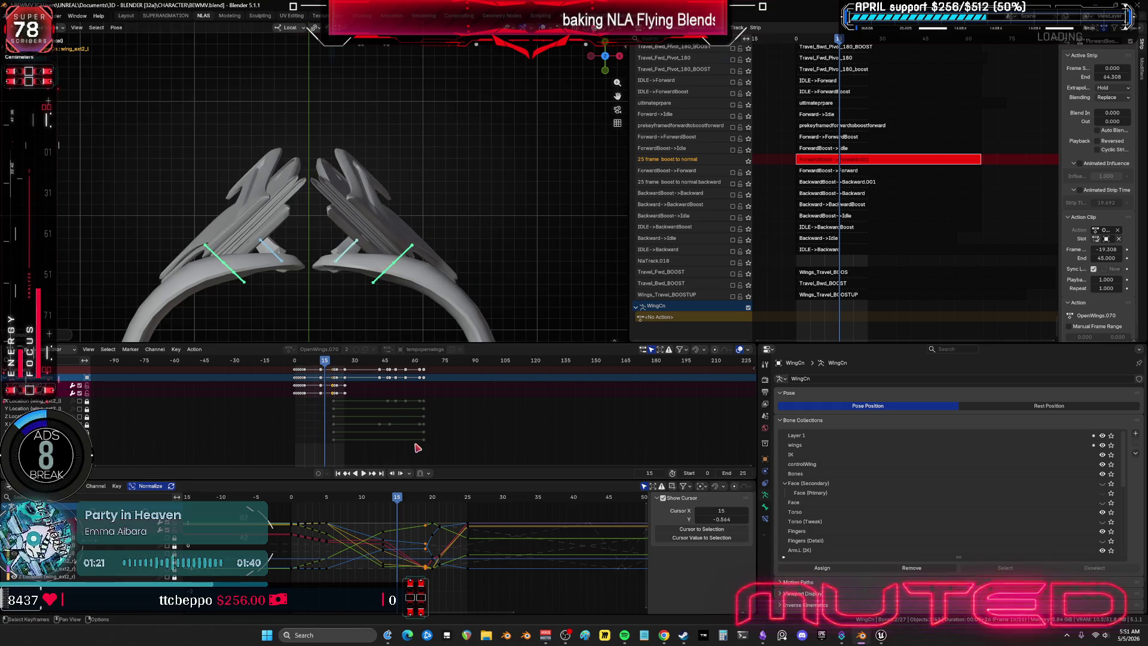
pyautogui.press('k')
pyautogui.press('Return')
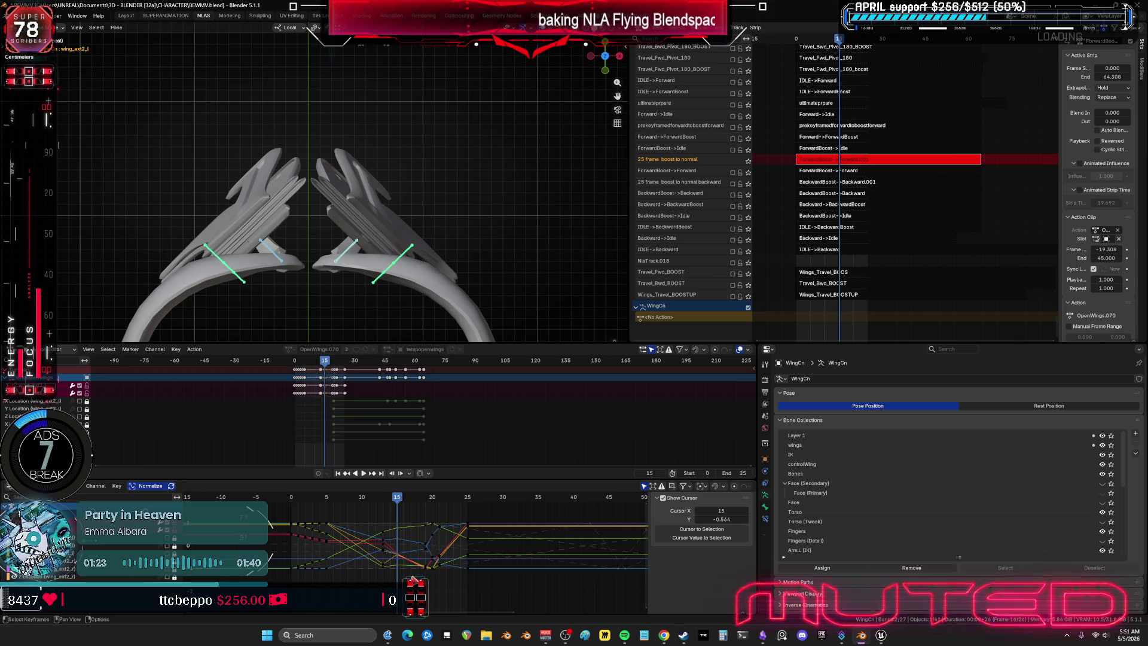
# Step: Box-select keys on the curves and jump to frame 19 to check the spread pose
pyautogui.moveTo(408, 583)
pyautogui.mouseDown()
pyautogui.moveTo(399, 519)
pyautogui.moveTo(422, 517)
pyautogui.mouseUp()
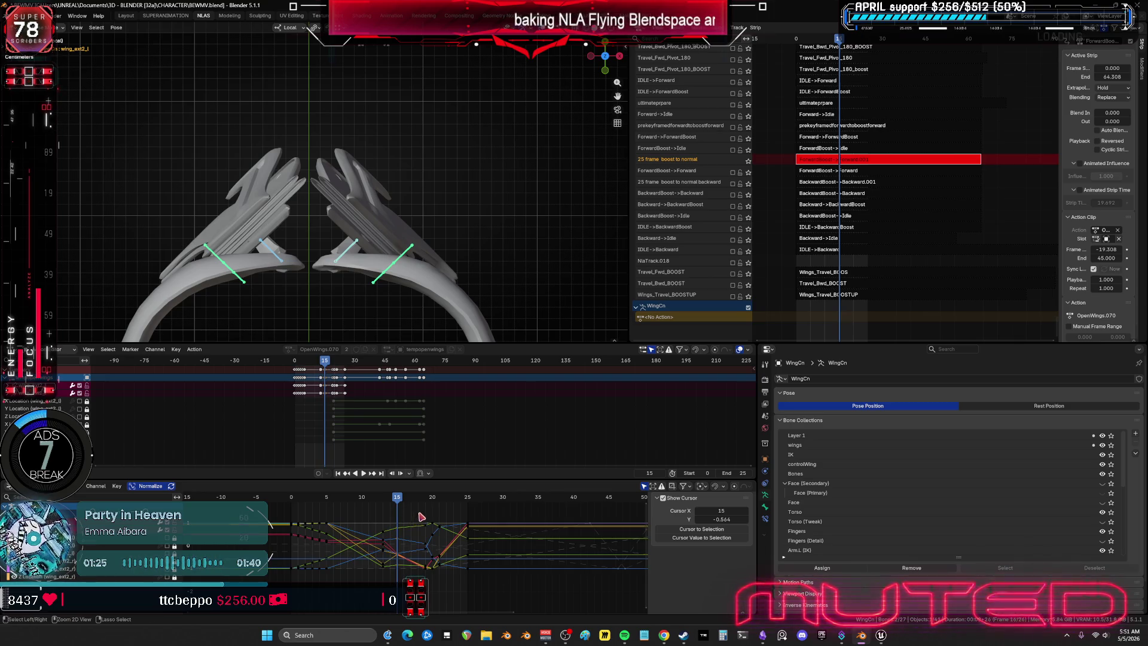
pyautogui.click(427, 500)
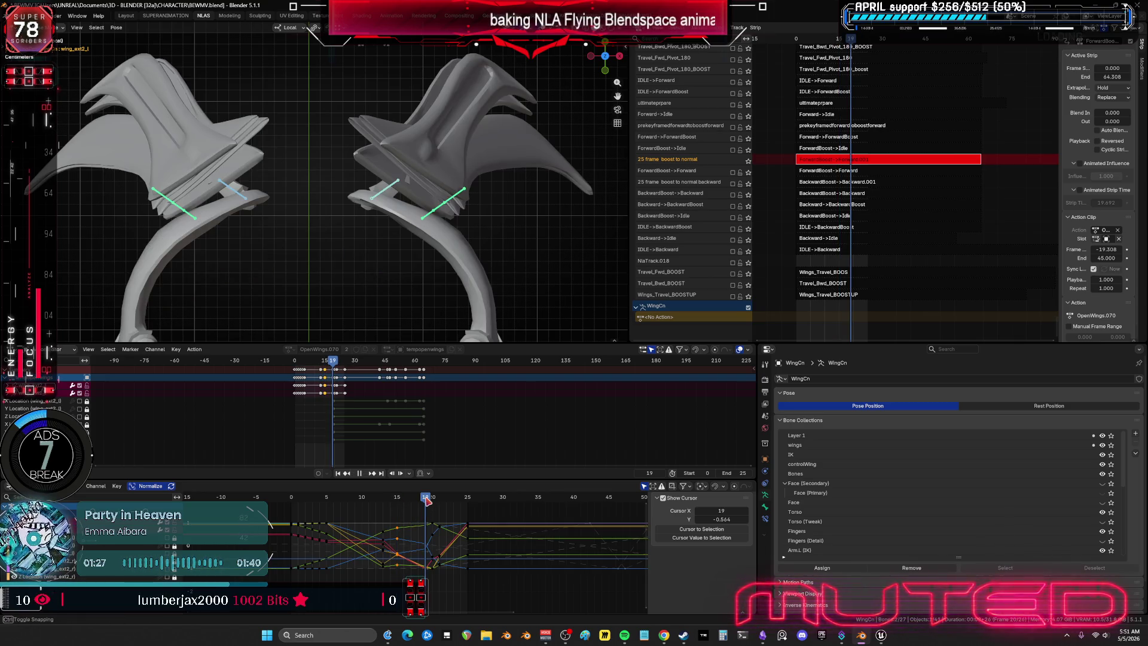
pyautogui.moveTo(406, 585)
pyautogui.mouseDown()
pyautogui.moveTo(399, 520)
pyautogui.moveTo(415, 505)
pyautogui.moveTo(374, 516)
pyautogui.moveTo(425, 525)
pyautogui.mouseUp()
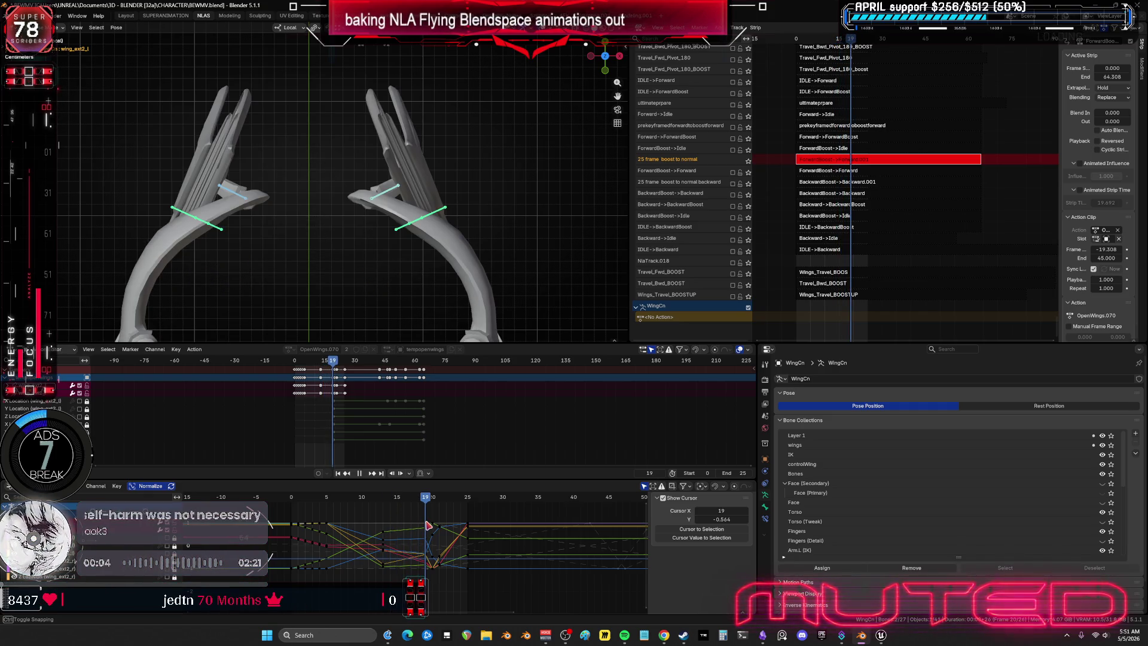
pyautogui.moveTo(425, 502); pyautogui.dragTo(390, 503)
pyautogui.moveTo(383, 281)
pyautogui.mouseDown(button='middle')
pyautogui.moveTo(410, 290)
pyautogui.moveTo(389, 285)
pyautogui.mouseUp(button='middle')
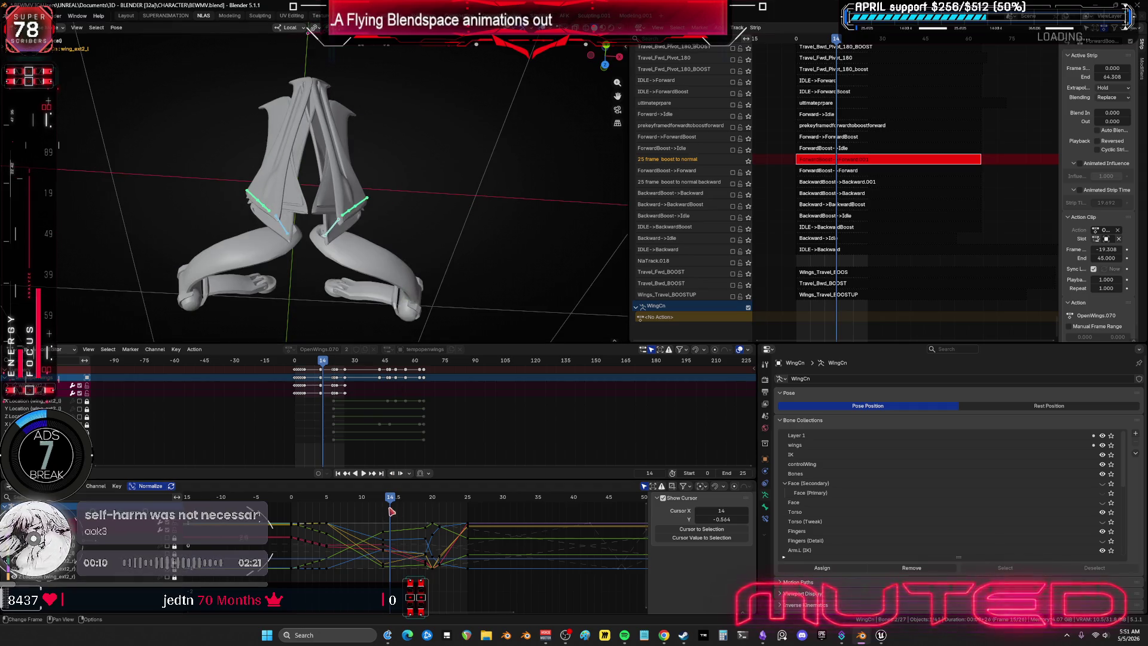
pyautogui.moveTo(390, 498); pyautogui.dragTo(386, 500)
pyautogui.moveTo(440, 291); pyautogui.dragTo(414, 248, button='middle')
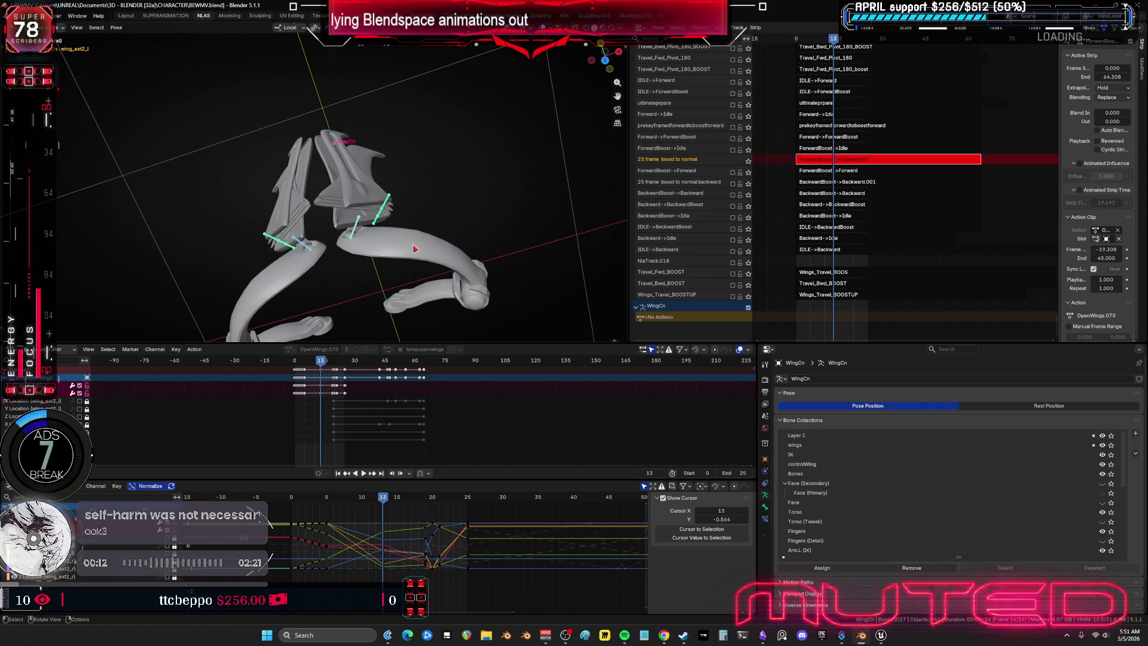
pyautogui.press('KP_1')
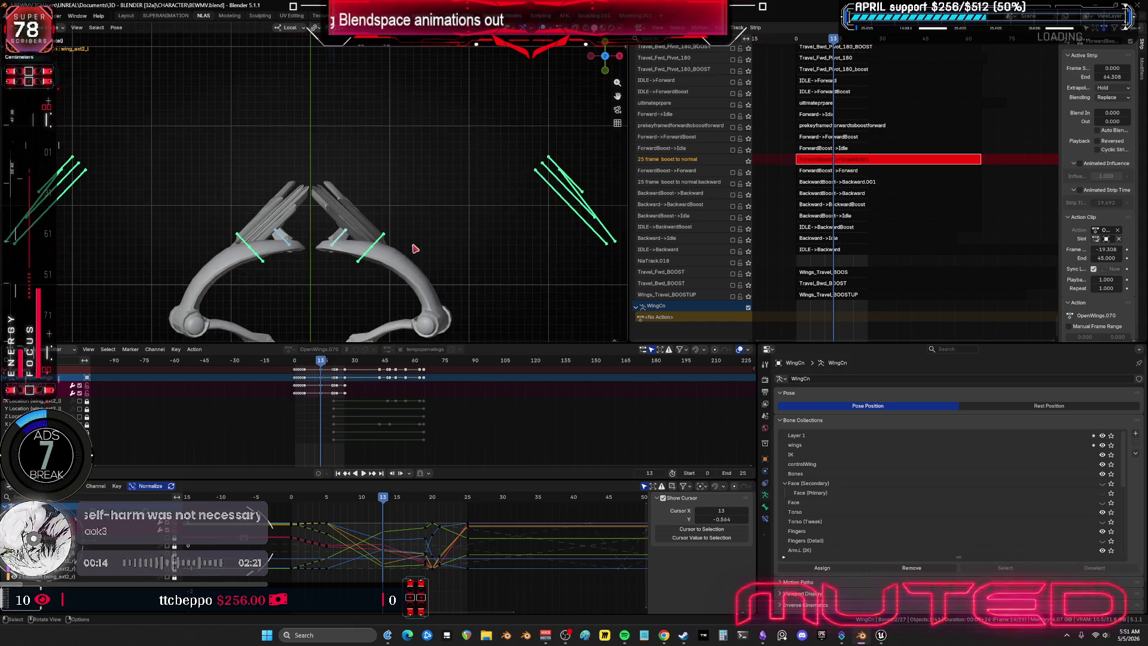
pyautogui.scroll(3, 409, 240)
pyautogui.moveTo(388, 502); pyautogui.dragTo(413, 515)
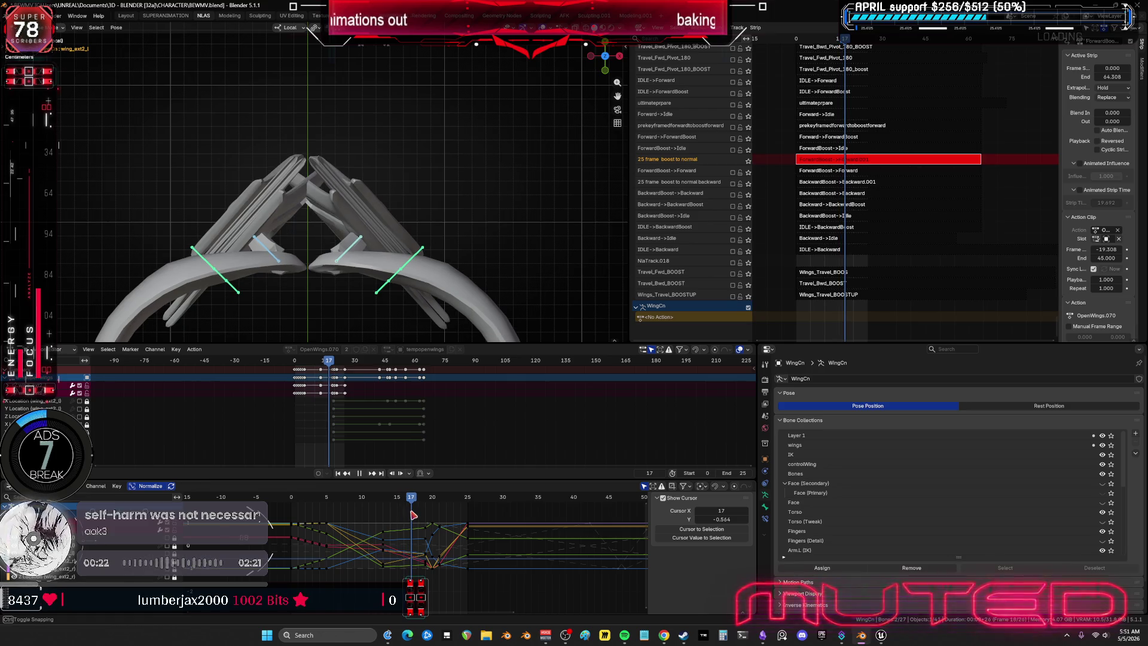
# Step: Rotate the wing bones at frame 17 and key their rotation
pyautogui.press('r')
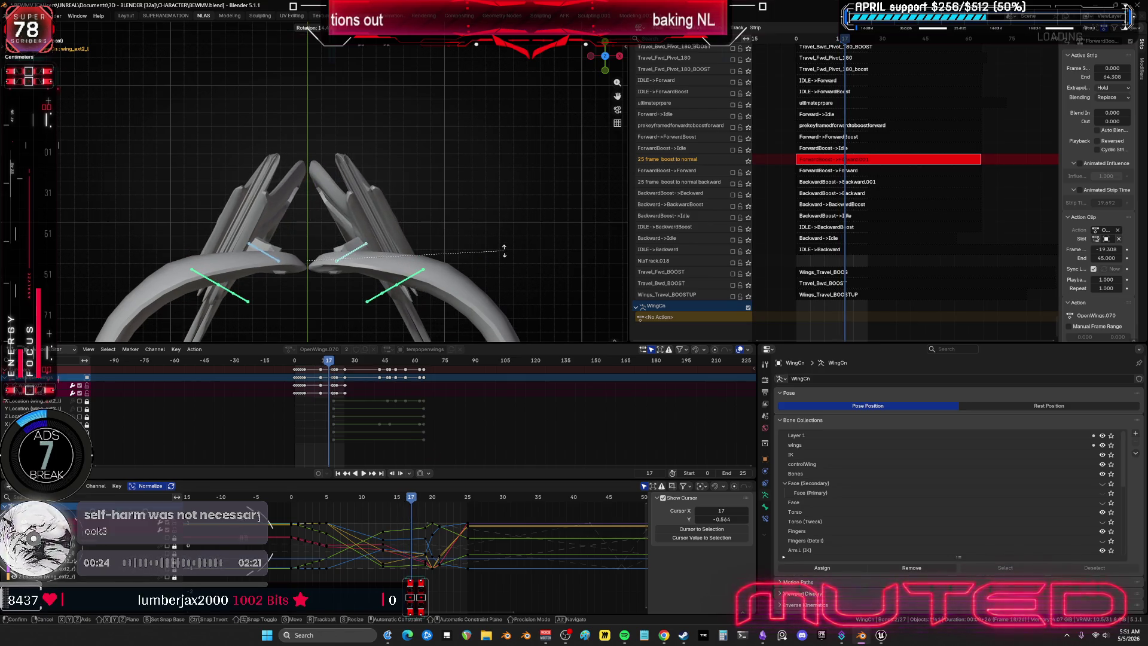
pyautogui.click(504, 251)
pyautogui.press('k')
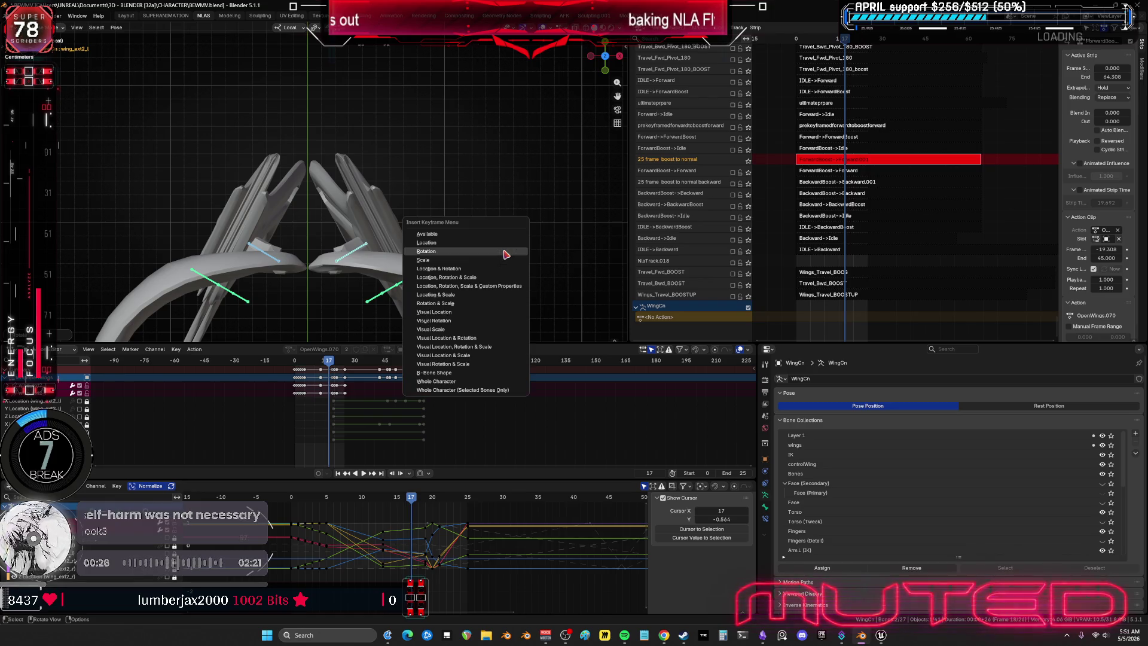
pyautogui.press('Return')
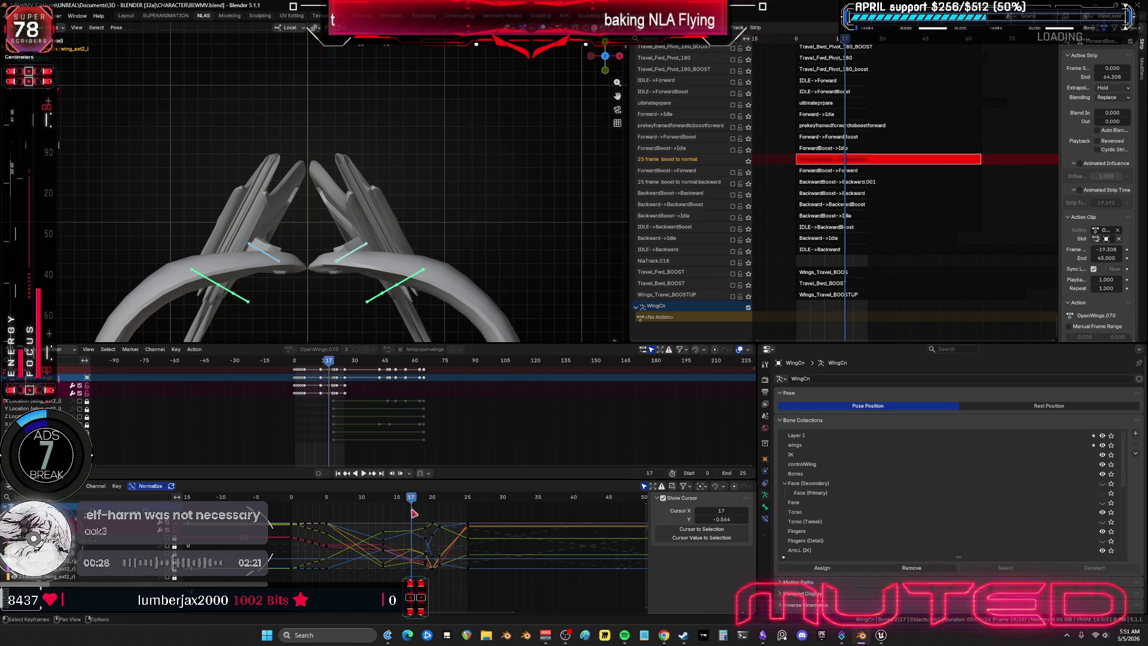
# Step: Blend and key breakdown poses for the wings at frames 16 and 15
pyautogui.moveTo(406, 499); pyautogui.dragTo(405, 499)
pyautogui.hotkey('shift', 'e')
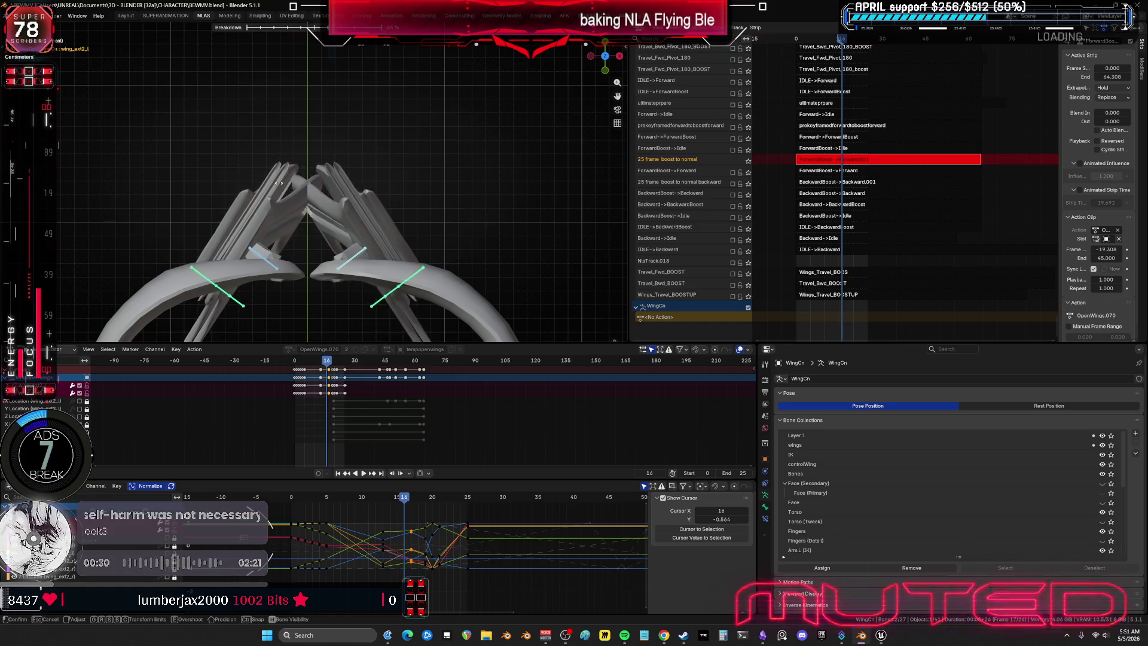
pyautogui.click(312, 179)
pyautogui.press('i')
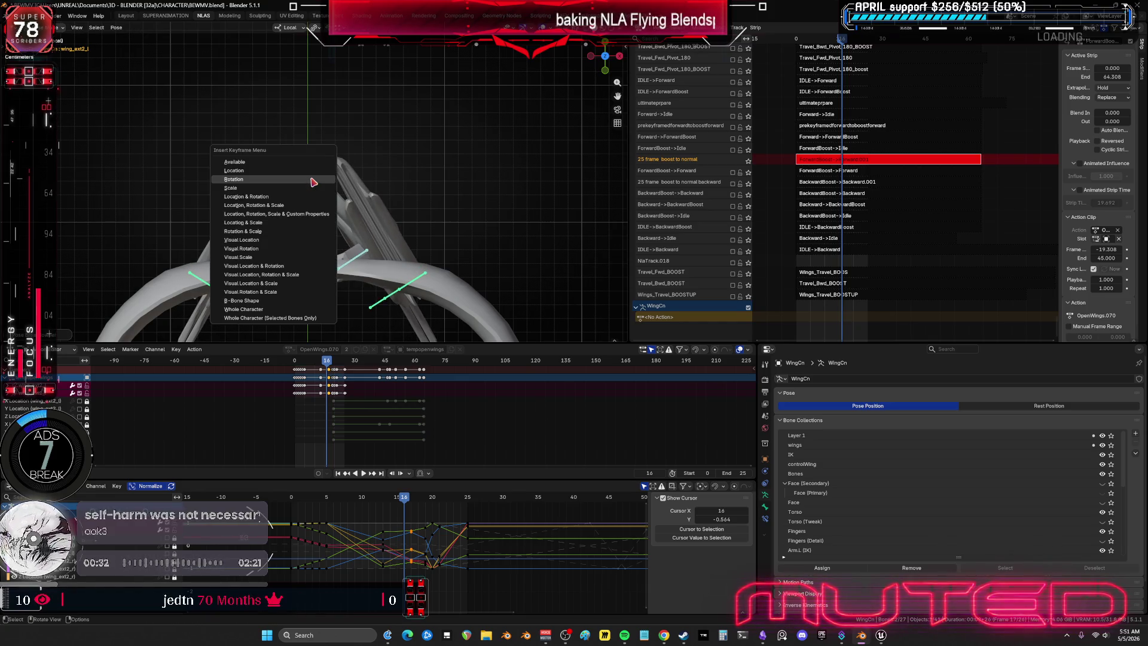
pyautogui.moveTo(402, 498); pyautogui.dragTo(399, 501)
pyautogui.hotkey('shift', 'e')
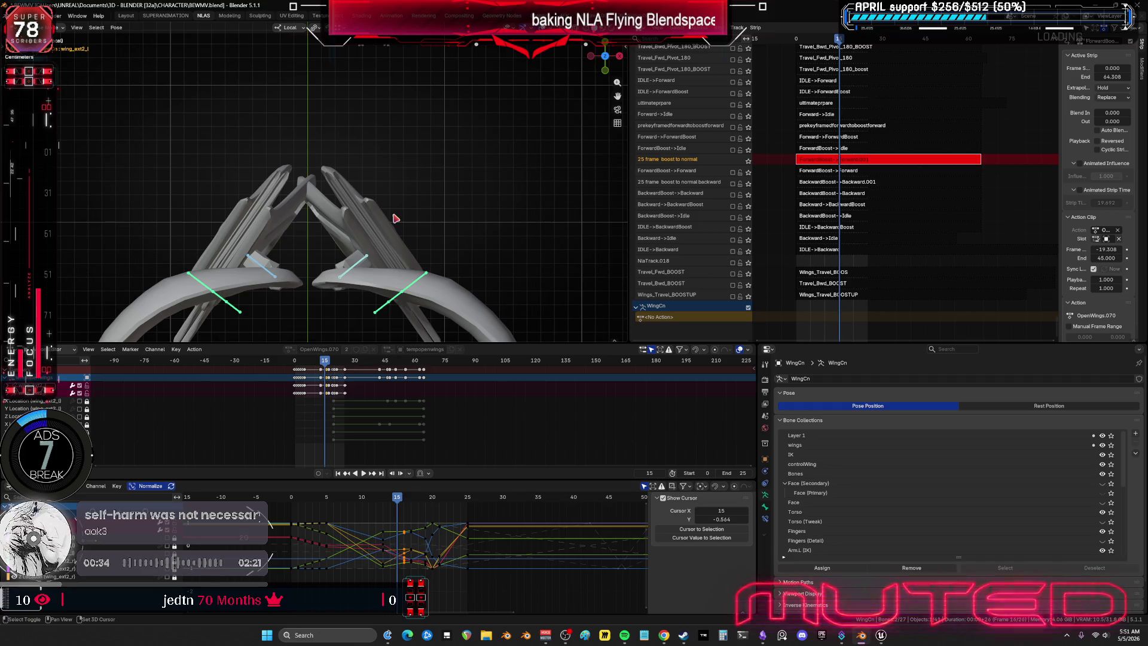
pyautogui.click(448, 221)
pyautogui.press('i')
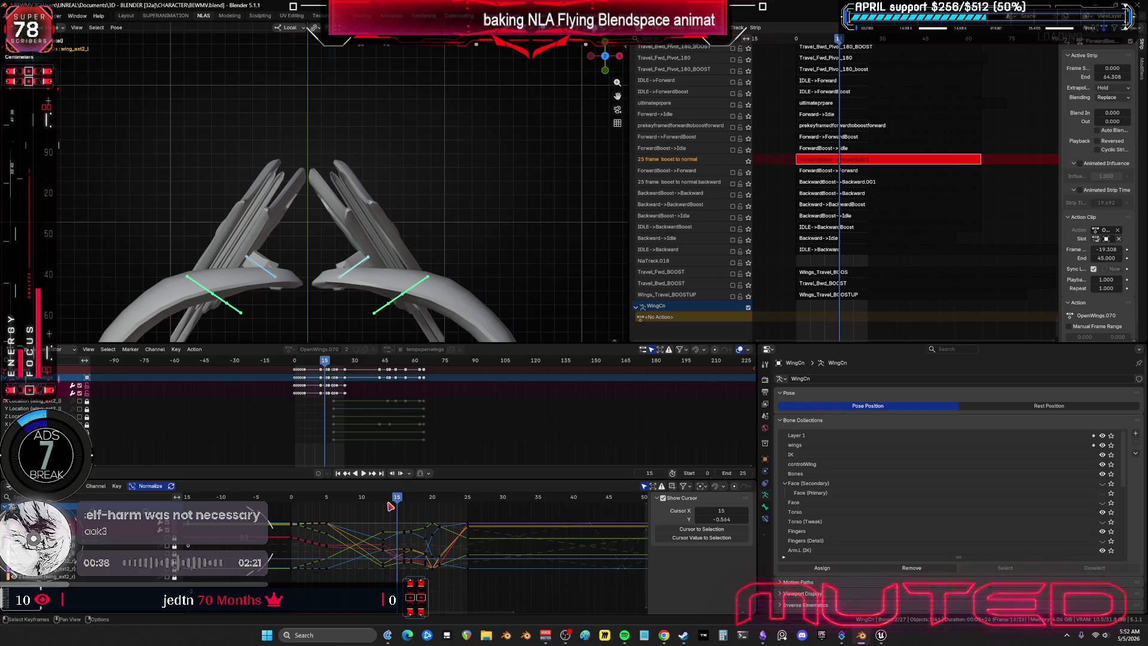
# Step: Key a breakdown rotation pose at frame 14, then play the animation to review it
pyautogui.moveTo(391, 497); pyautogui.dragTo(394, 497)
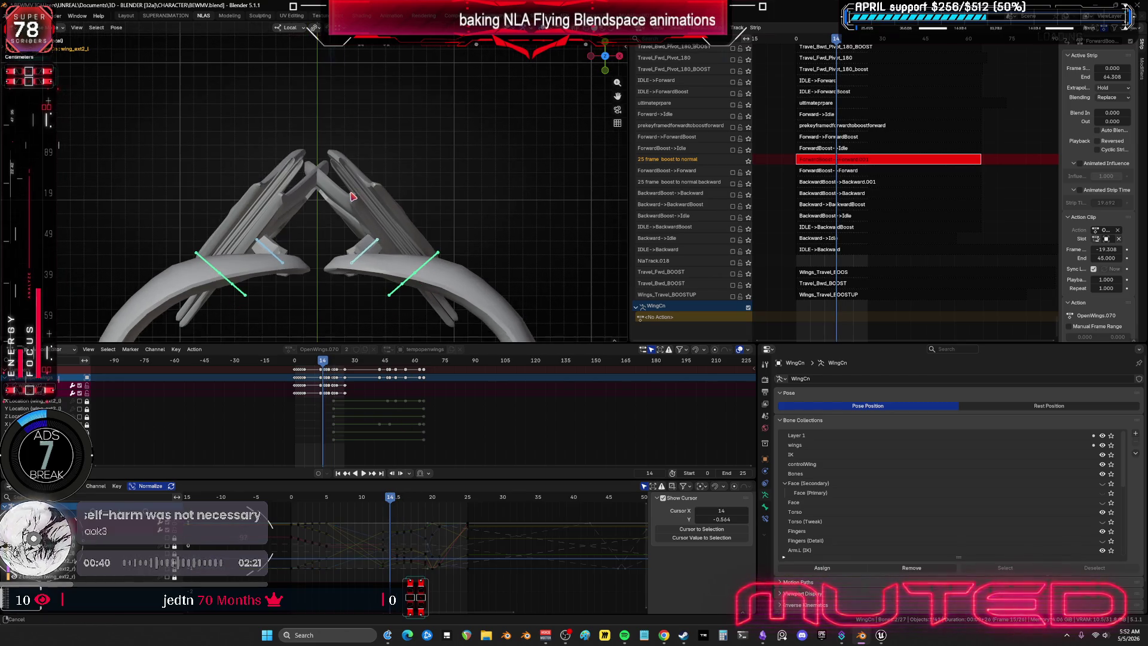
pyautogui.hotkey('shift', 'e')
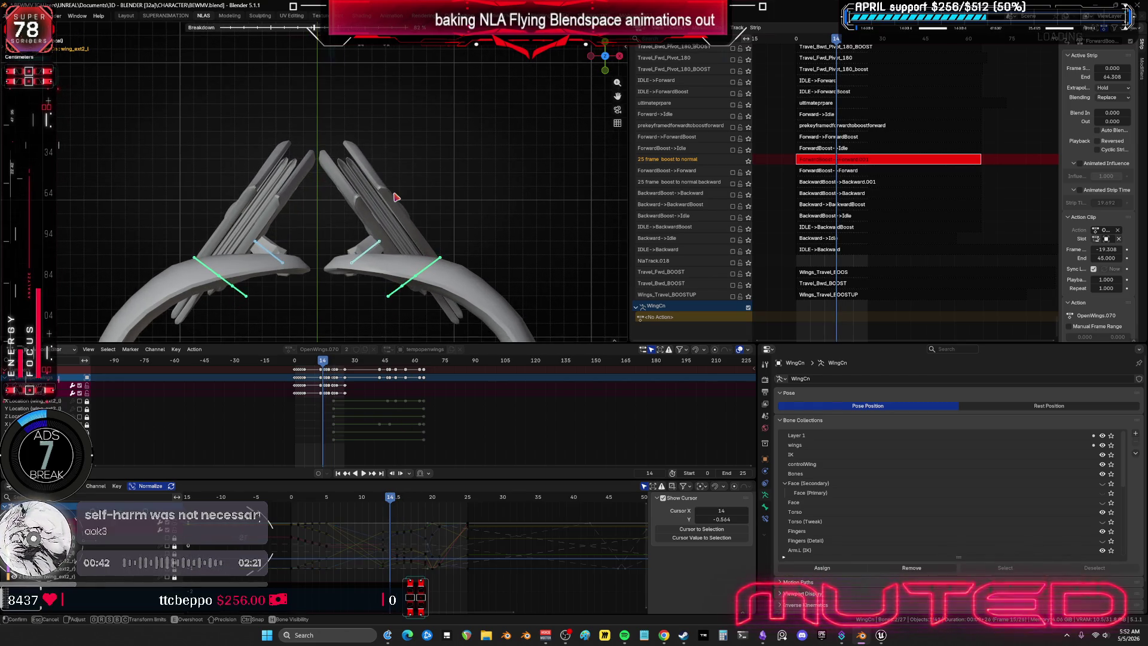
pyautogui.click(395, 197)
pyautogui.press('i')
pyautogui.press('Return')
pyautogui.press('space')
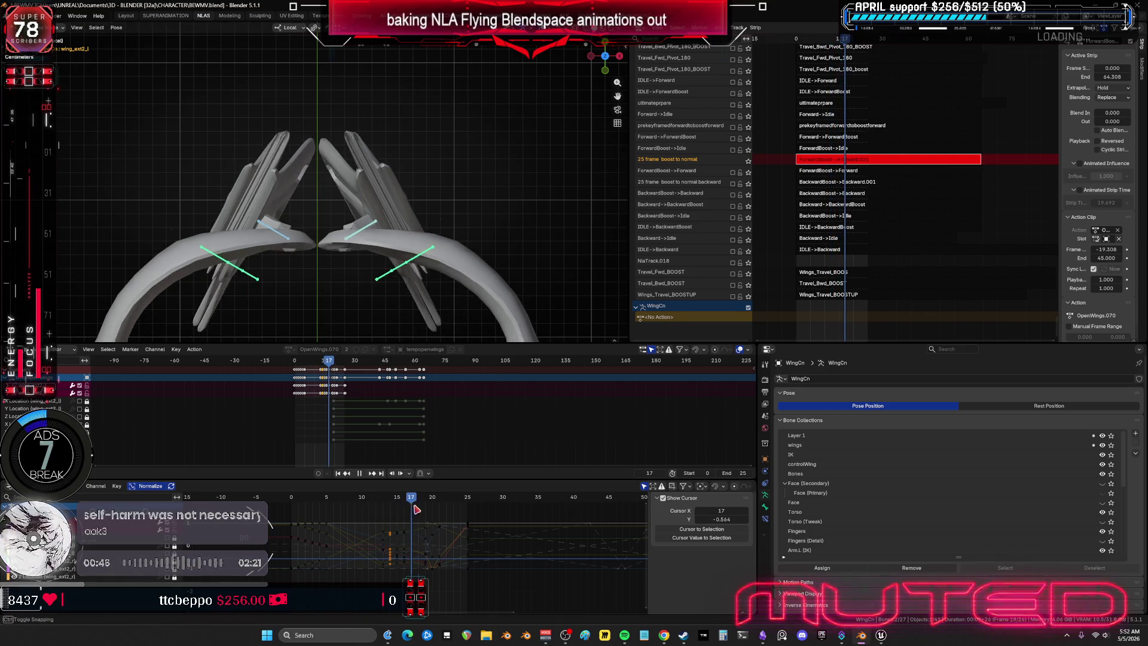
pyautogui.press('space')
pyautogui.scroll(-3, 464, 243)
# Step: Orbit to a perspective view and scroll-scrub back and forth to check the wings
pyautogui.moveTo(464, 244)
pyautogui.mouseDown(button='middle')
pyautogui.moveTo(376, 251)
pyautogui.moveTo(336, 187)
pyautogui.moveTo(384, 244)
pyautogui.mouseUp(button='middle')
pyautogui.keyDown('alt'); pyautogui.scroll(-4, 383, 243); pyautogui.keyUp('alt')
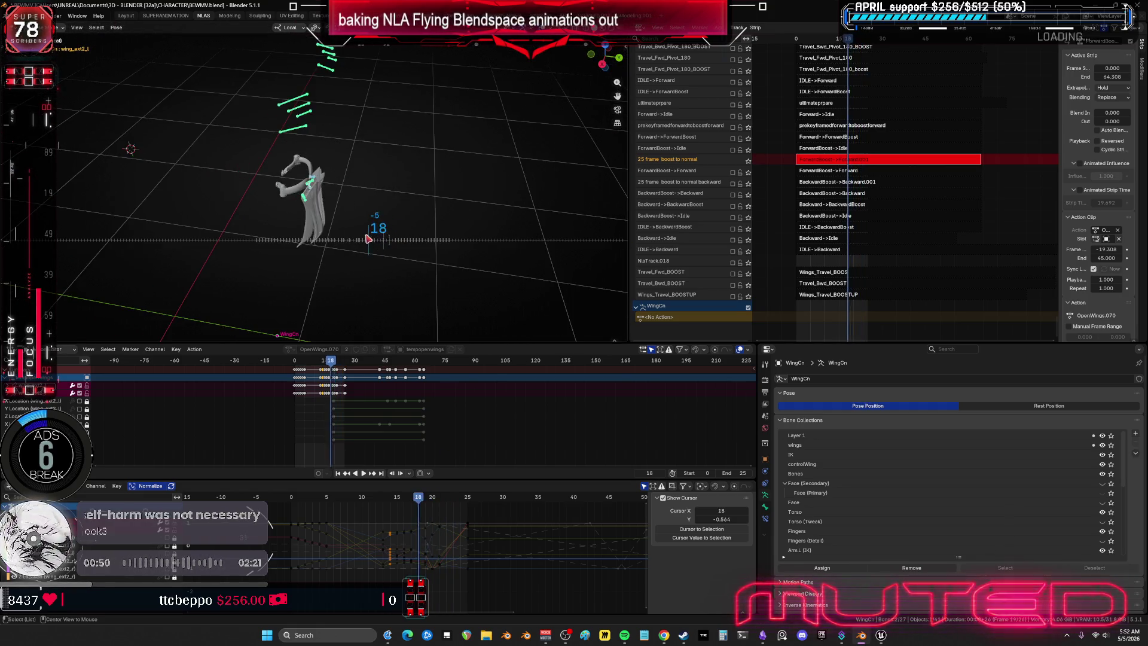
pyautogui.keyDown('alt'); pyautogui.scroll(20, 386, 228); pyautogui.keyUp('alt')
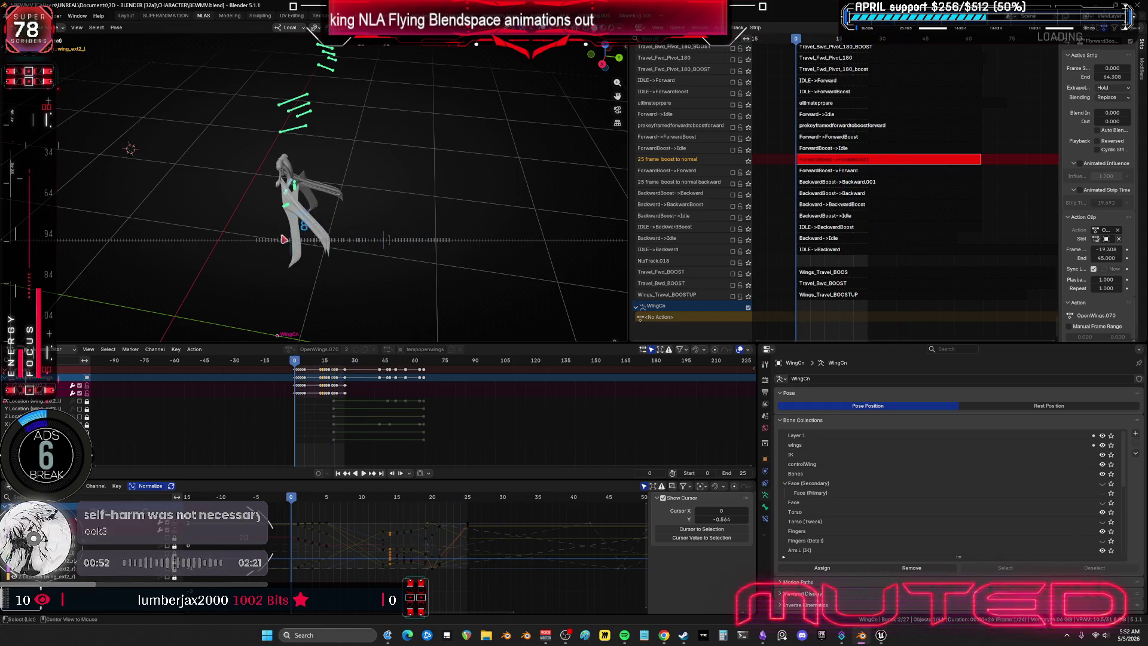
pyautogui.keyDown('alt'); pyautogui.scroll(-10, 347, 244); pyautogui.keyUp('alt')
pyautogui.keyDown('alt'); pyautogui.scroll(-14, 353, 243); pyautogui.keyUp('alt')
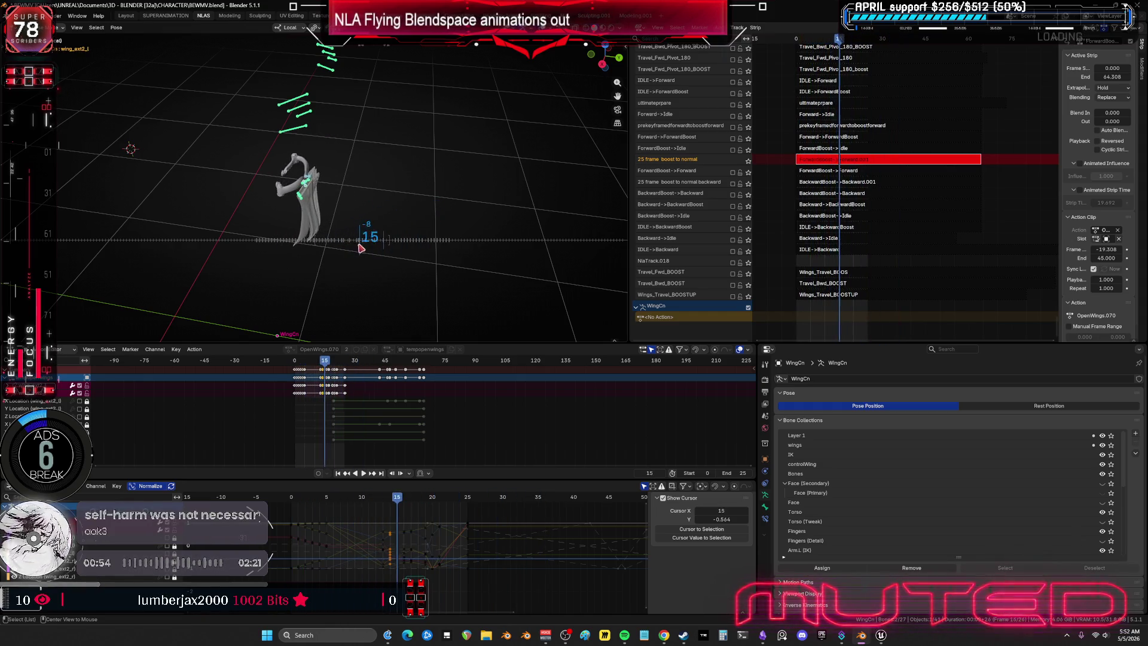
pyautogui.keyDown('alt'); pyautogui.scroll(3, 375, 241); pyautogui.keyUp('alt')
pyautogui.keyDown('alt'); pyautogui.scroll(20, 371, 241); pyautogui.keyUp('alt')
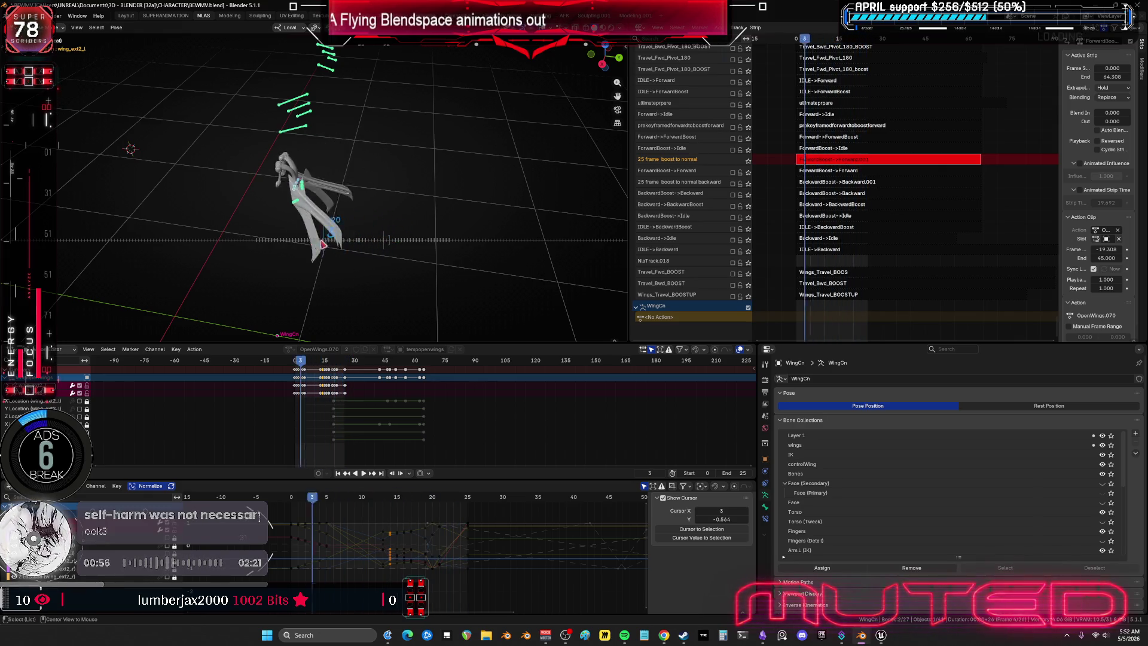
pyautogui.keyDown('alt'); pyautogui.scroll(-12, 353, 243); pyautogui.keyUp('alt')
pyautogui.keyDown('alt'); pyautogui.scroll(-7, 359, 241); pyautogui.keyUp('alt')
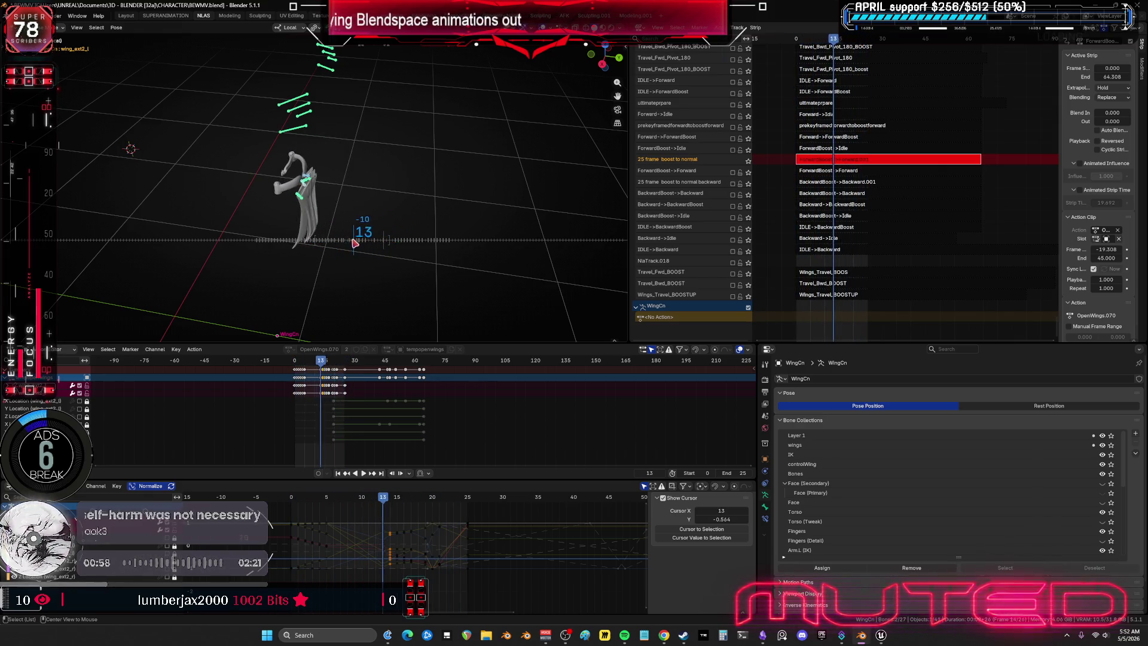
pyautogui.keyDown('alt'); pyautogui.scroll(-2, 373, 241); pyautogui.keyUp('alt')
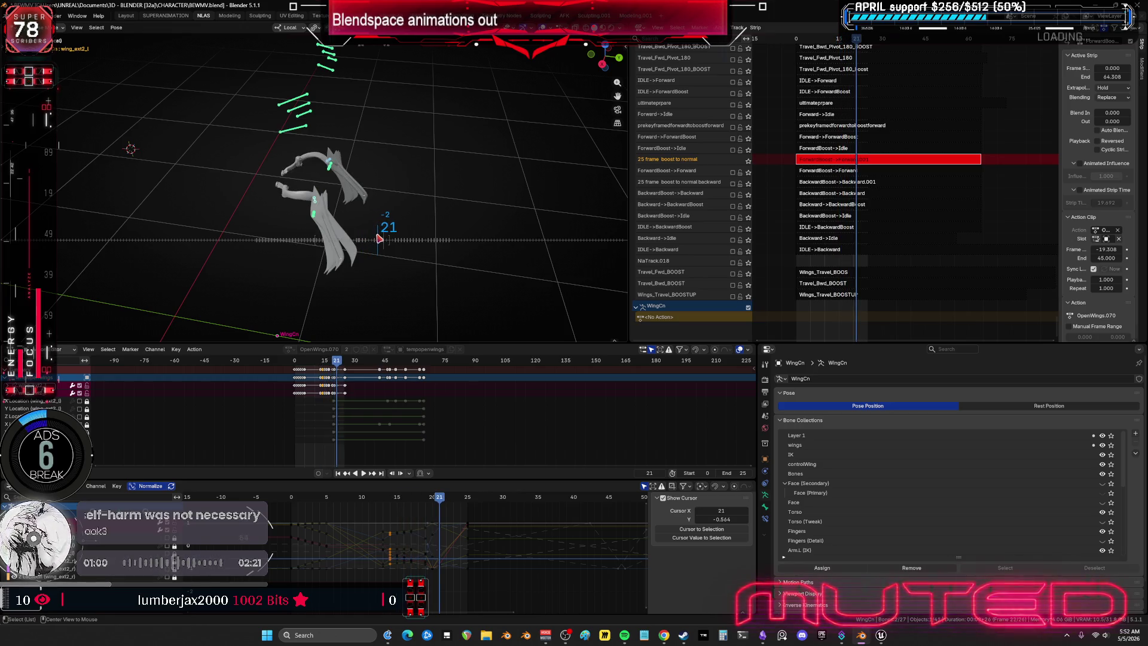
pyautogui.keyDown('alt'); pyautogui.scroll(-6, 378, 238); pyautogui.keyUp('alt')
pyautogui.keyDown('alt'); pyautogui.scroll(20, 383, 236); pyautogui.keyUp('alt')
pyautogui.keyDown('alt'); pyautogui.scroll(-20, 401, 230); pyautogui.keyUp('alt')
# Step: Return to frame 0, exit NLA tweak mode, and leave Local view
pyautogui.hotkey('shift', 'Left')
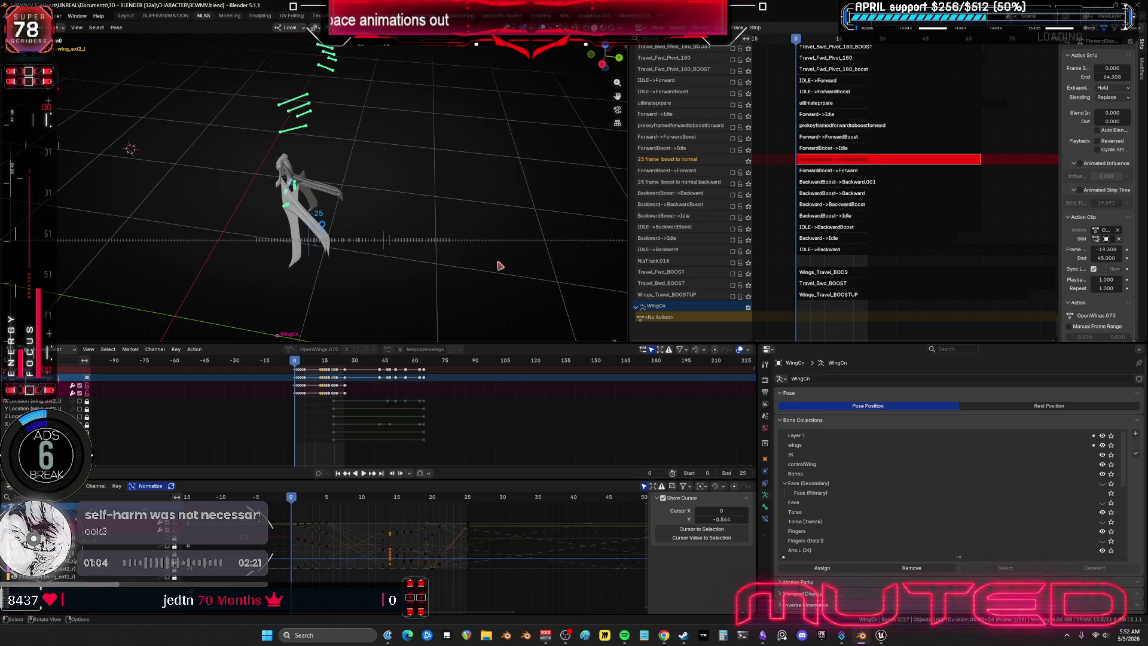
pyautogui.press('Tab')
pyautogui.moveTo(365, 203)
pyautogui.mouseDown(button='middle')
pyautogui.moveTo(333, 192)
pyautogui.moveTo(338, 175)
pyautogui.mouseUp(button='middle')
pyautogui.press('KP_Divide')
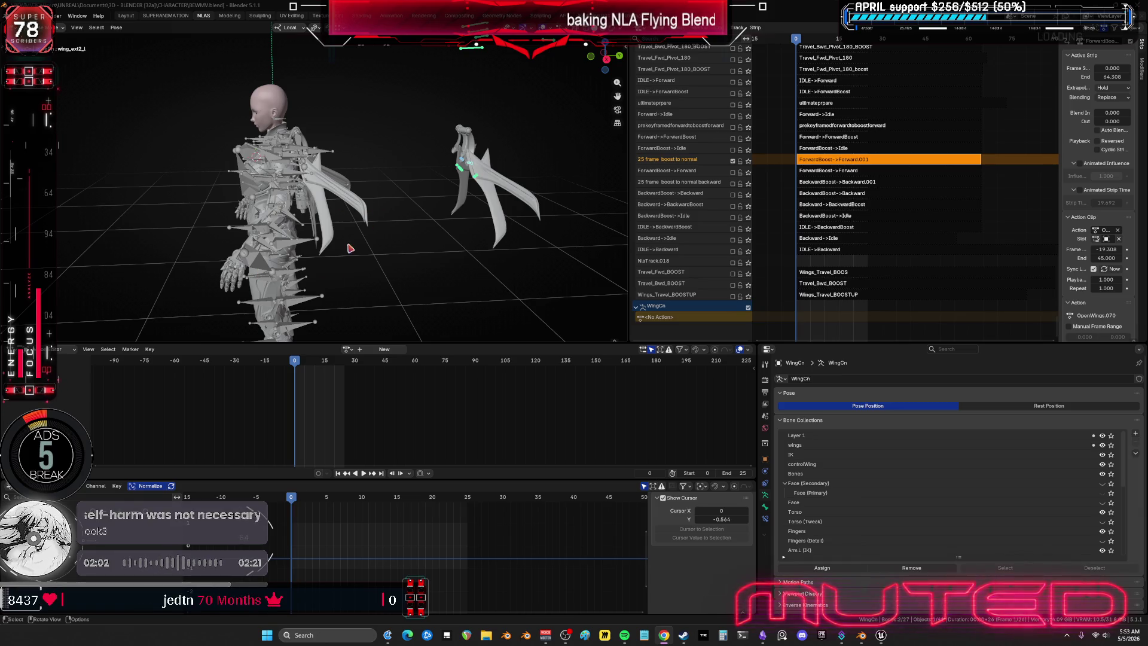
# Step: Switch to object mode and make the main character armature active
pyautogui.moveTo(419, 261)
pyautogui.mouseDown(button='middle')
pyautogui.moveTo(461, 253)
pyautogui.moveTo(457, 174)
pyautogui.mouseUp(button='middle')
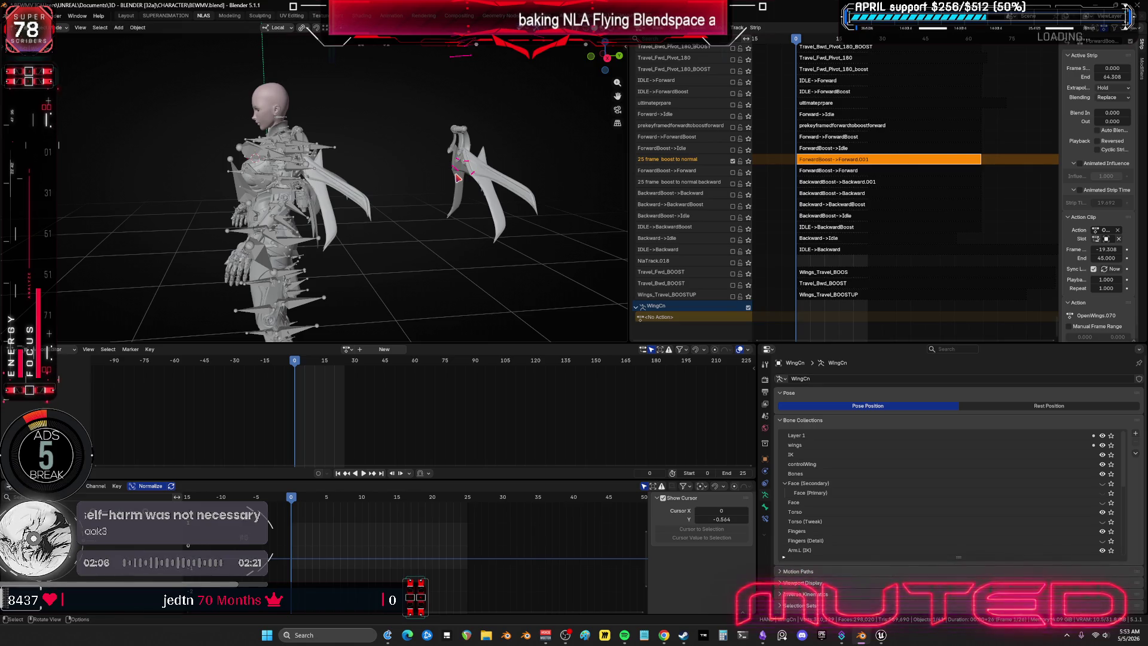
pyautogui.hotkey('ctrl', 'Tab')
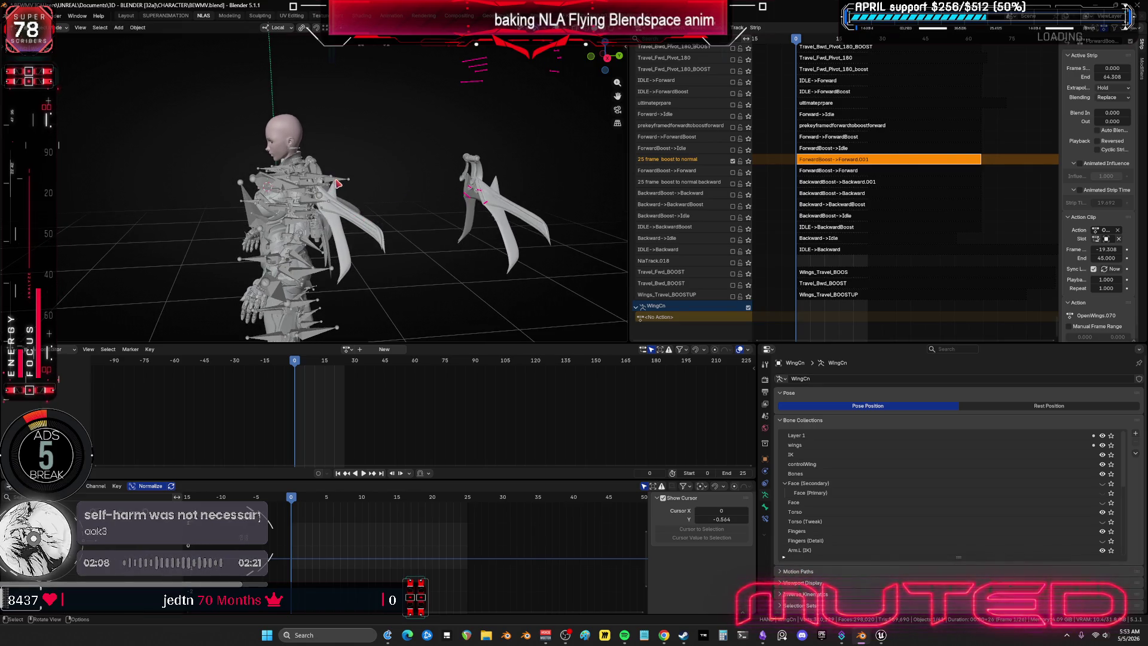
pyautogui.click(371, 253)
# Step: In the NLA editor, enable the ForwardBoost->Forward and NlaTrack.001 tracks
pyautogui.keyDown('alt'); pyautogui.scroll(-6, 370, 253); pyautogui.keyUp('alt')
pyautogui.keyDown('alt'); pyautogui.scroll(-20, 371, 253); pyautogui.keyUp('alt')
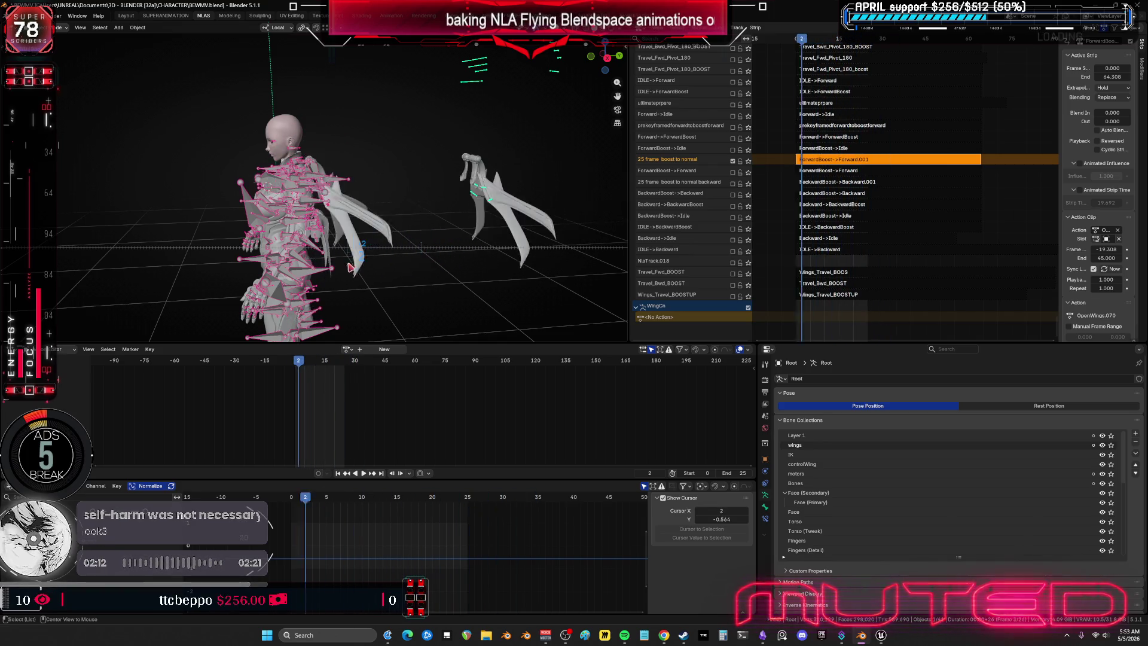
pyautogui.keyDown('alt'); pyautogui.scroll(-1, 431, 268); pyautogui.keyUp('alt')
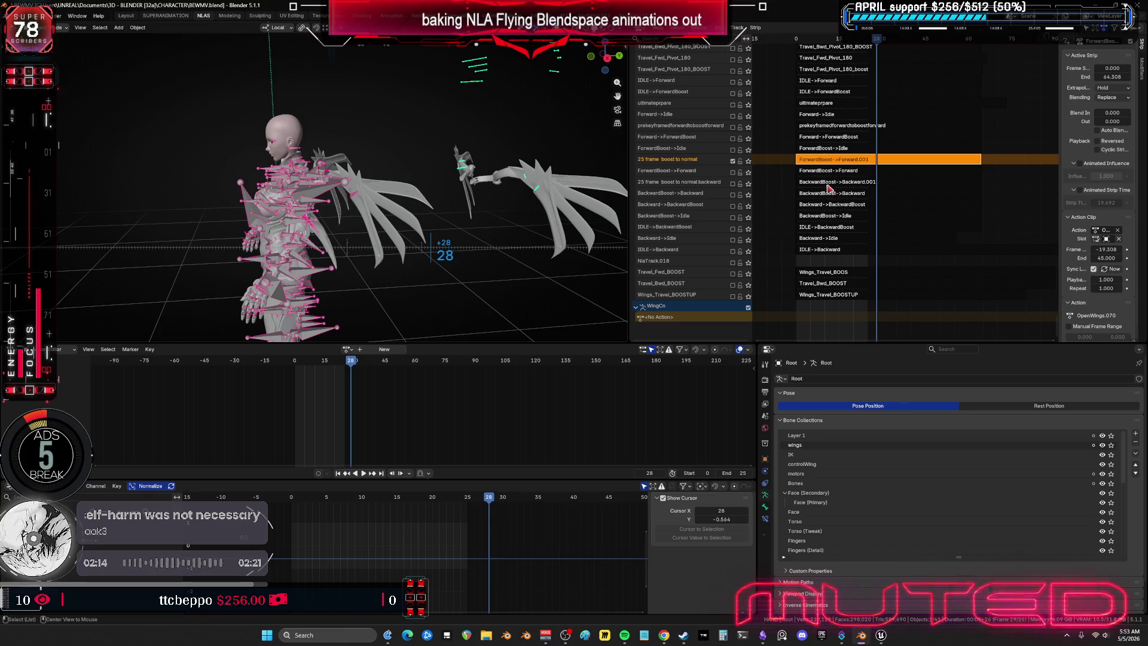
pyautogui.scroll(15, 848, 276)
pyautogui.scroll(15, 848, 276)
pyautogui.moveTo(857, 286); pyautogui.dragTo(912, 67, button='middle')
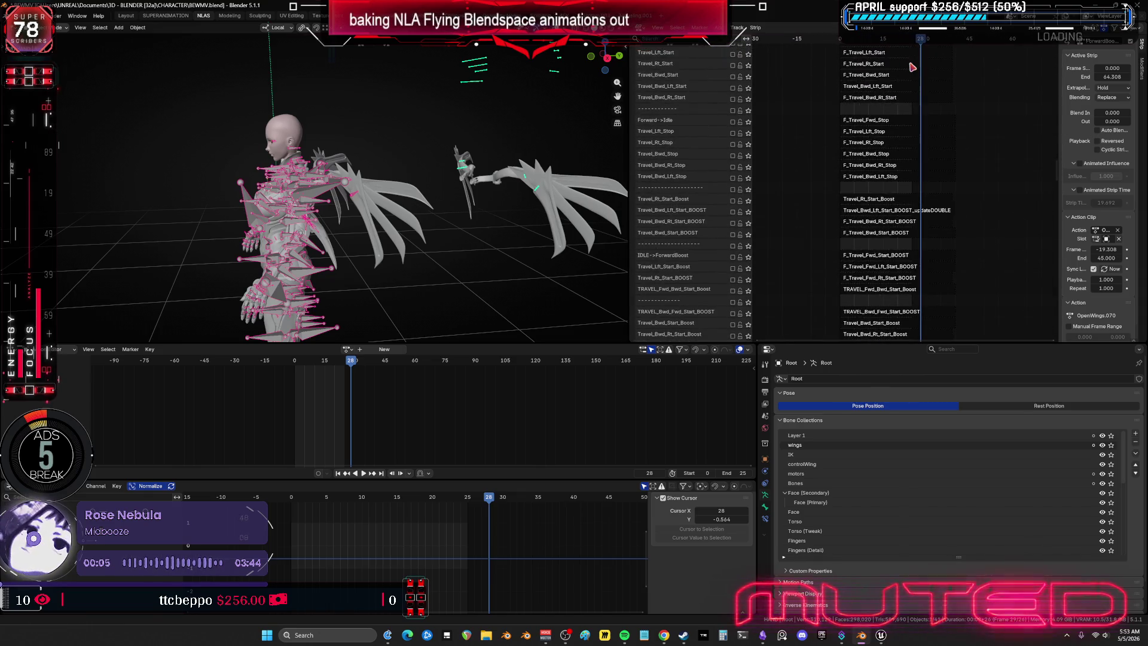
pyautogui.moveTo(893, 267)
pyautogui.mouseDown(button='middle')
pyautogui.moveTo(822, 228)
pyautogui.moveTo(813, 295)
pyautogui.mouseUp(button='middle')
pyautogui.keyDown('shift'); pyautogui.scroll(5, 836, 170); pyautogui.keyUp('shift')
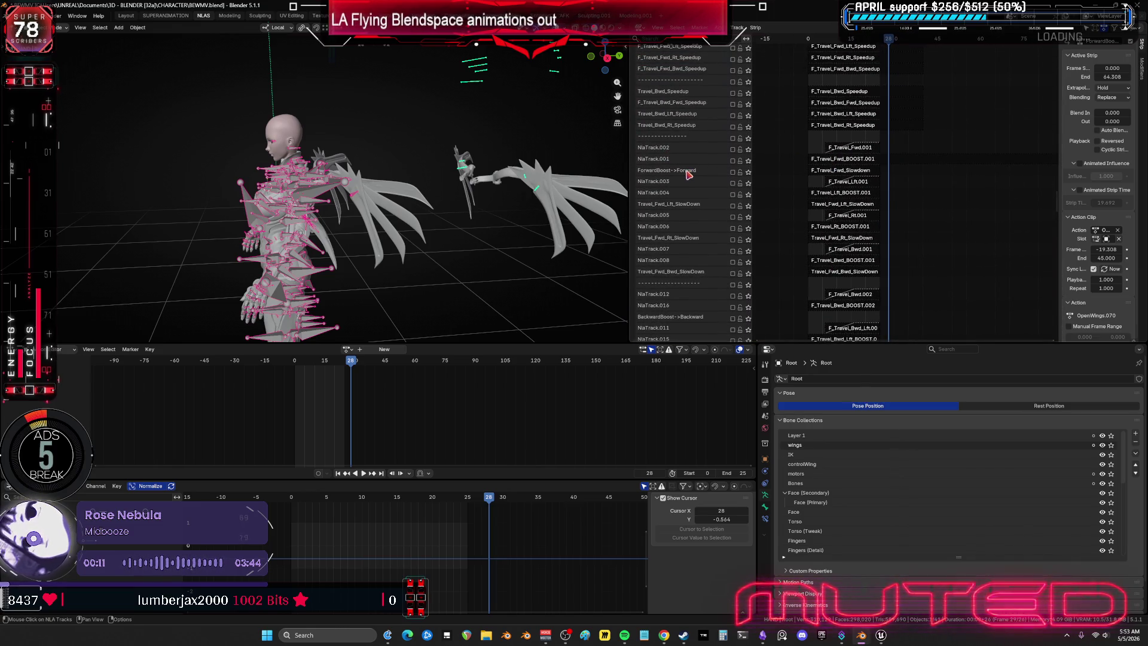
pyautogui.click(732, 172)
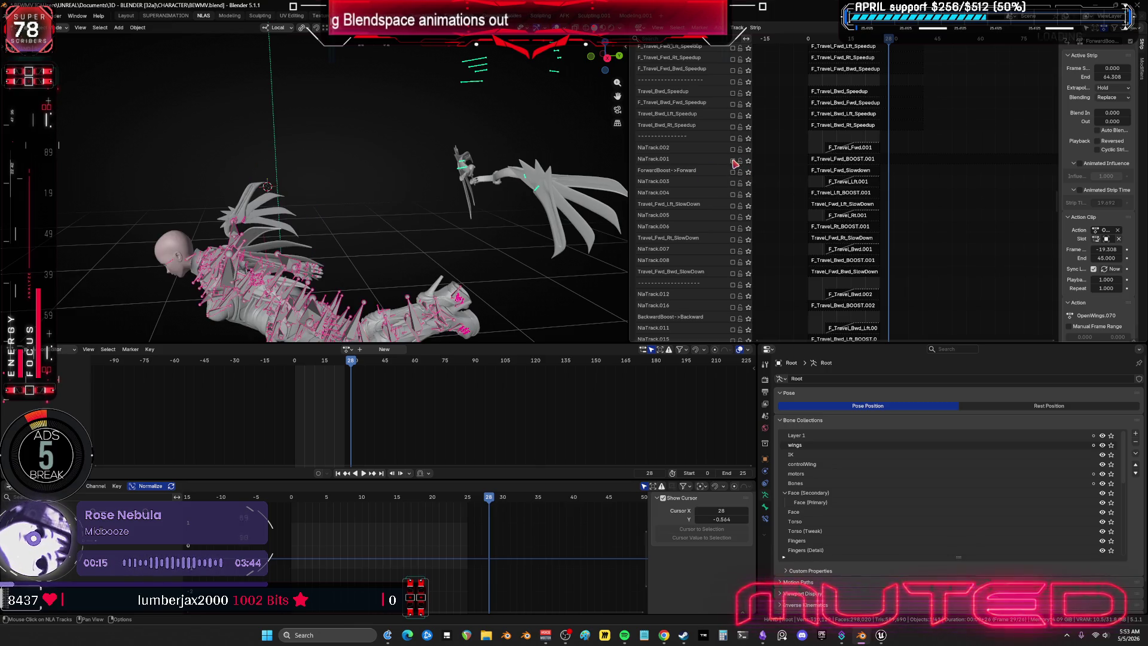
pyautogui.click(733, 162)
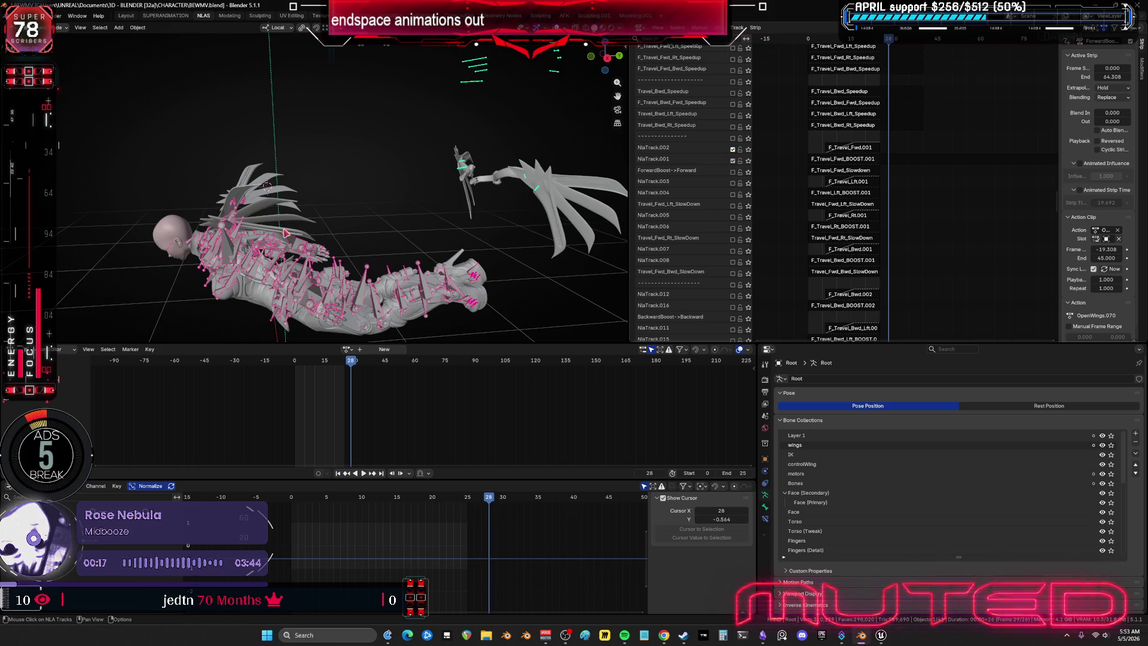
# Step: Alt+scroll the timeline to frame 25 to preview the flying pose
pyautogui.keyDown('alt'); pyautogui.scroll(20, 294, 233); pyautogui.keyUp('alt')
pyautogui.keyDown('alt'); pyautogui.scroll(-19, 280, 206); pyautogui.keyUp('alt')
pyautogui.keyDown('alt'); pyautogui.scroll(3, 351, 210); pyautogui.keyUp('alt')
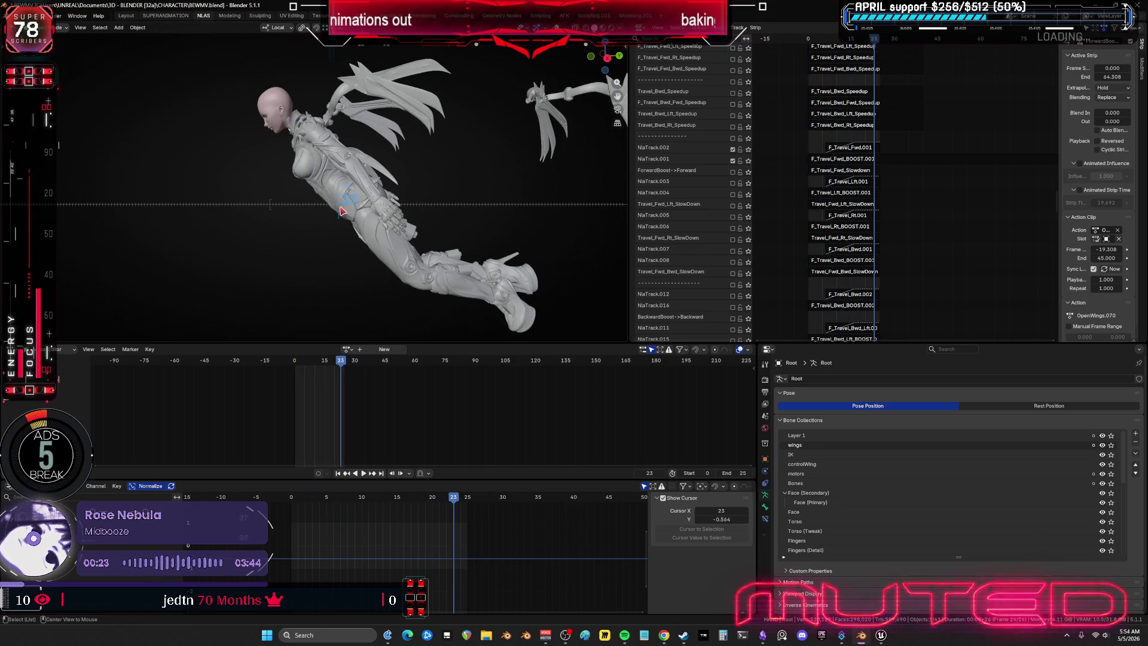
pyautogui.keyDown('alt'); pyautogui.scroll(-2, 341, 211); pyautogui.keyUp('alt')
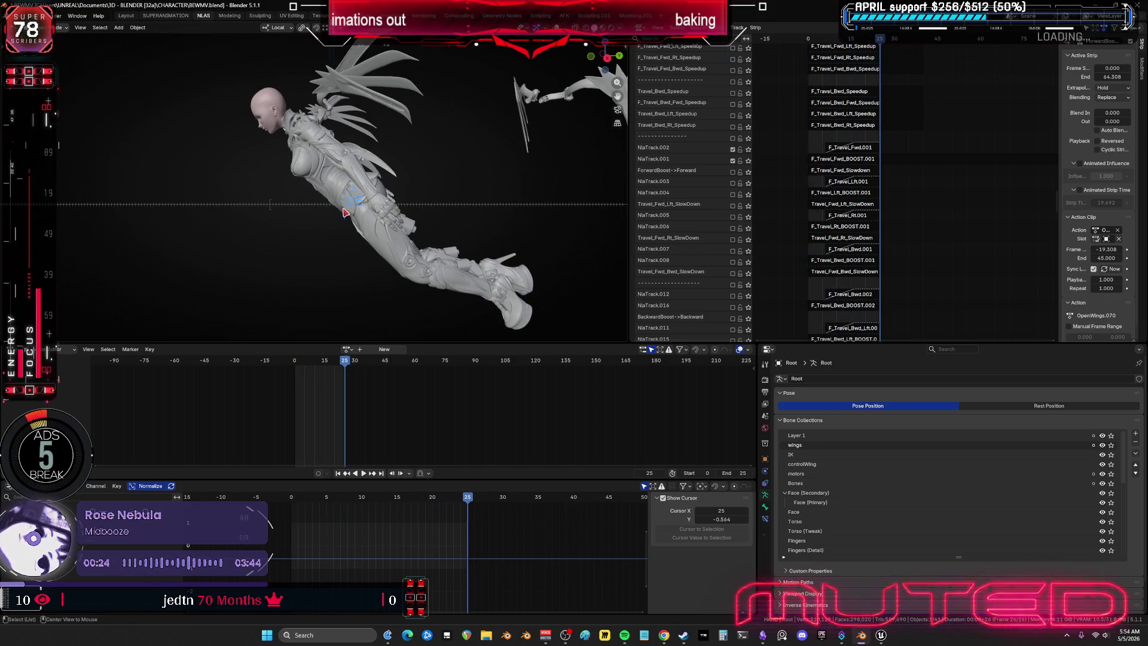
# Step: Set the F_Travel_Fwd_BOOST.001 strip's End frame to 25 in the N panel
pyautogui.click(877, 160)
pyautogui.click(1119, 76)
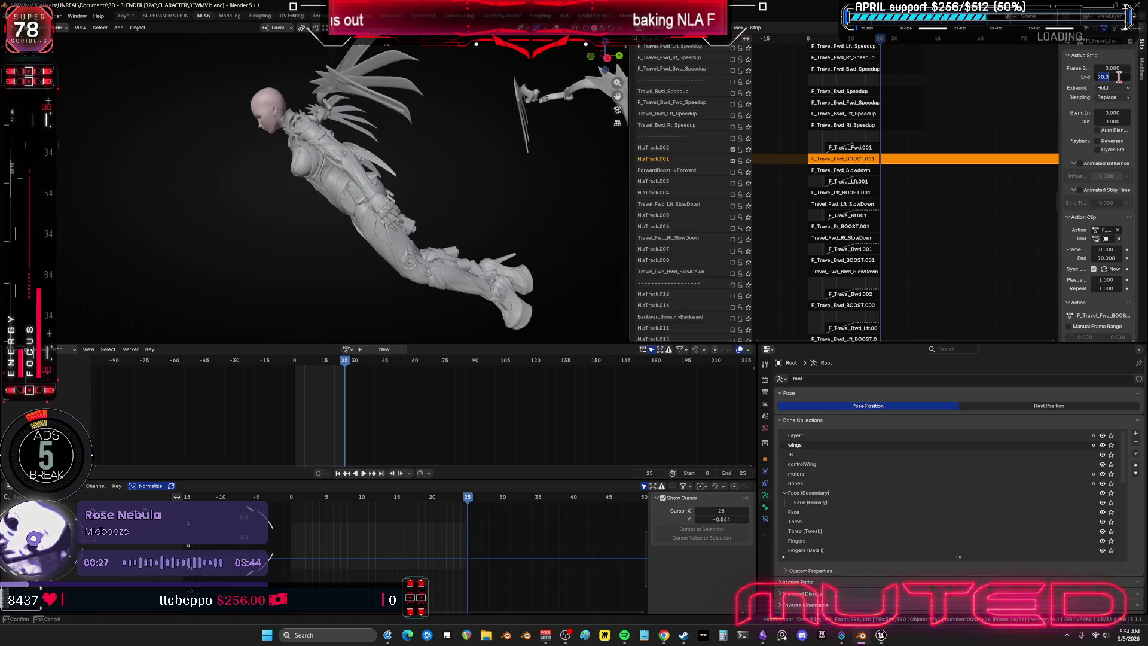
pyautogui.write('25.000')
pyautogui.press('Return')
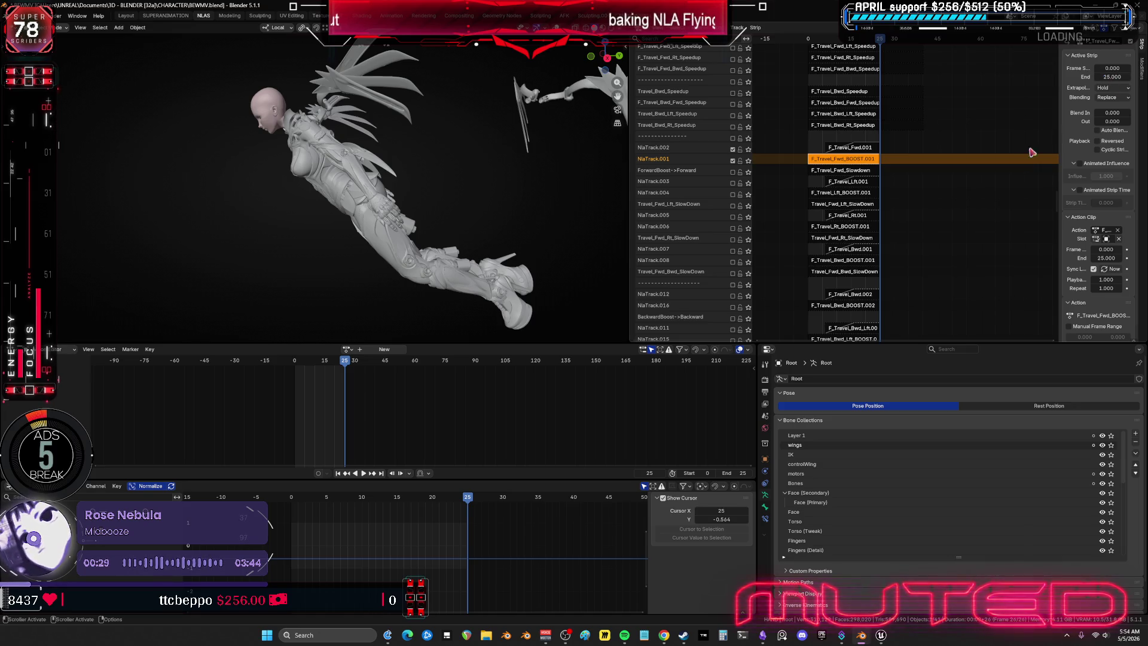
# Step: Open the F_Travel_Fwd_Slowdown strip in tweak mode, play it, toggle overlays, and enter Pose Mode
pyautogui.click(872, 172)
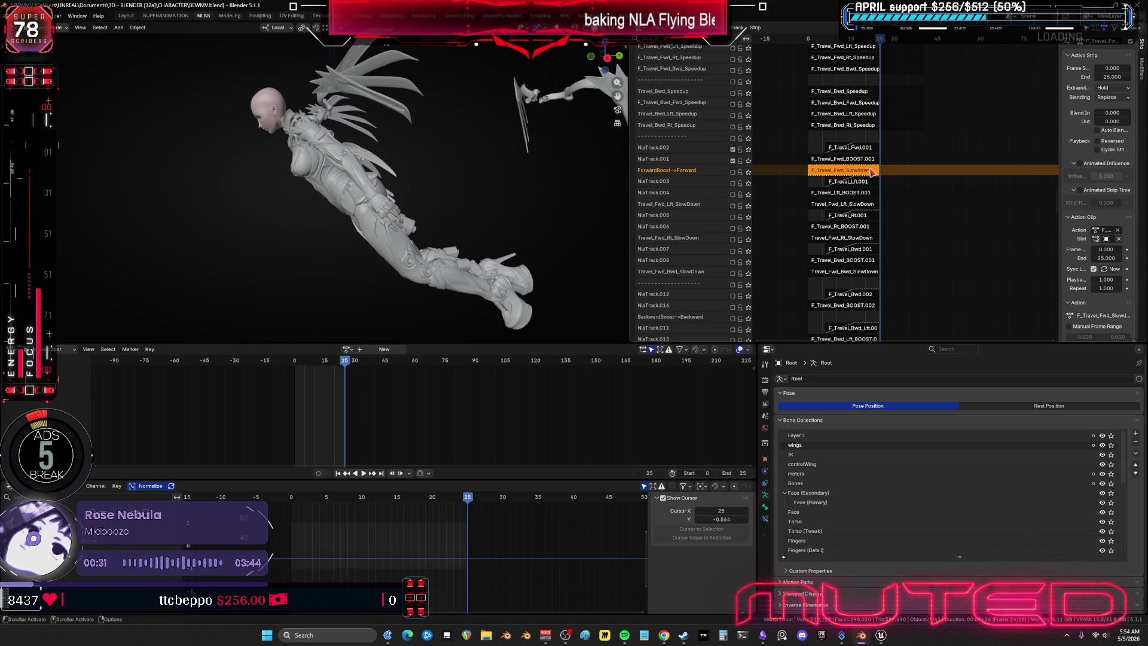
pyautogui.press('Tab')
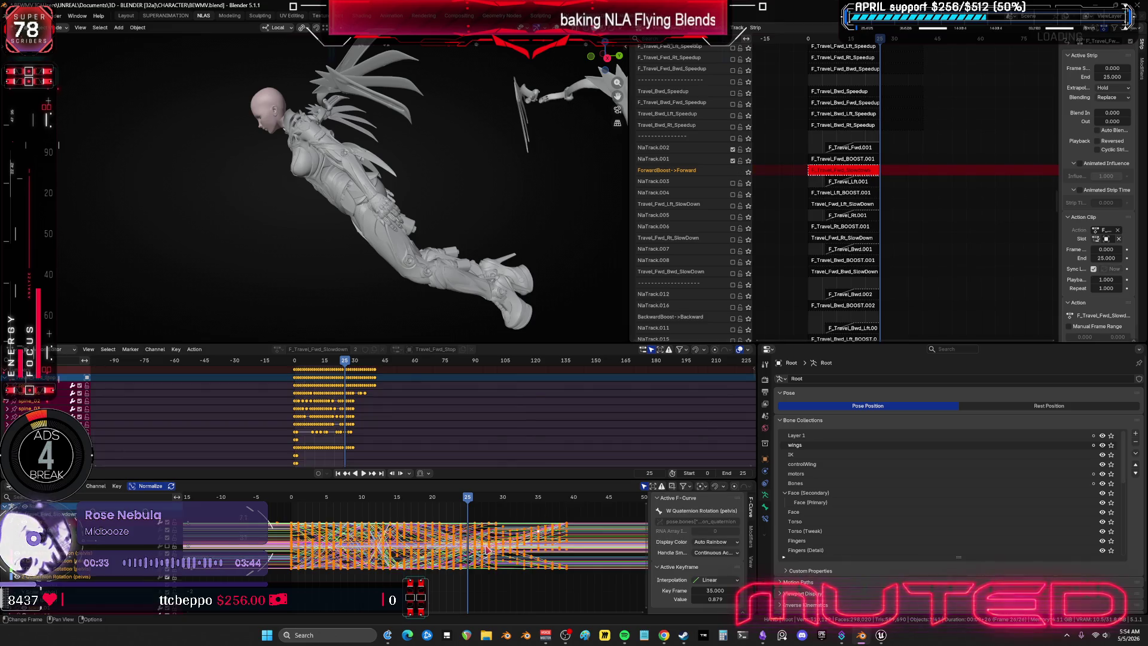
pyautogui.click(562, 580)
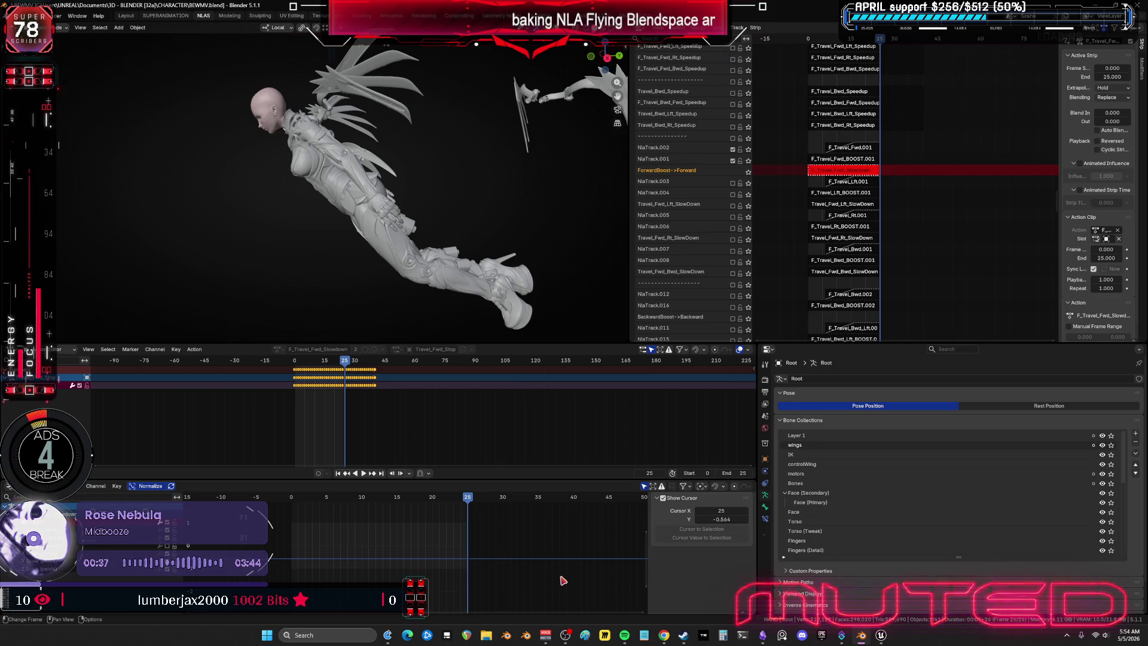
pyautogui.press('space')
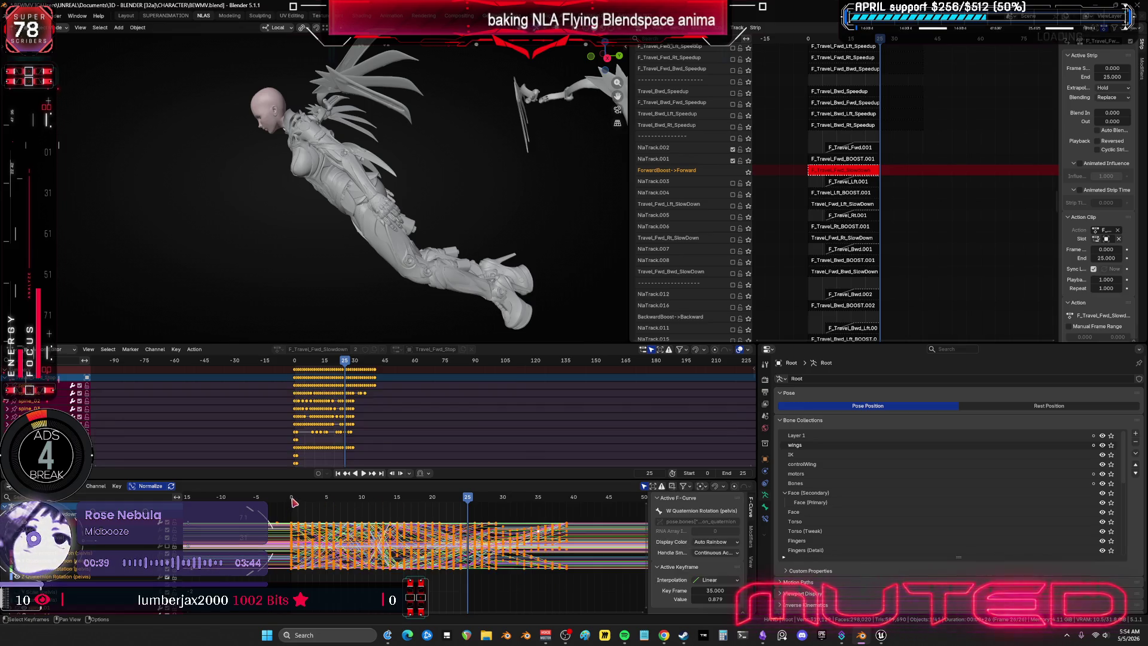
pyautogui.moveTo(393, 206); pyautogui.dragTo(395, 203, button='middle')
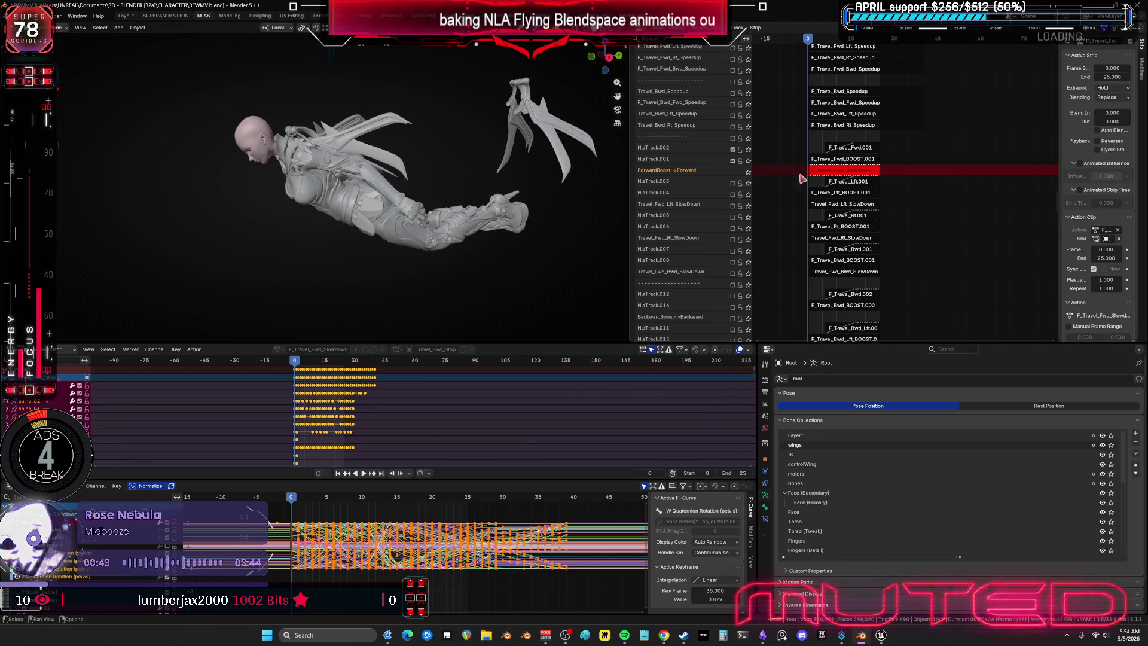
pyautogui.hotkey('shift', 'alt', 'z')
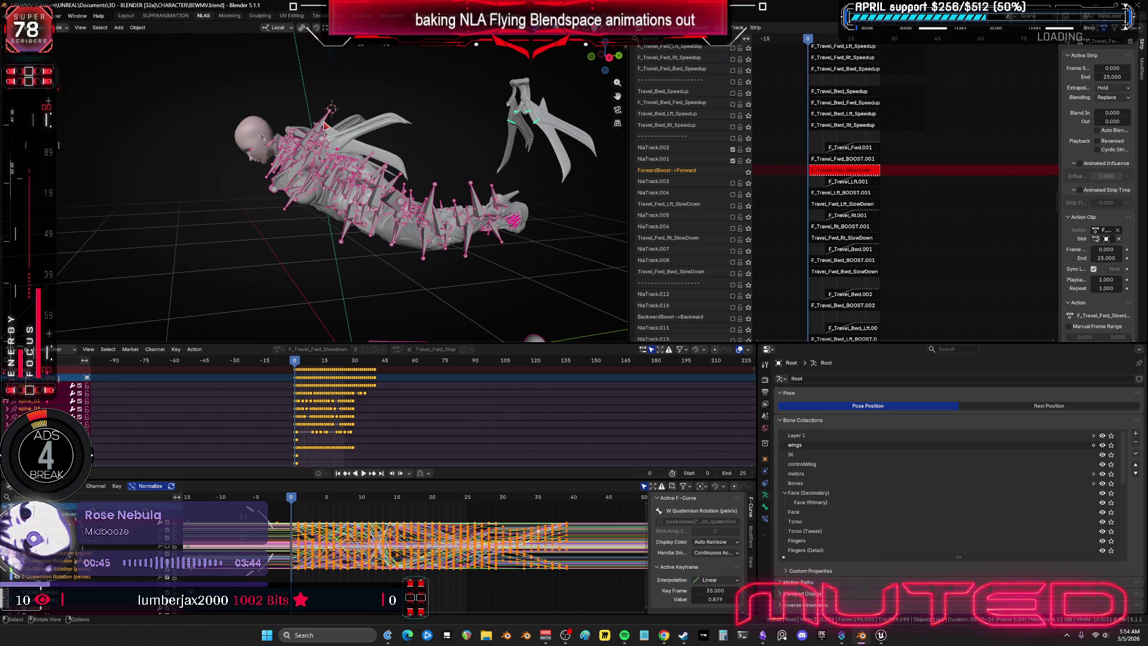
pyautogui.hotkey('ctrl', 'Tab')
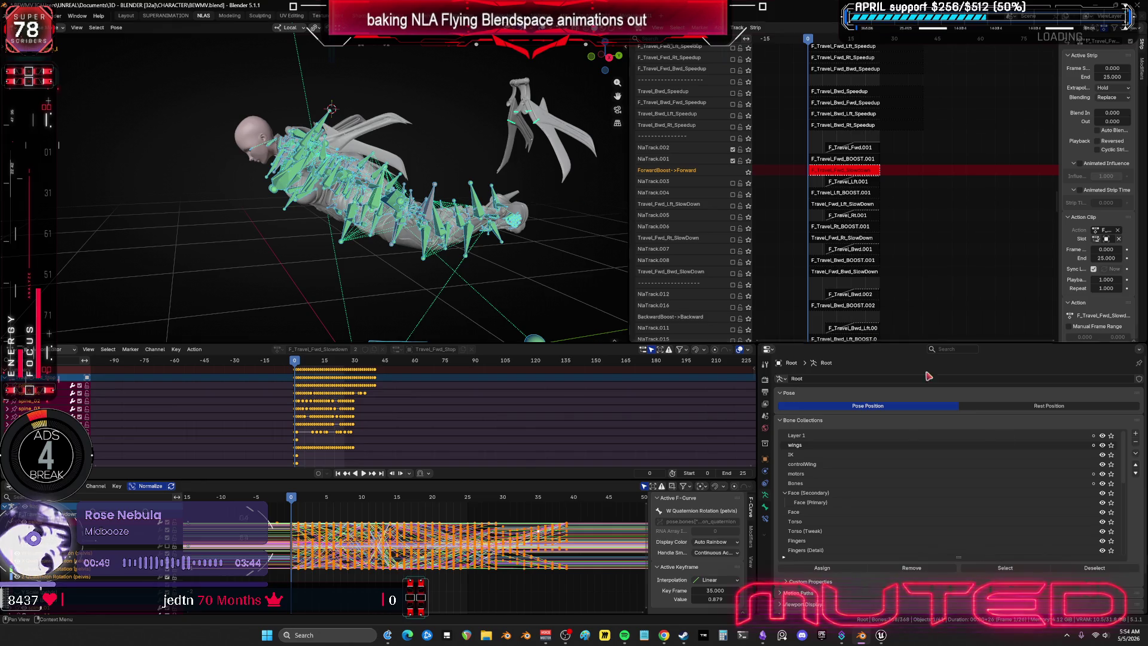
# Step: Solo the wings collection, review a wing bone's Copy Rotation/Location constraints, then return to Armature Data
pyautogui.click(1111, 445)
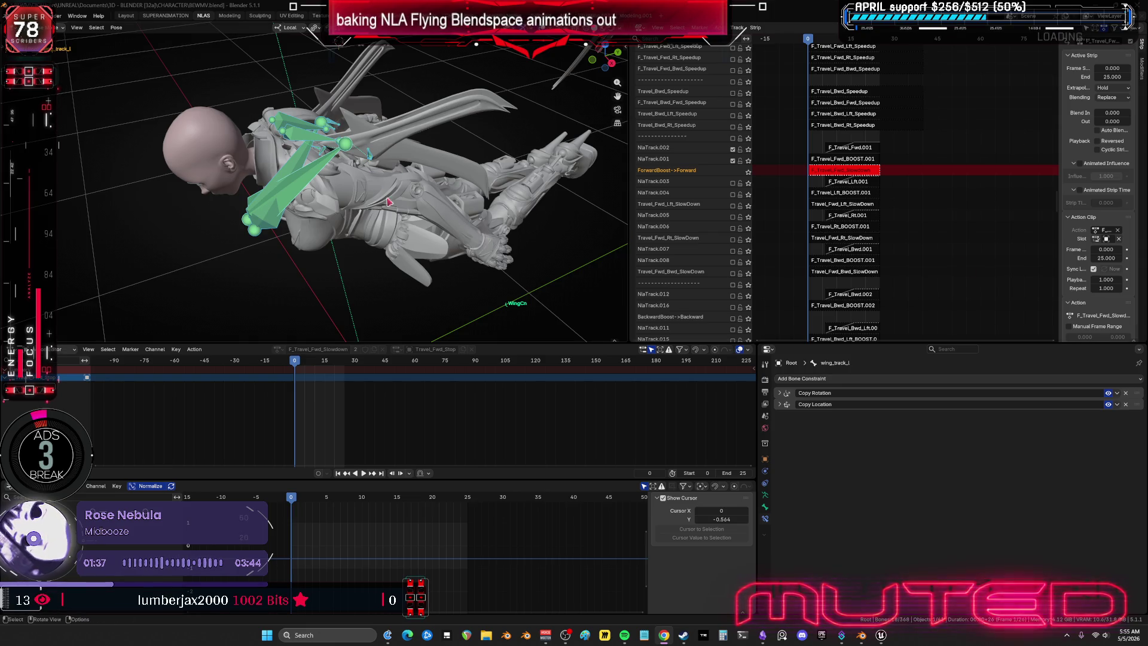
pyautogui.moveTo(503, 232); pyautogui.dragTo(461, 204, button='middle')
pyautogui.click(765, 495)
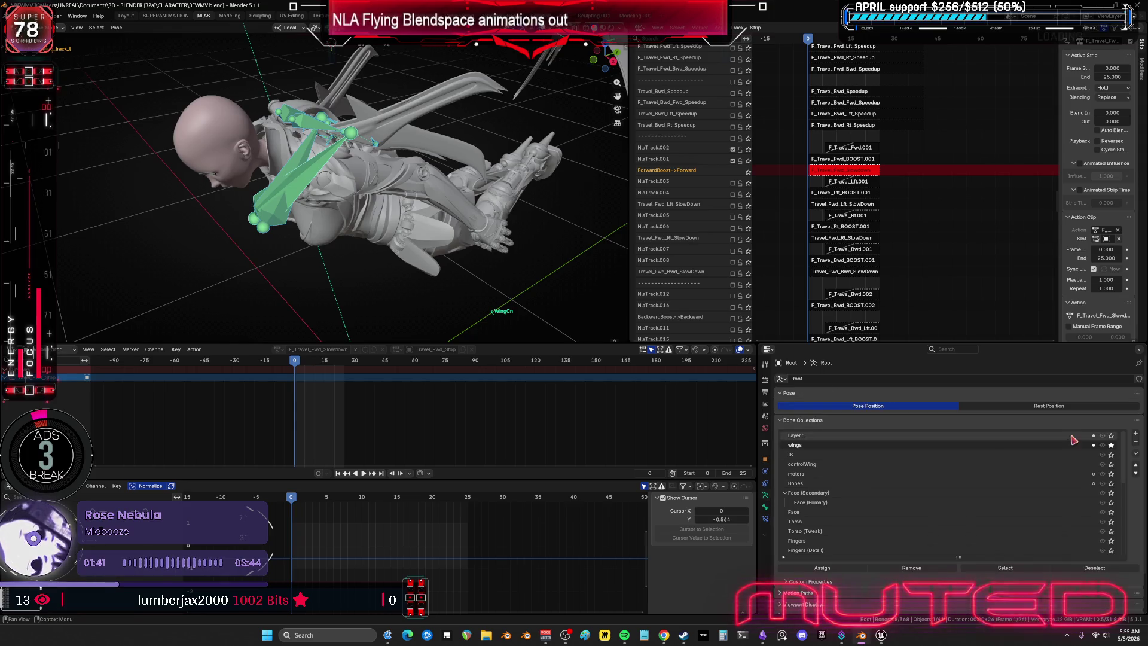
# Step: Unsolo the wings collection and re-enter tweak mode on the Slowdown strip
pyautogui.click(1112, 445)
pyautogui.moveTo(407, 215); pyautogui.dragTo(405, 207, button='middle')
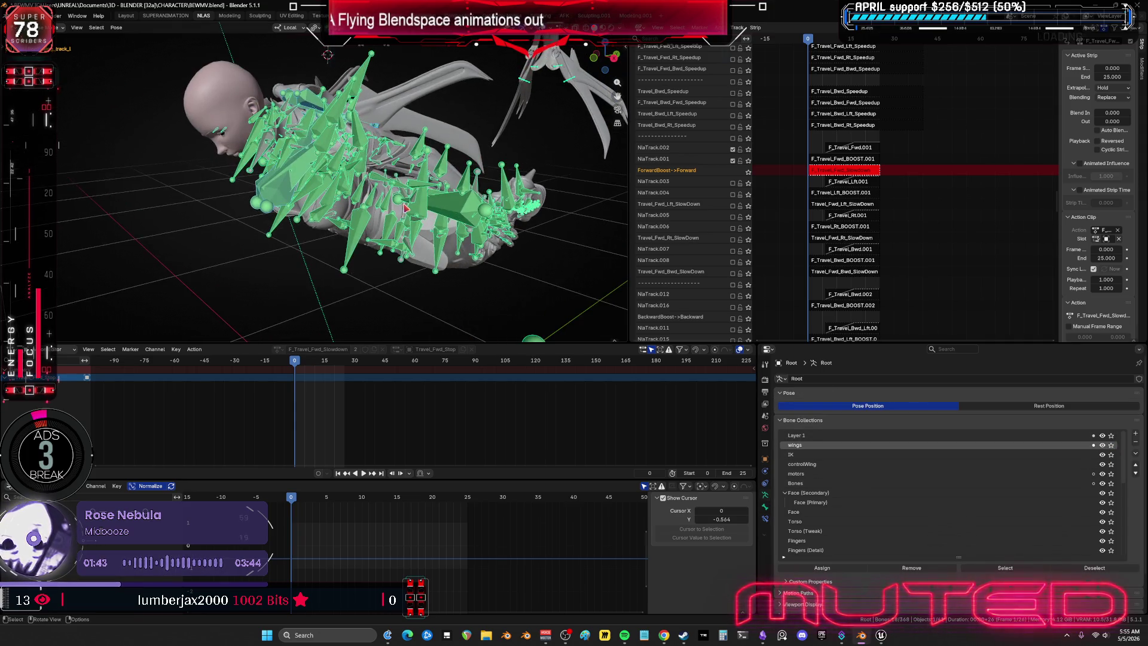
pyautogui.press('Tab')
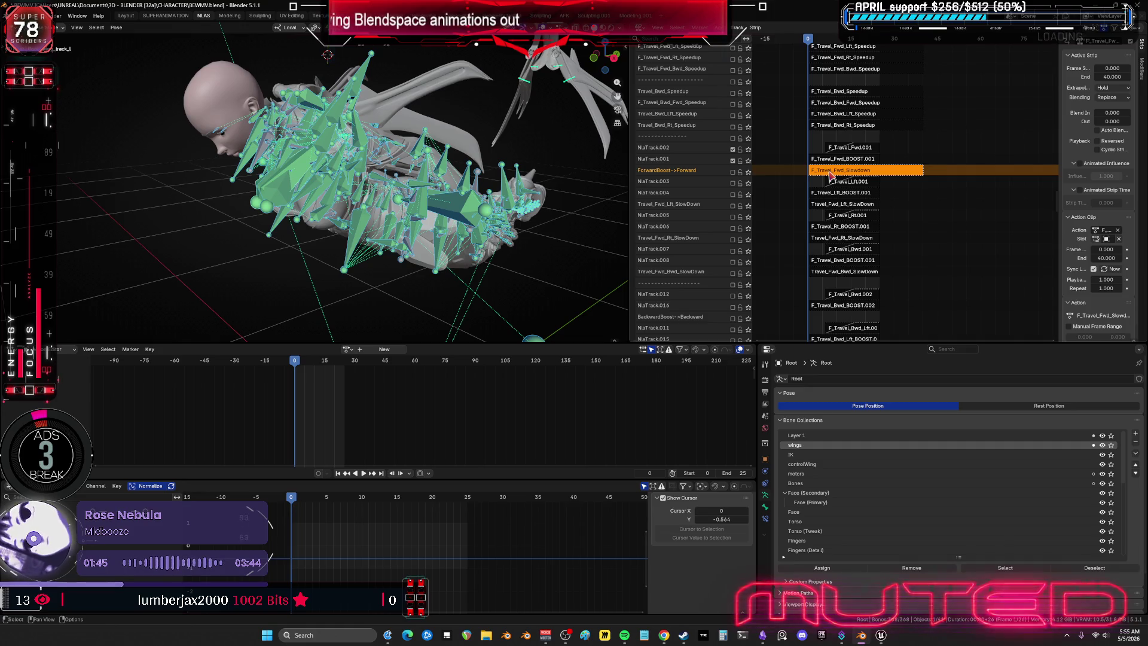
pyautogui.press('Tab')
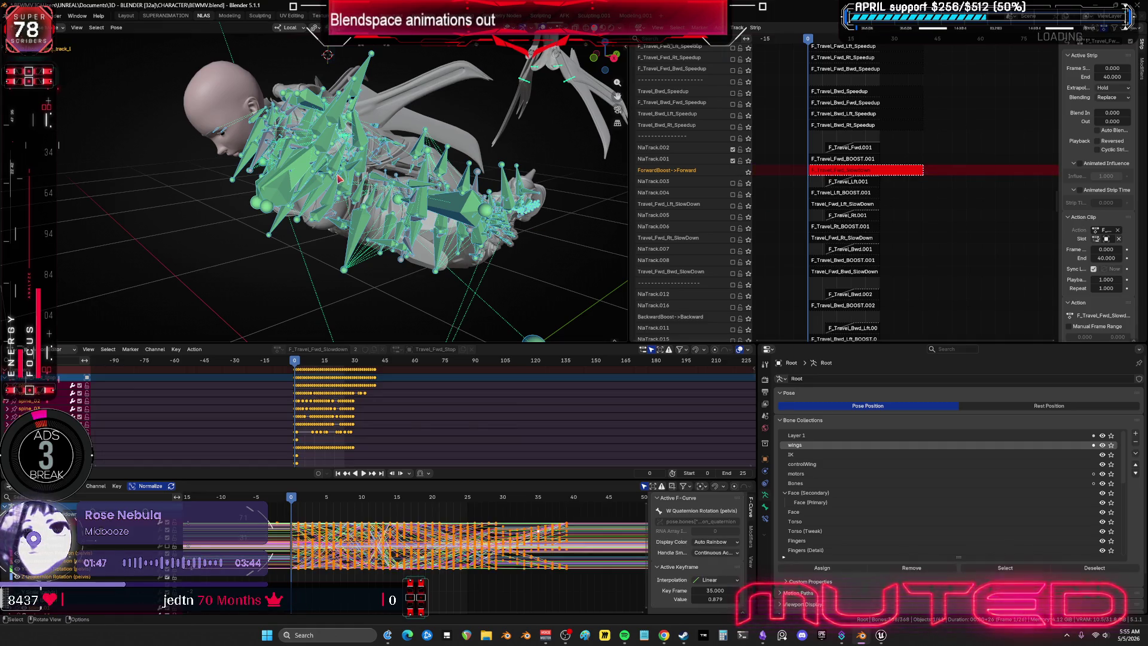
pyautogui.rightClick(339, 178)
pyautogui.rightClick(338, 188)
pyautogui.click(359, 191)
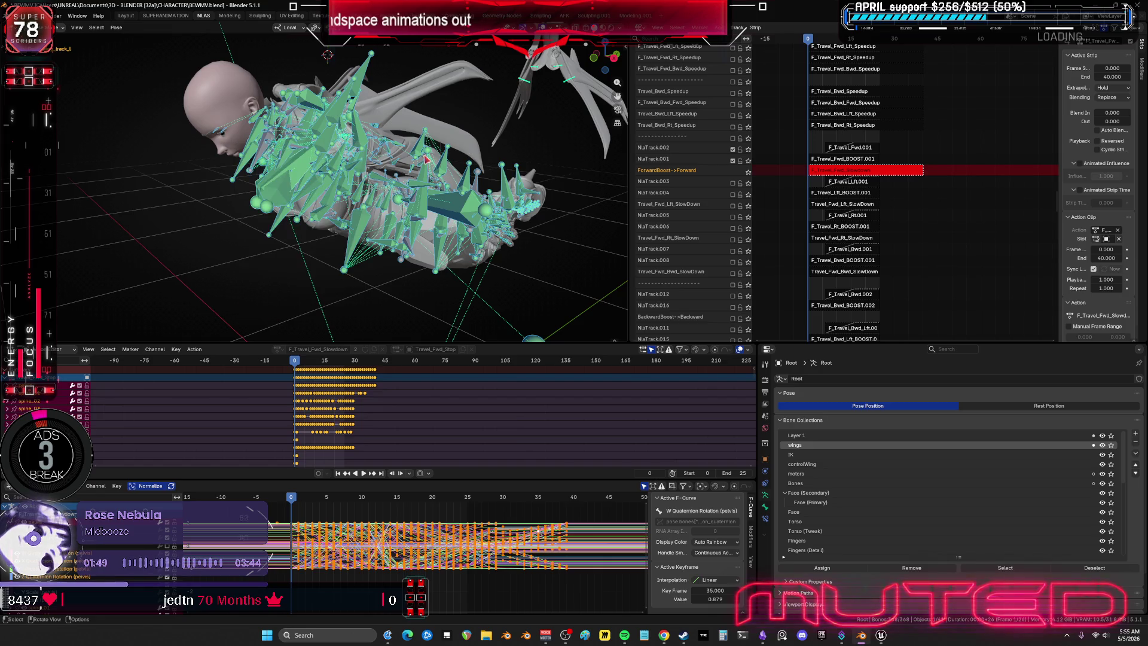
# Step: Bake Action over frames 0–25 with Visual Keying, Overwrite Current Action and Clean Curves
pyautogui.press('q')
pyautogui.click(424, 164)
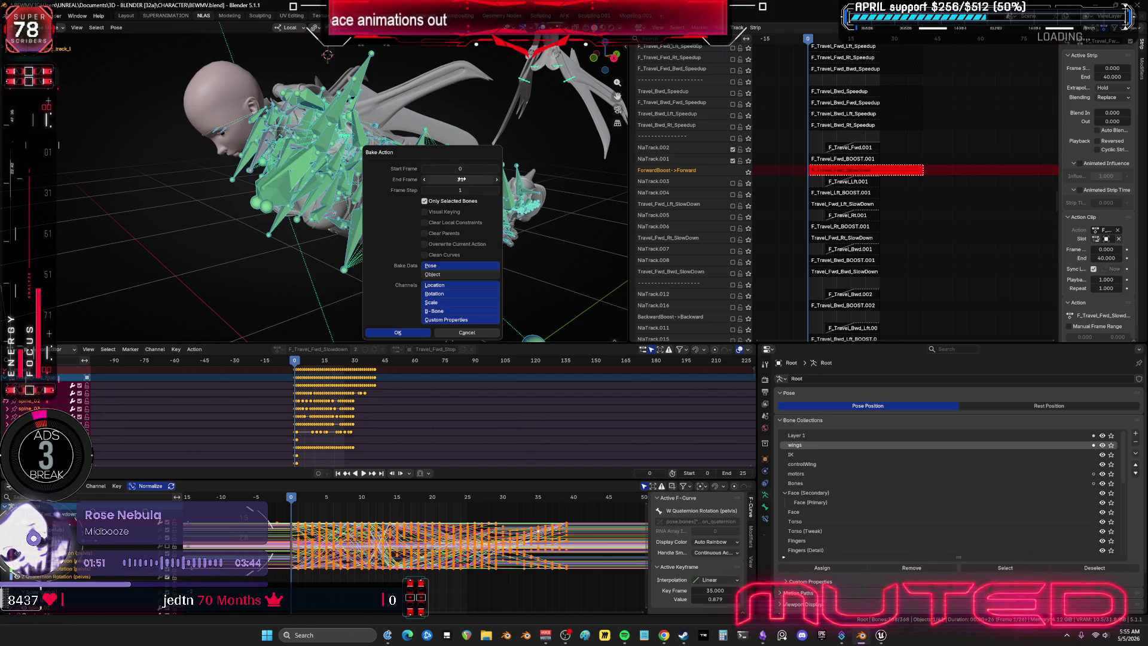
pyautogui.click(426, 211)
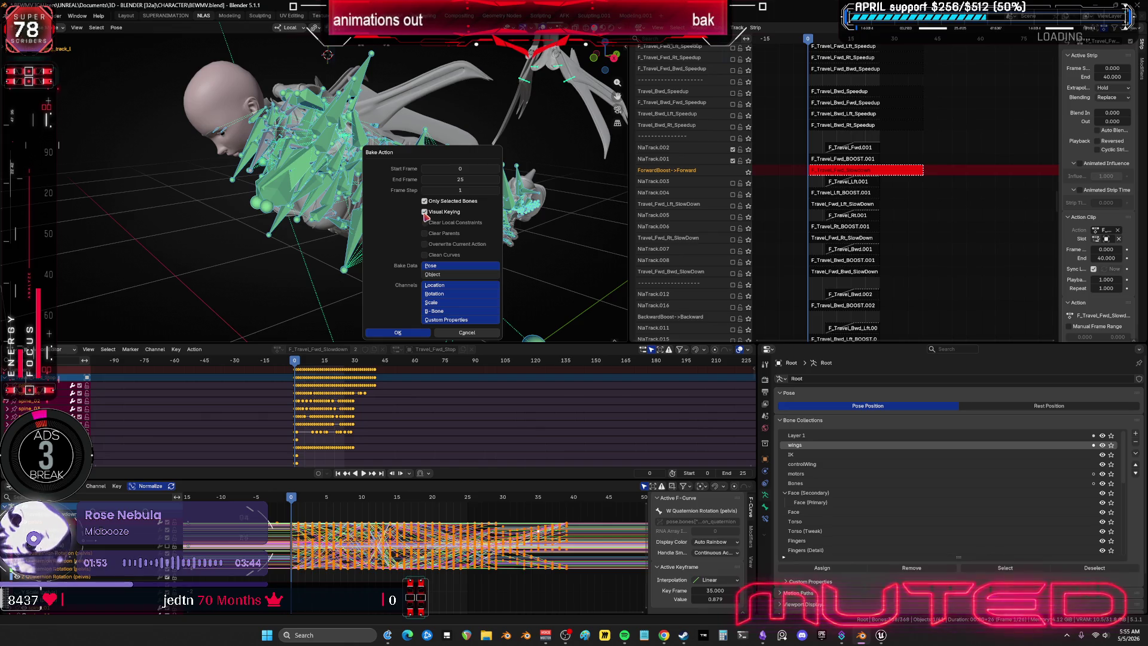
pyautogui.click(425, 244)
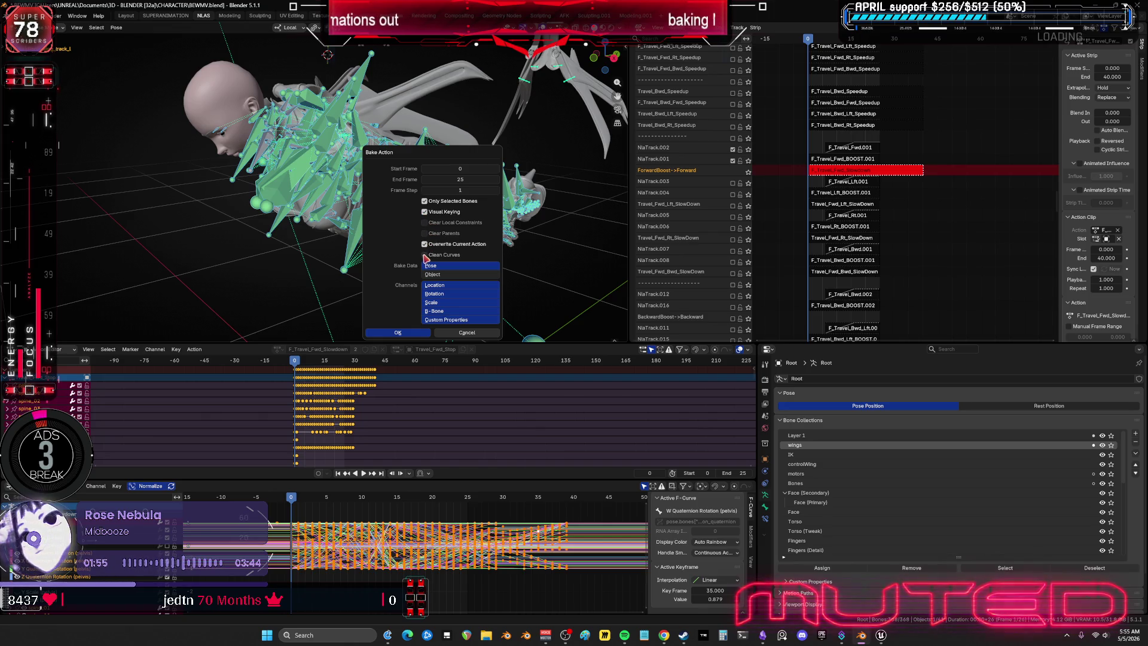
pyautogui.rightClick(426, 256)
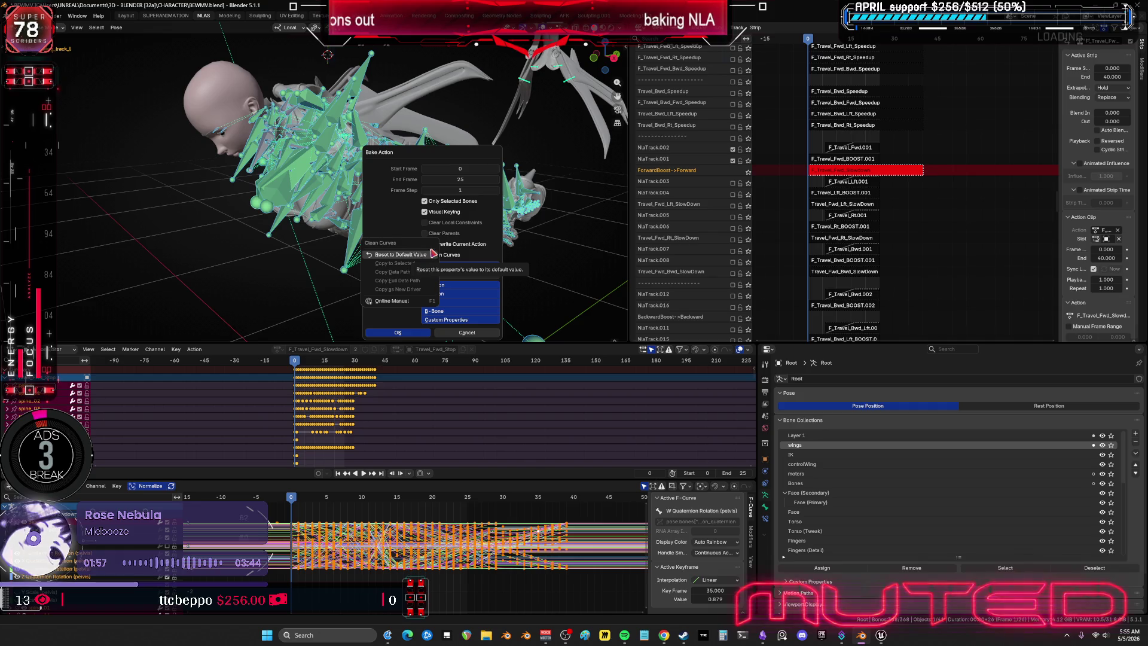
pyautogui.press('Escape')
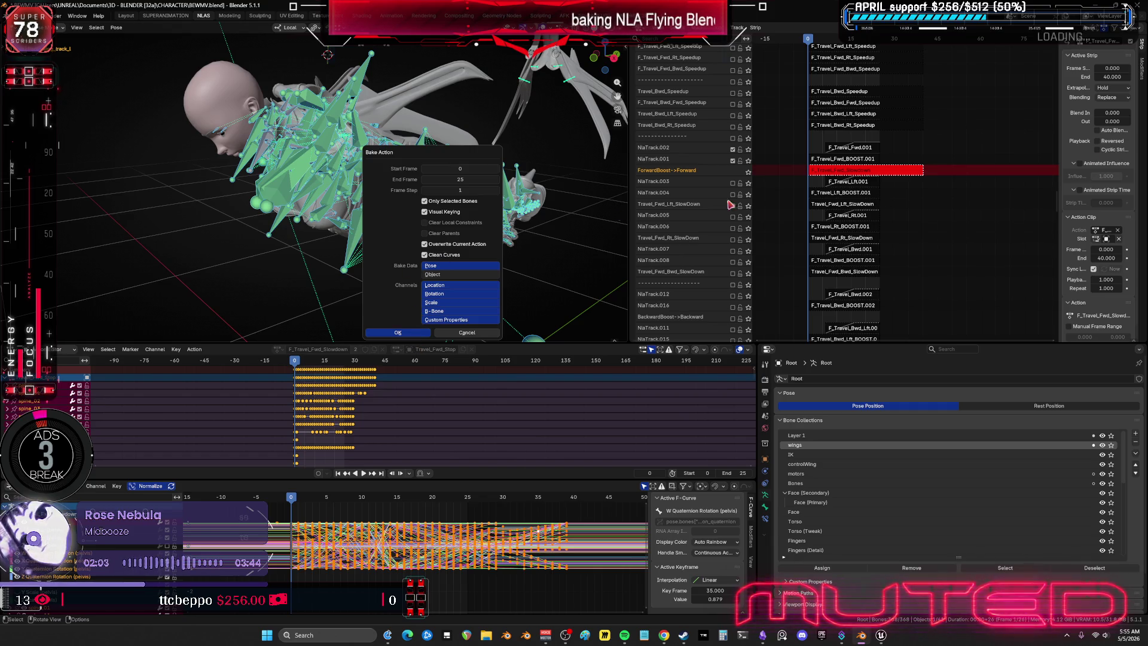
pyautogui.click(397, 332)
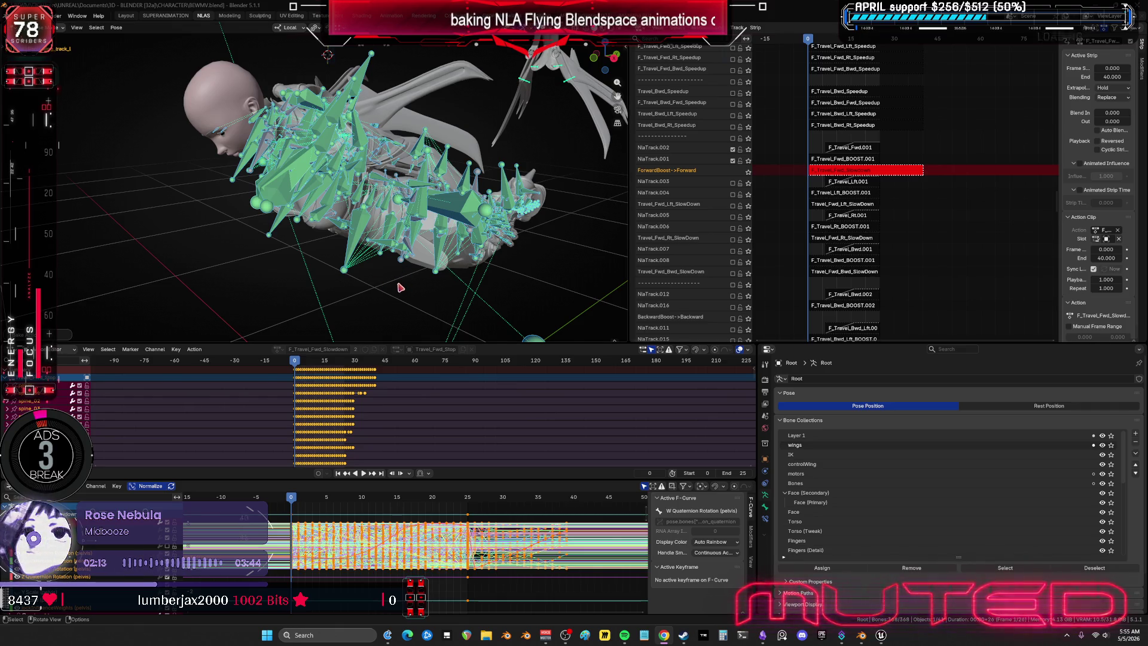
# Step: Solo the ForwardBoost->Forward track and maximize the Graph Editor showing its baked Slowdown curves
pyautogui.moveTo(406, 290); pyautogui.dragTo(579, 233, button='middle')
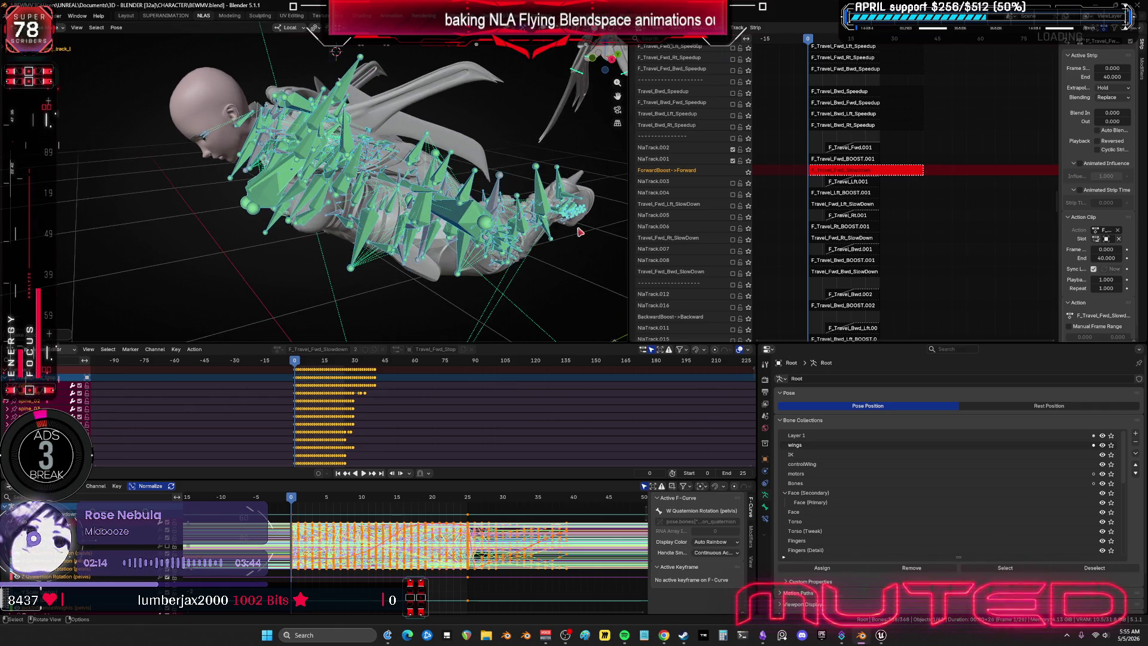
pyautogui.click(748, 170)
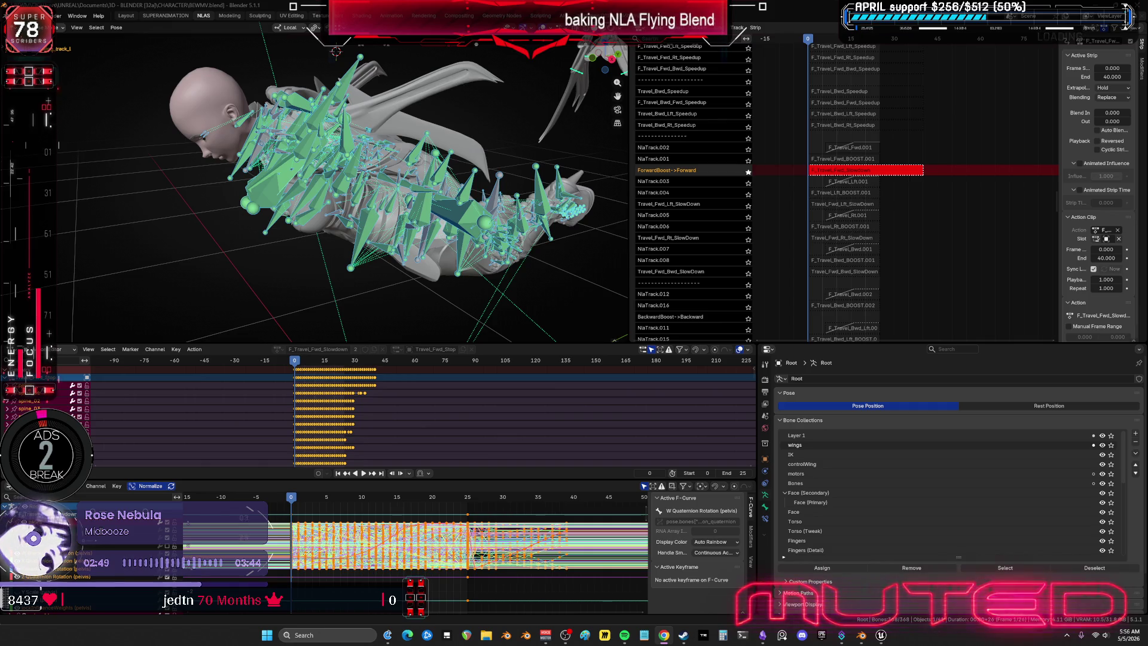
pyautogui.moveTo(559, 555); pyautogui.dragTo(527, 541, button='middle')
pyautogui.hotkey('ctrl', 'space')
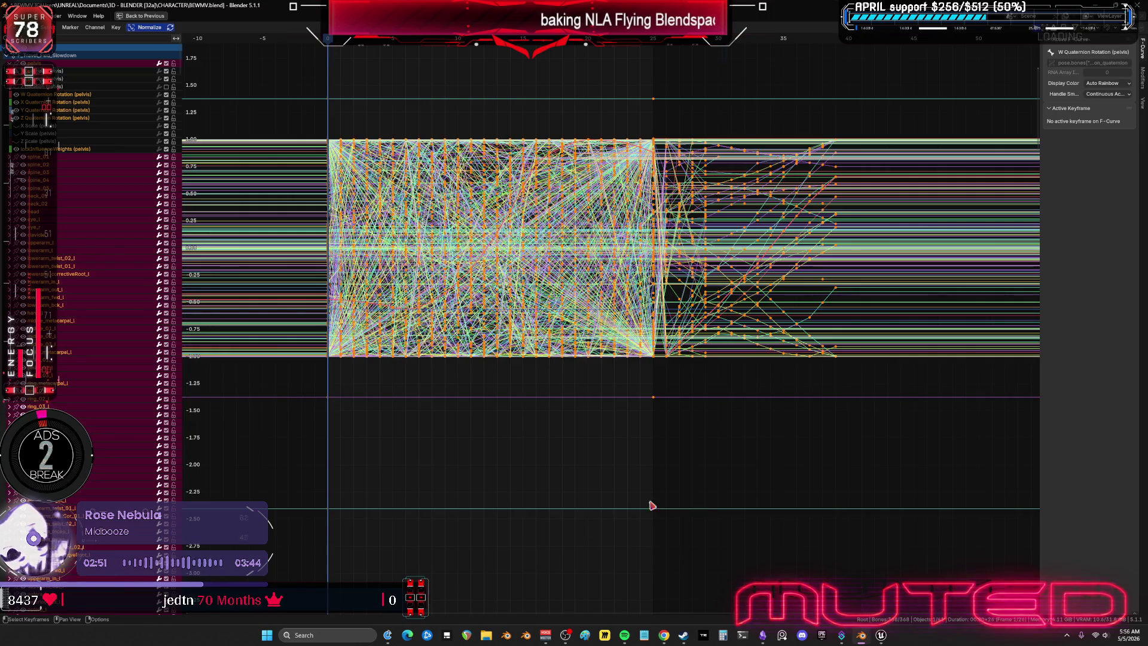
pyautogui.moveTo(784, 454); pyautogui.dragTo(728, 434, button='middle')
pyautogui.moveTo(768, 99)
pyautogui.mouseDown()
pyautogui.moveTo(697, 249)
pyautogui.moveTo(572, 456)
pyautogui.moveTo(499, 509)
pyautogui.moveTo(512, 504)
pyautogui.mouseUp()
pyautogui.press('Delete')
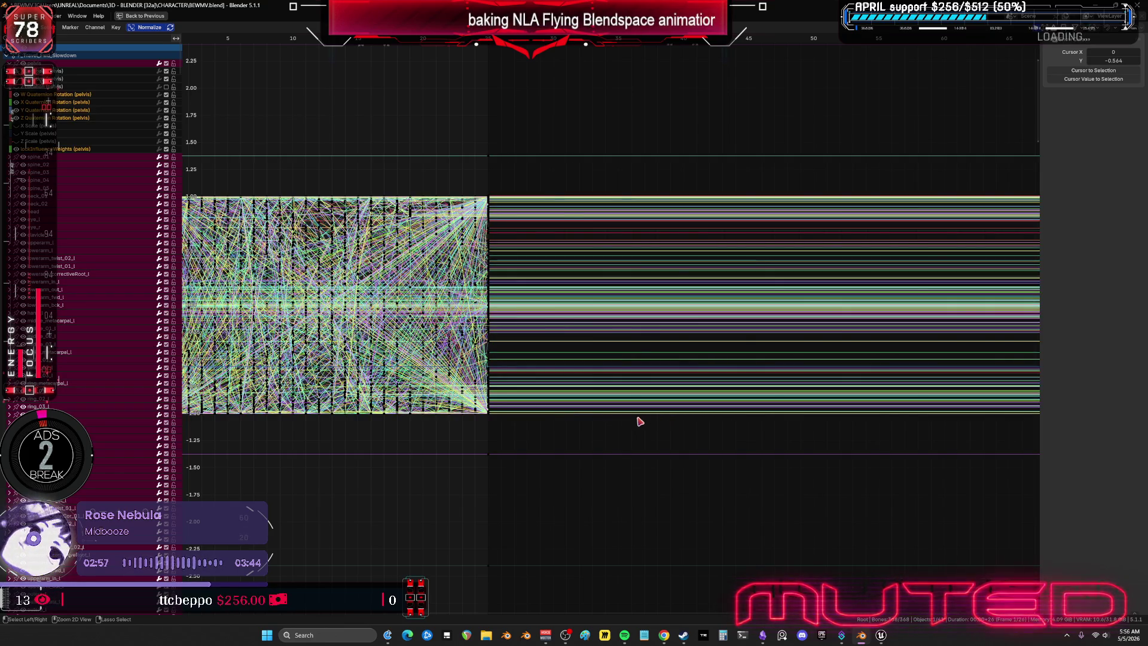
pyautogui.hotkey('ctrl', 'space')
pyautogui.hotkey('shift', 'alt', 'z')
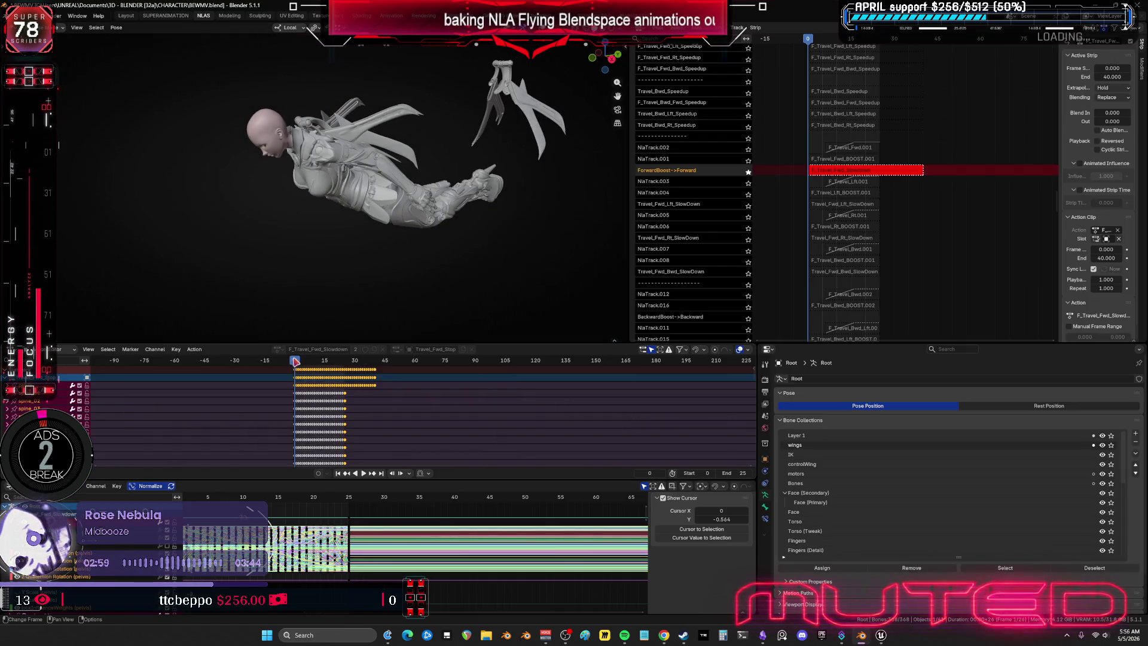
pyautogui.press('space')
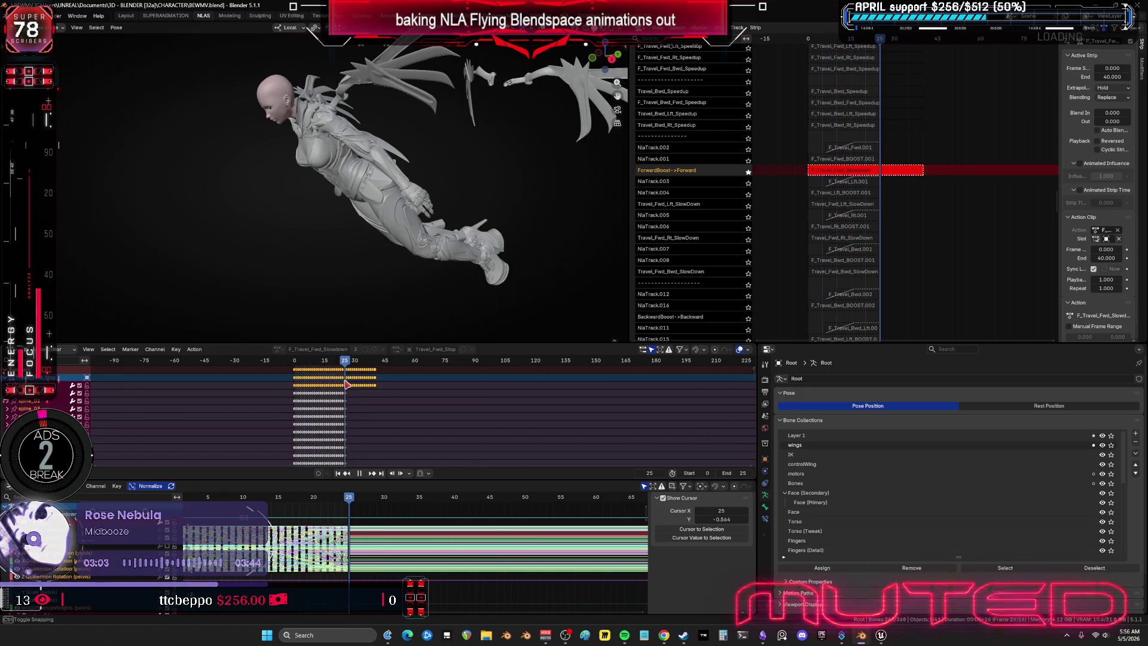
pyautogui.hotkey('ctrl', 'space')
pyautogui.moveTo(747, 445)
pyautogui.keyDown('ctrl'); pyautogui.mouseDown(button='middle')
pyautogui.moveTo(730, 469)
pyautogui.moveTo(748, 504)
pyautogui.moveTo(644, 431)
pyautogui.mouseUp(button='middle'); pyautogui.keyUp('ctrl')
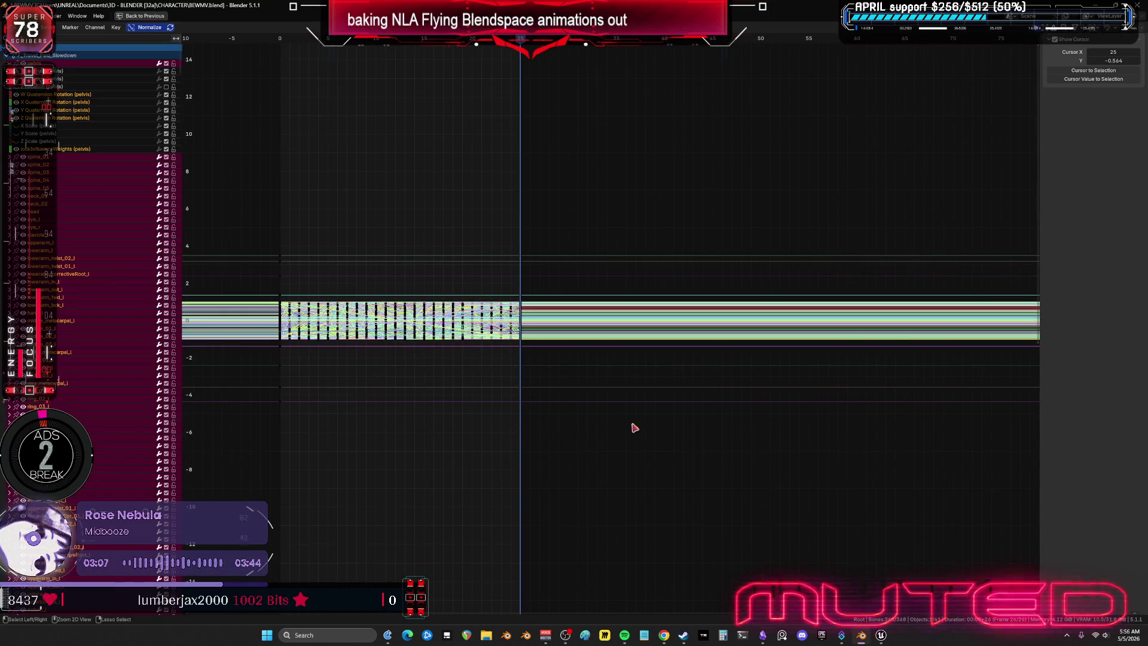
pyautogui.click(111, 119)
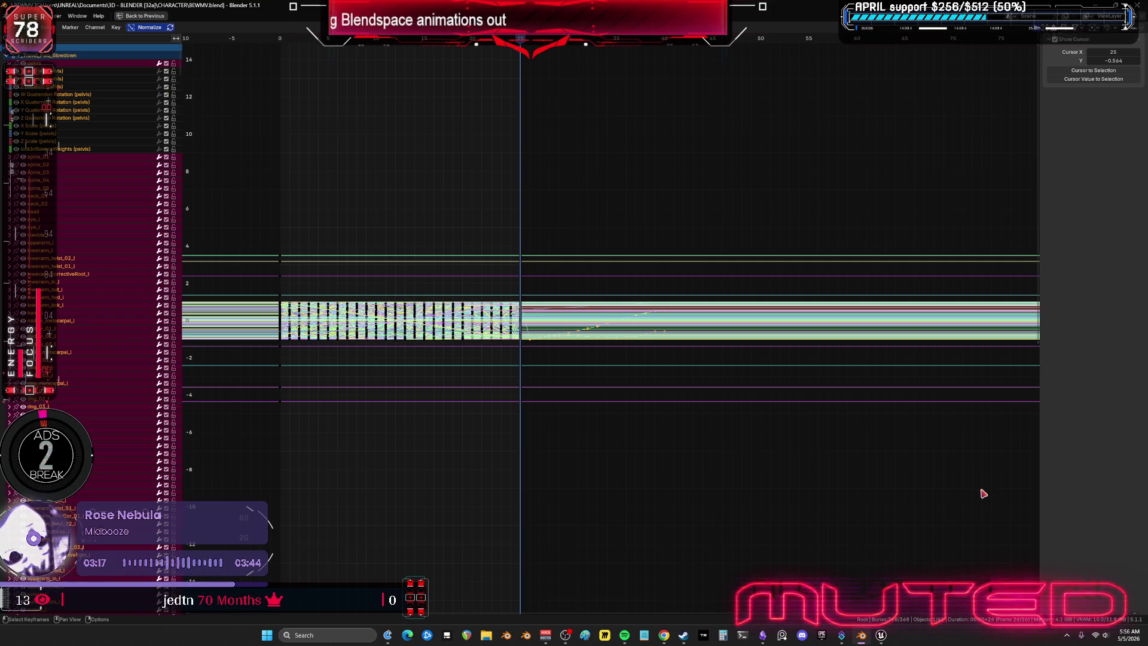
pyautogui.click(977, 518)
pyautogui.moveTo(707, 291); pyautogui.dragTo(523, 136)
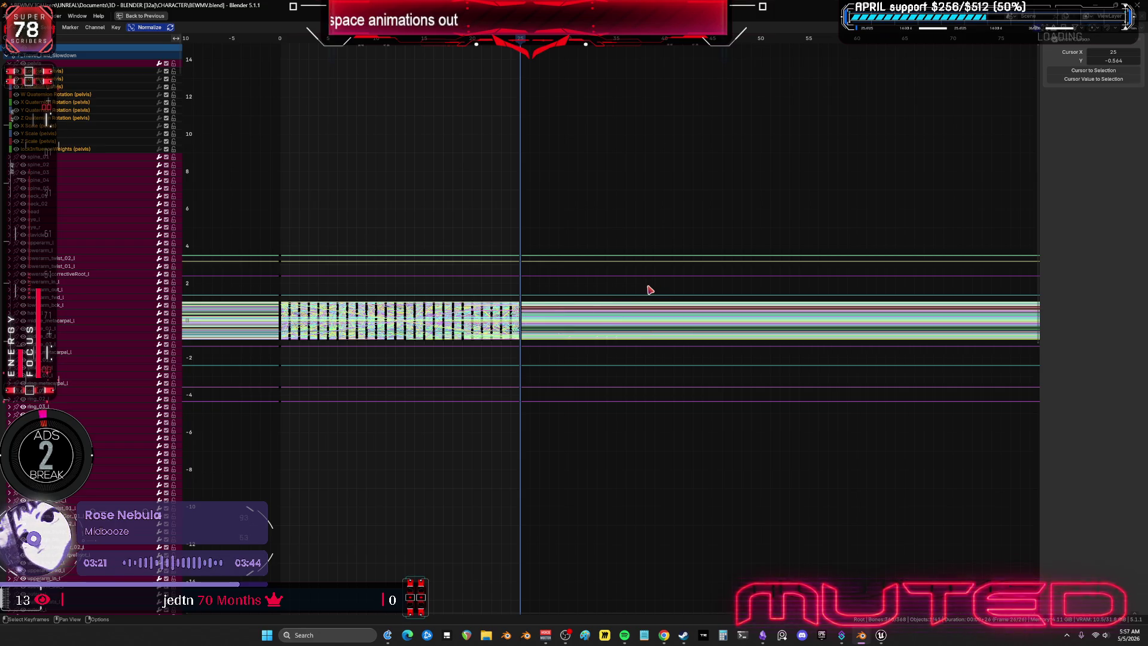
pyautogui.press('space')
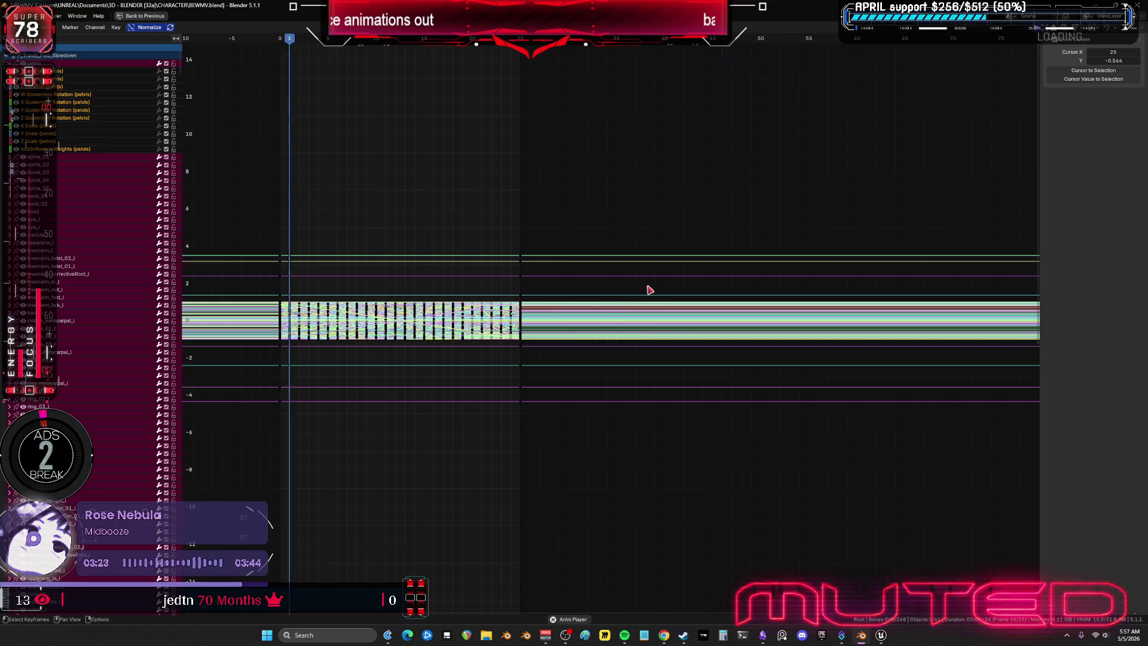
pyautogui.hotkey('ctrl', 'space')
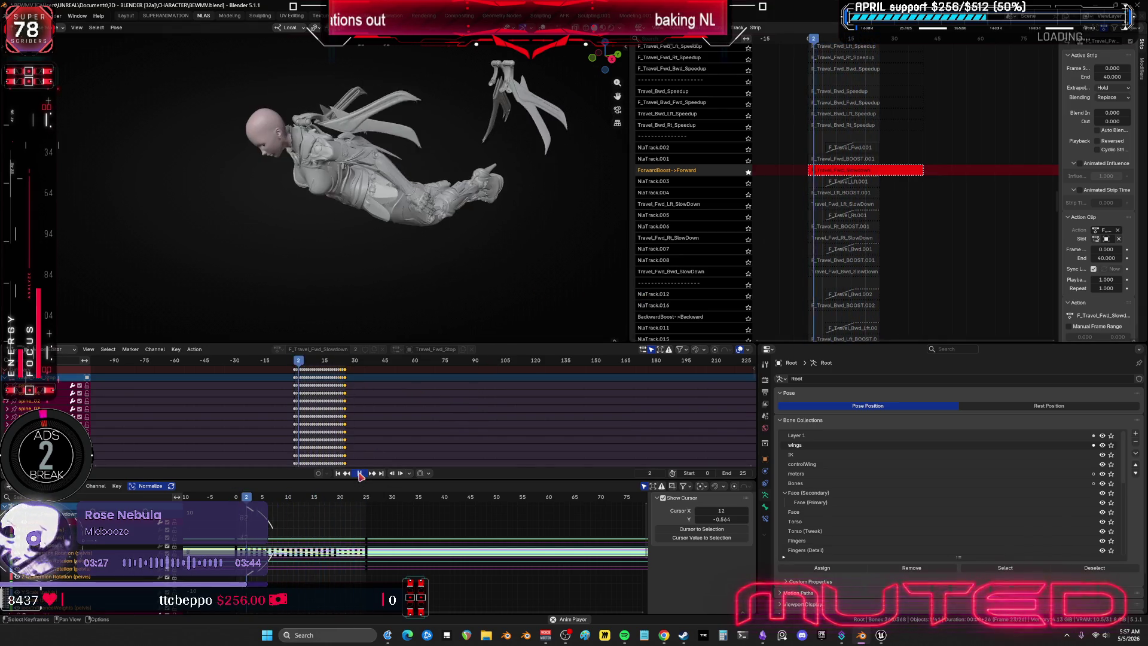
# Step: Stop playback, unsolo ForwardBoost->Forward, and mute NlaTrack.001 so the character stands upright
pyautogui.click(360, 476)
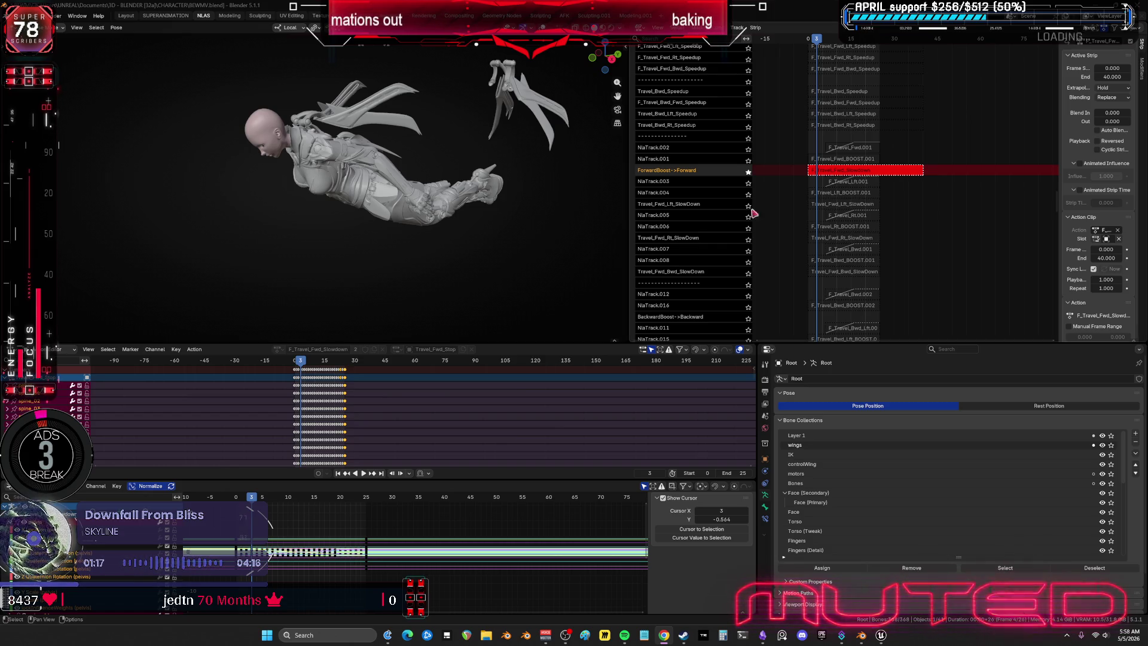
pyautogui.click(748, 171)
pyautogui.click(733, 160)
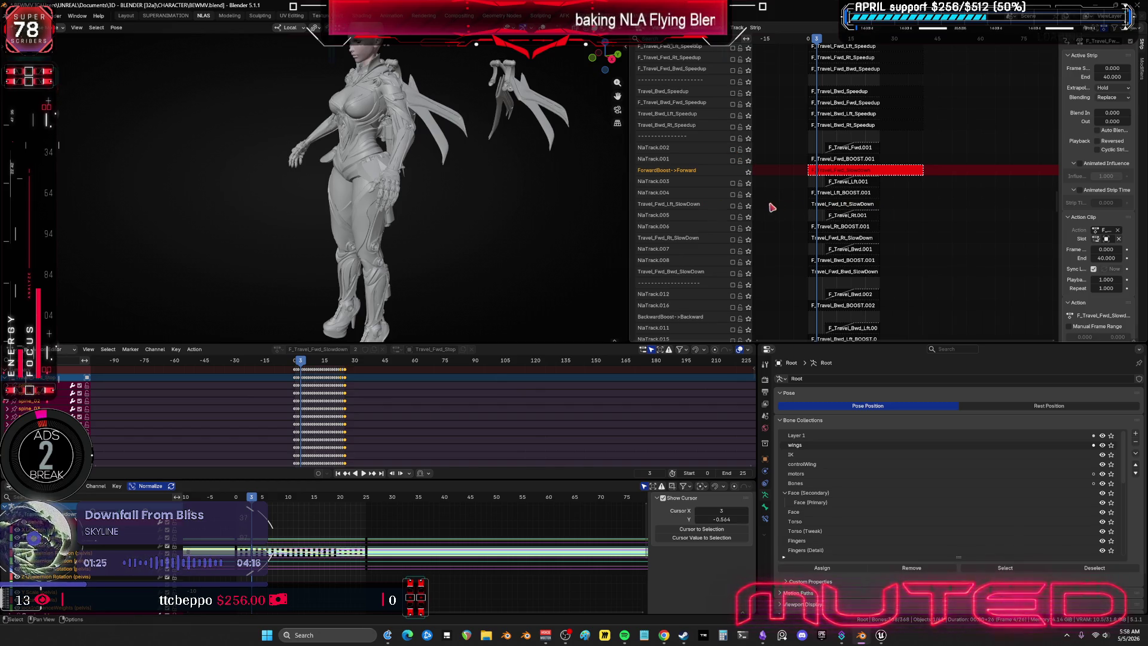
# Step: Enable the Travel_Fwd_Lft_SlowDown track, open its strip in tweak mode, and preview it from frame 0
pyautogui.click(836, 206)
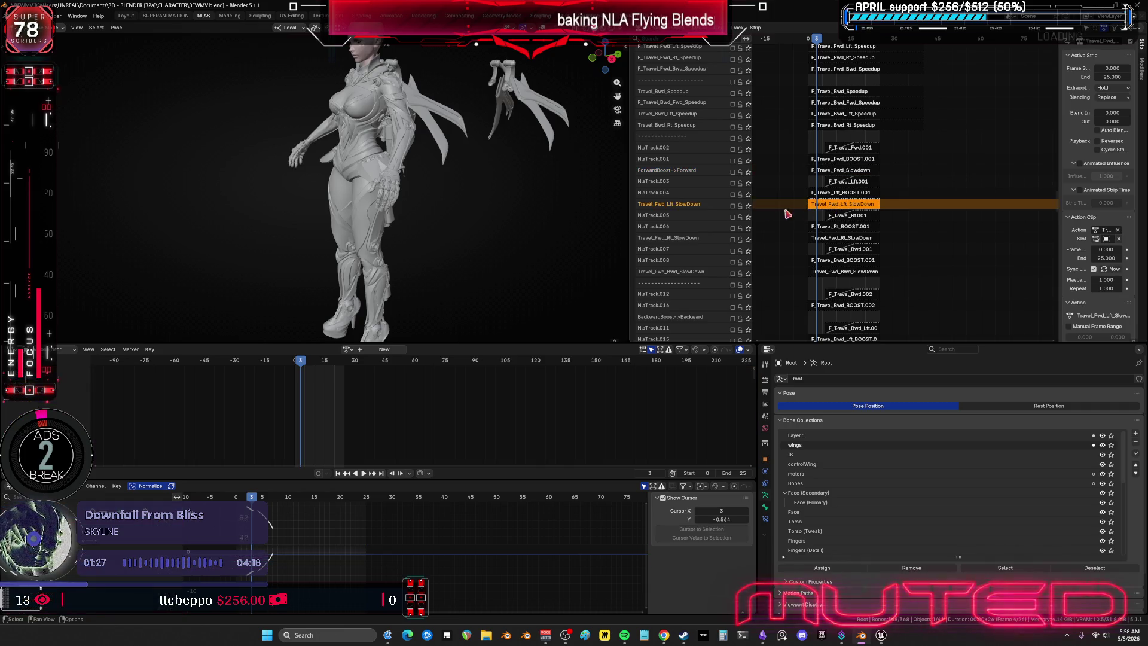
pyautogui.click(733, 195)
pyautogui.click(733, 205)
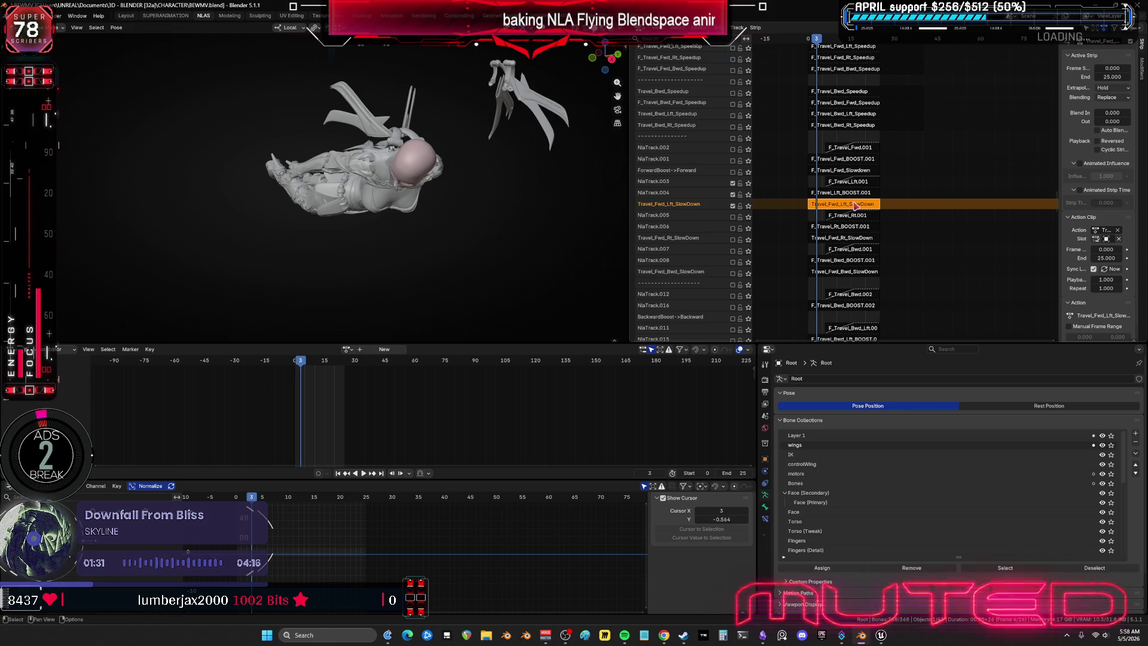
pyautogui.press('Tab')
pyautogui.hotkey('shift', 'Left')
pyautogui.press('space')
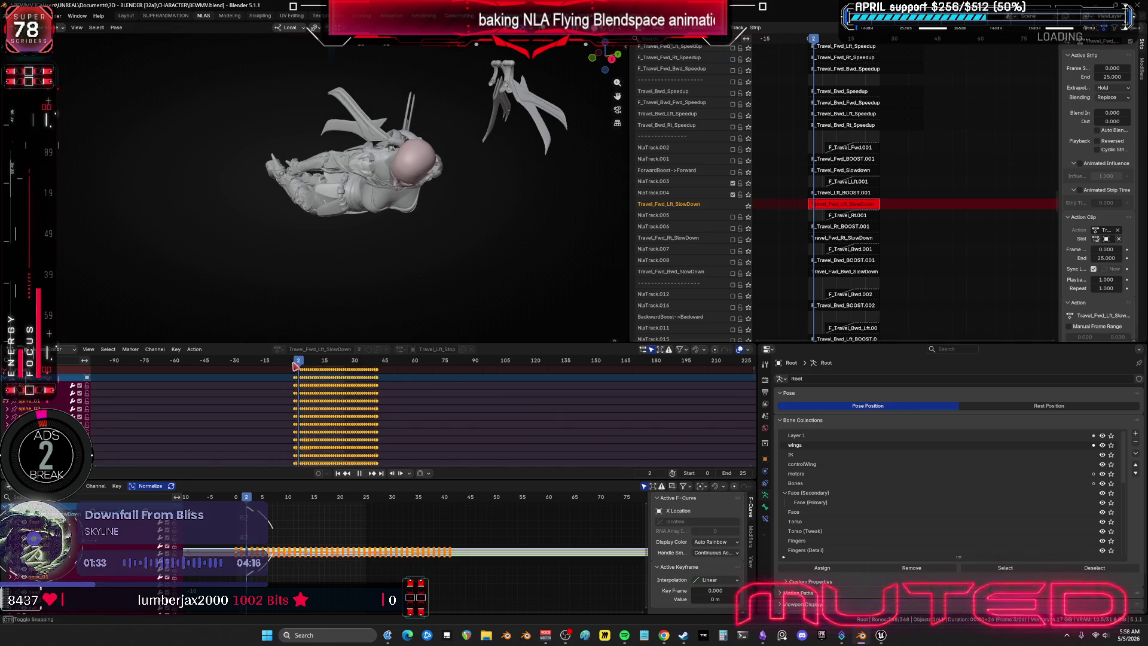
pyautogui.press('space')
# Step: Bake the Travel_Fwd_Lft_SlowDown action over frames 0–25
pyautogui.press('F3')
pyautogui.press('Return')
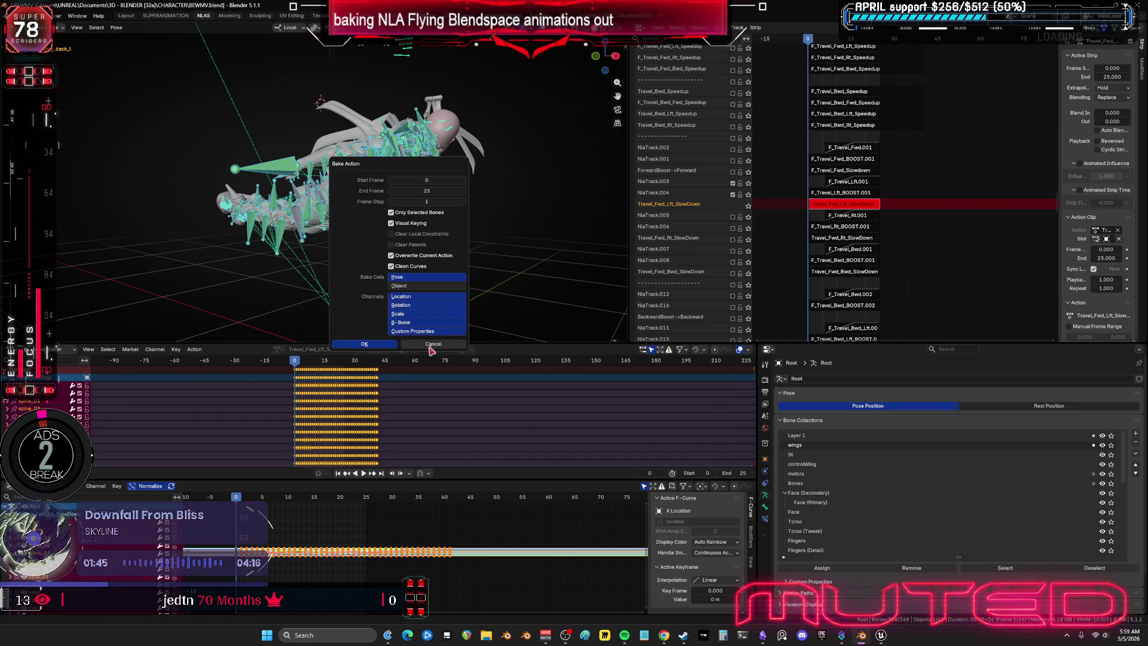
pyautogui.click(370, 344)
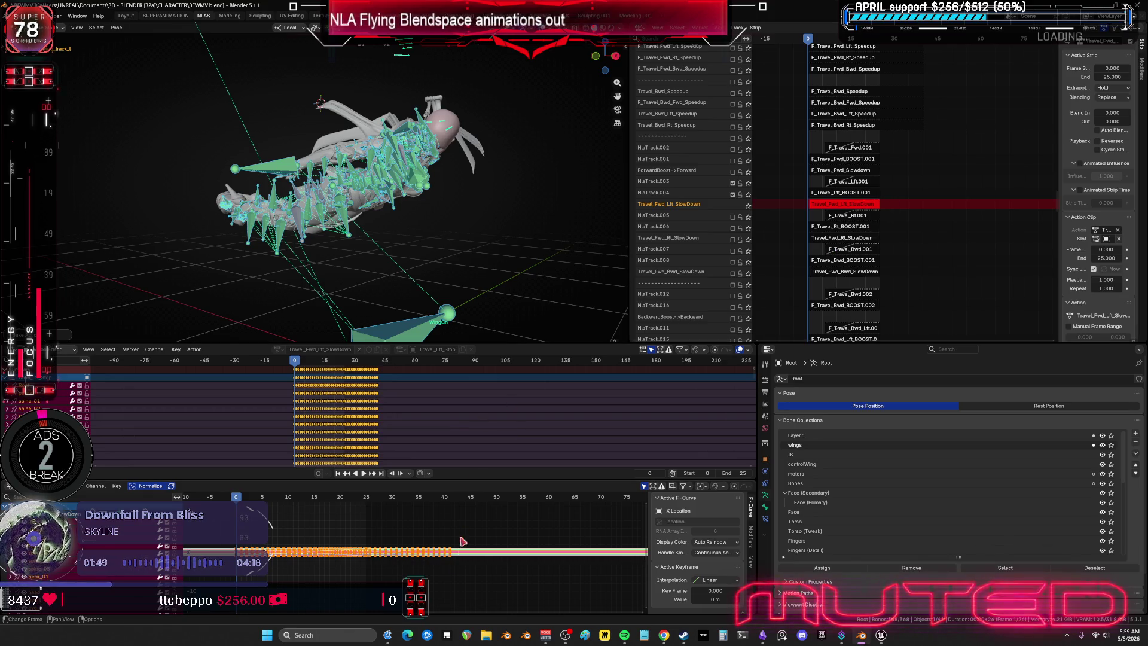
# Step: Inspect the baked curves in a maximized Graph Editor, then select all keys and hide handles
pyautogui.hotkey('ctrl', 'space')
pyautogui.moveTo(776, 414)
pyautogui.mouseDown()
pyautogui.moveTo(631, 277)
pyautogui.moveTo(523, 222)
pyautogui.mouseUp()
pyautogui.scroll(6, 397, 314)
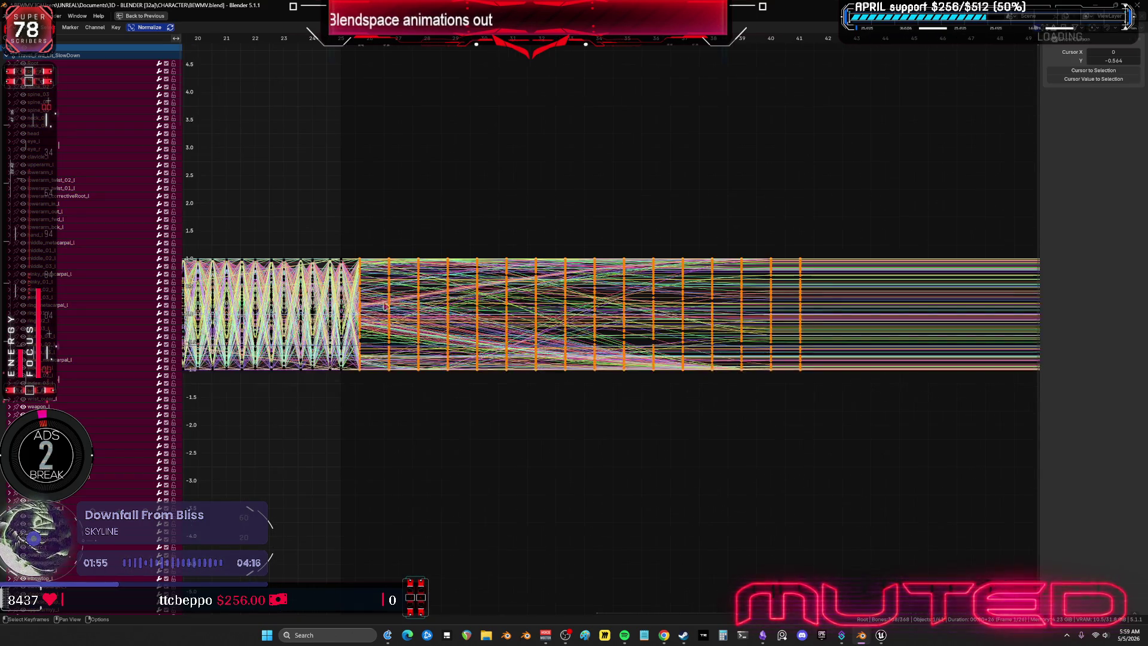
pyautogui.moveTo(398, 314); pyautogui.dragTo(637, 287, button='middle')
pyautogui.scroll(5, 637, 287)
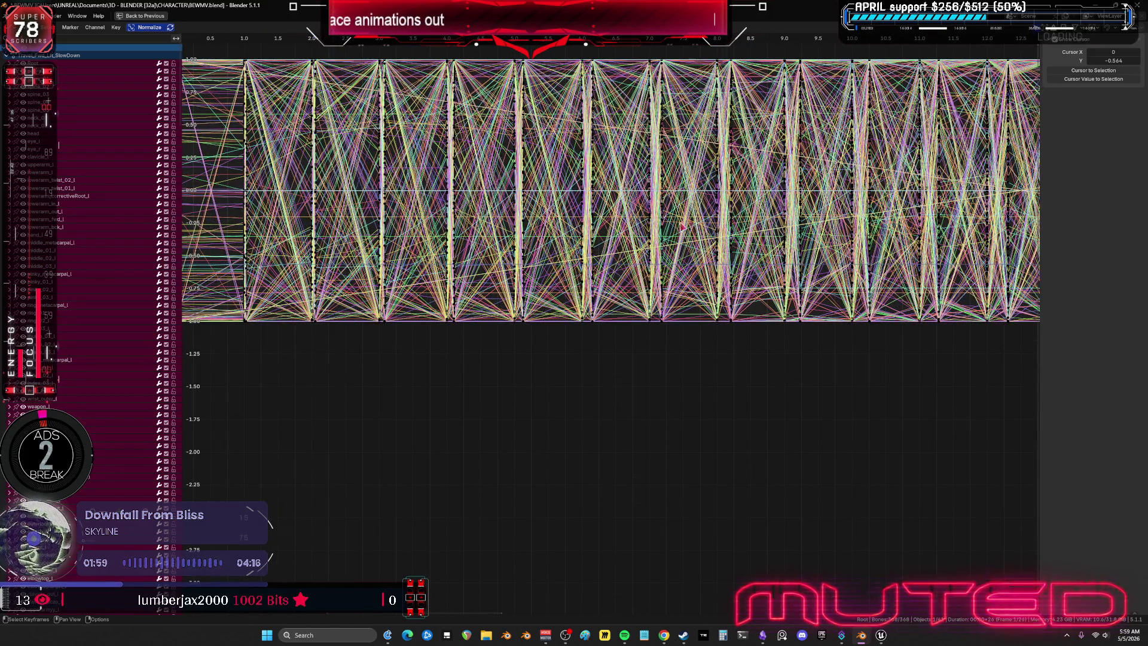
pyautogui.hotkey('ctrl', 'space')
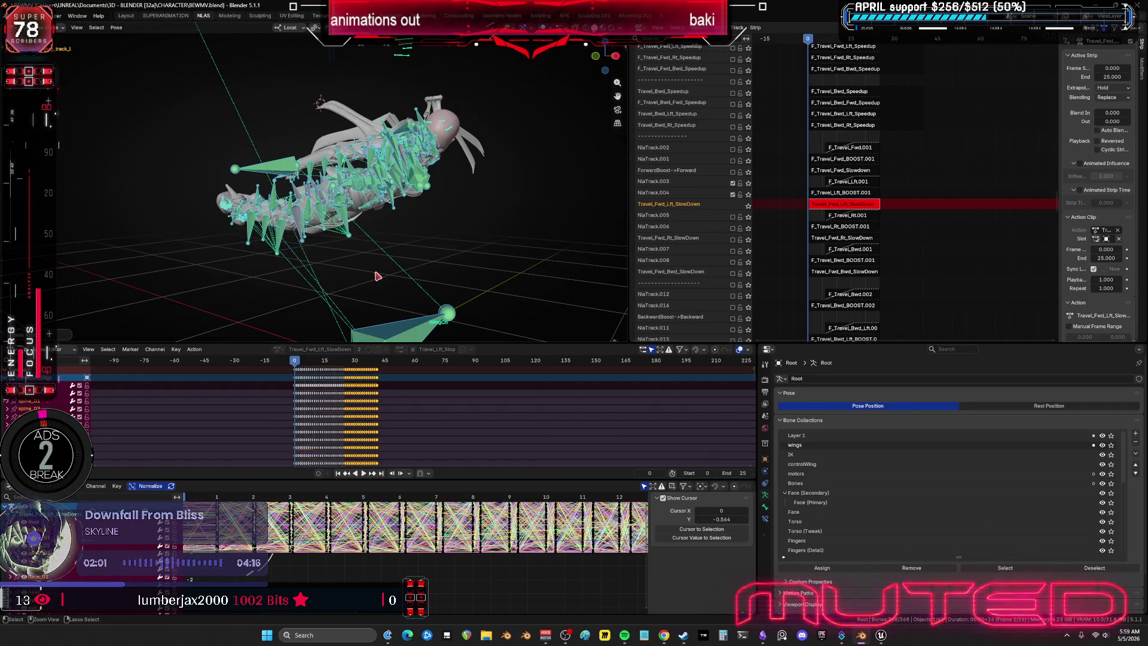
pyautogui.click(378, 279)
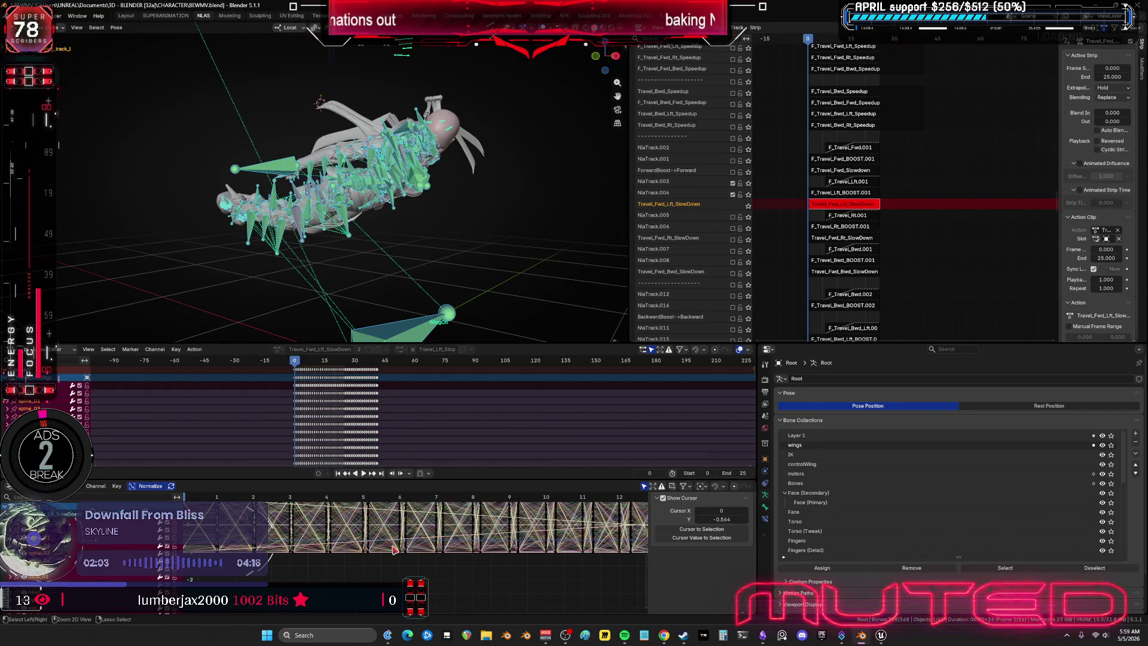
pyautogui.press('a')
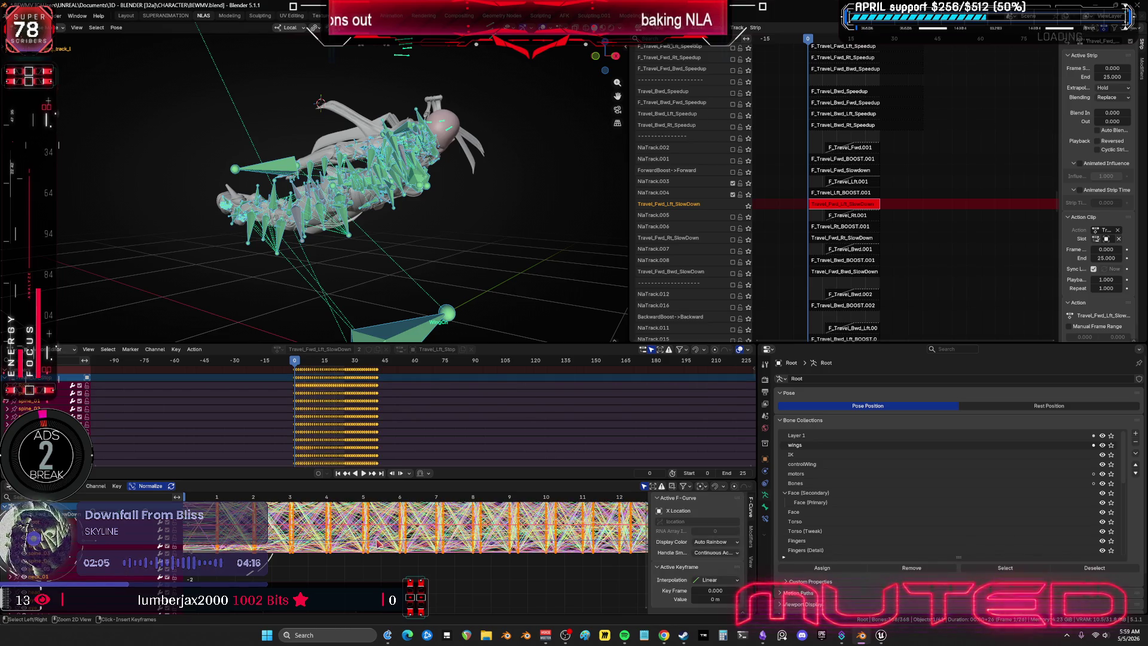
pyautogui.hotkey('ctrl', 'h')
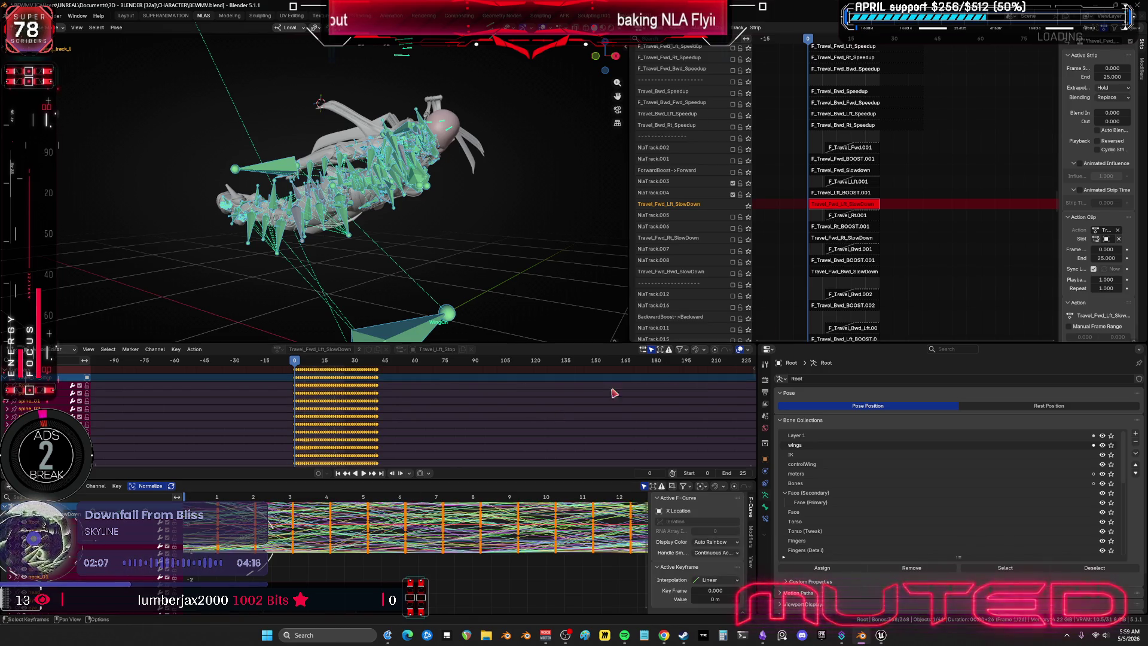
# Step: Snap the selected keys to the nearest whole frame
pyautogui.click(117, 486)
pyautogui.moveTo(149, 343)
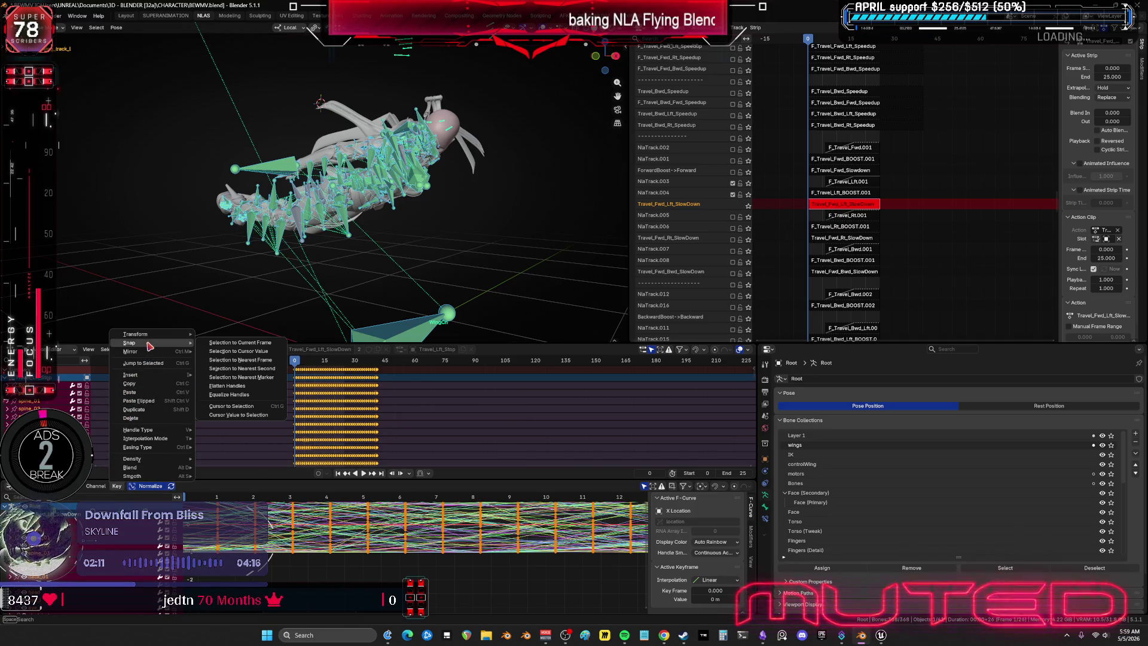
pyautogui.click(241, 360)
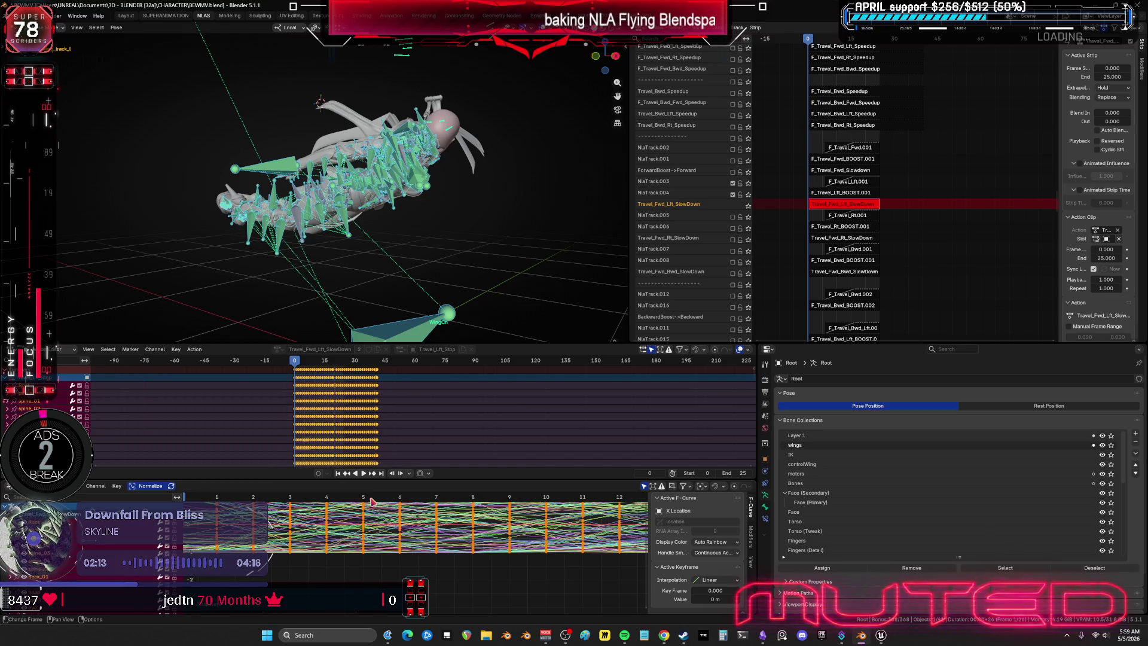
# Step: Shift a box-selected block of keys one frame earlier (-1)
pyautogui.scroll(-5, 523, 529)
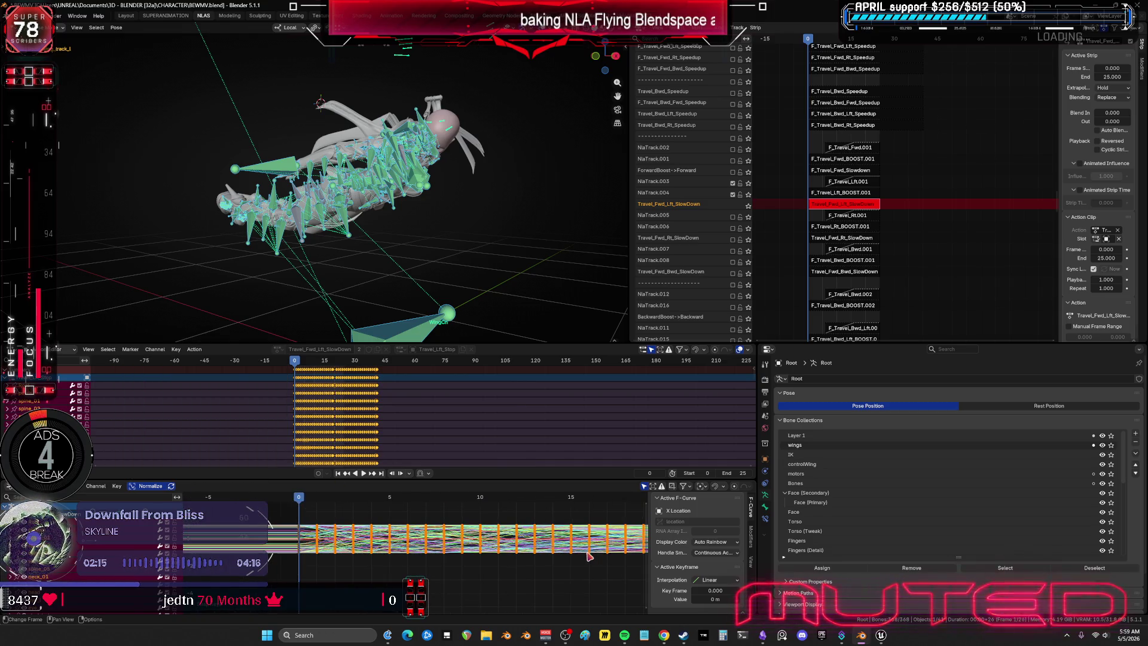
pyautogui.scroll(-5, 408, 535)
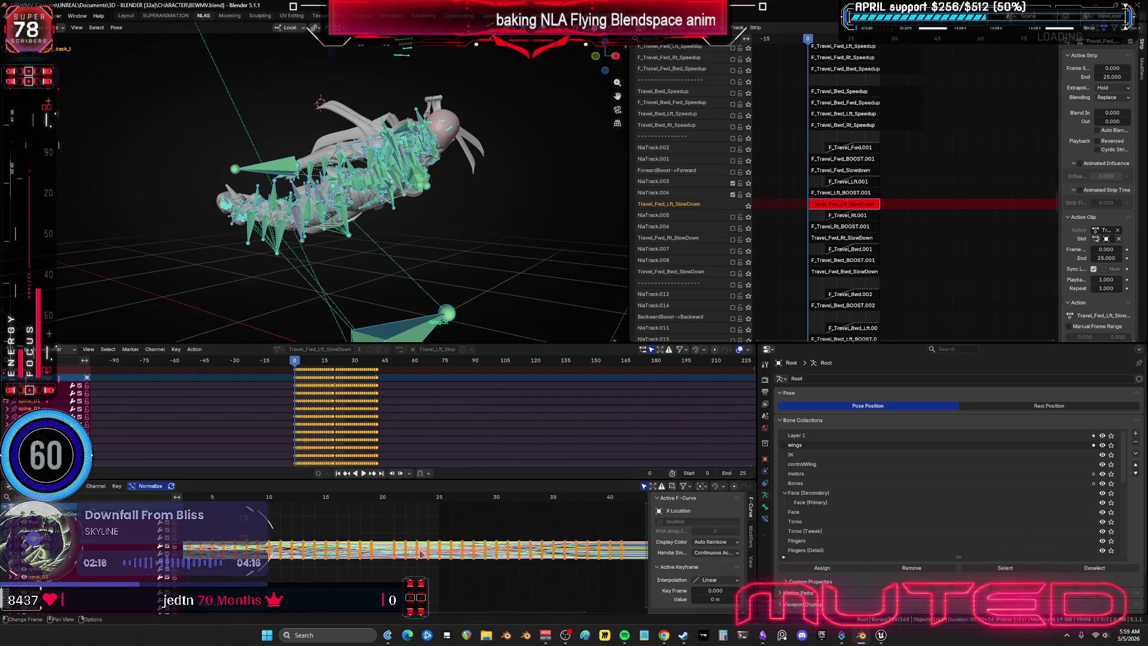
pyautogui.moveTo(582, 571); pyautogui.dragTo(414, 520)
pyautogui.press('g')
pyautogui.press('-')
pyautogui.press('1')
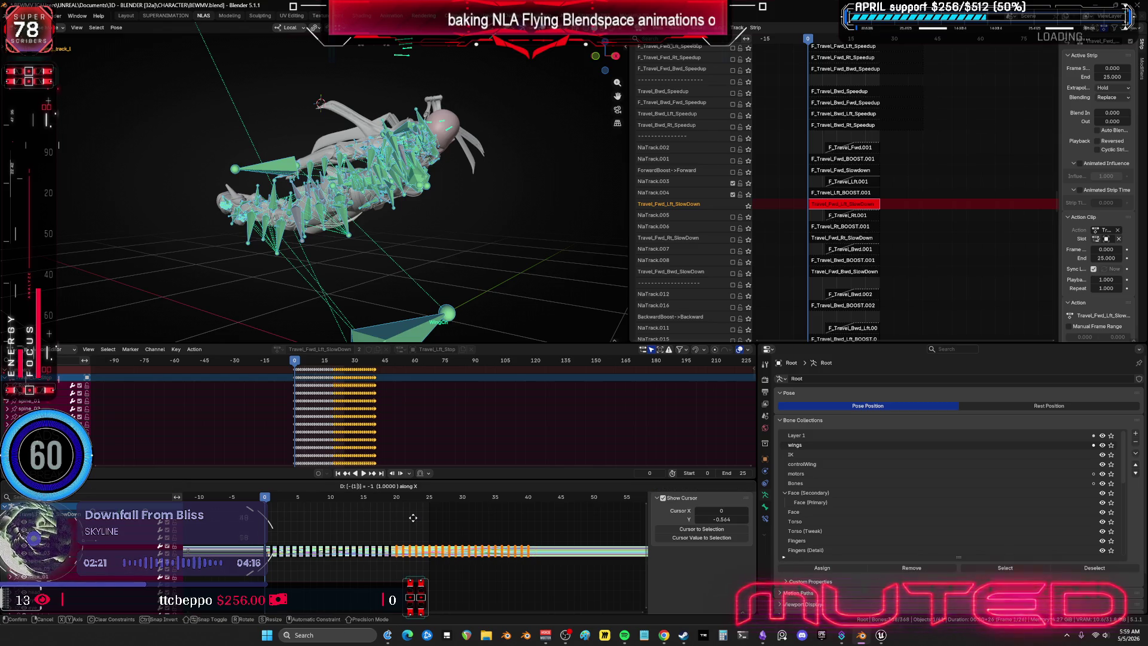
pyautogui.click(414, 522)
# Step: Delete the keys from frame 25 onward and play back the trimmed animation
pyautogui.moveTo(595, 592); pyautogui.dragTo(436, 525)
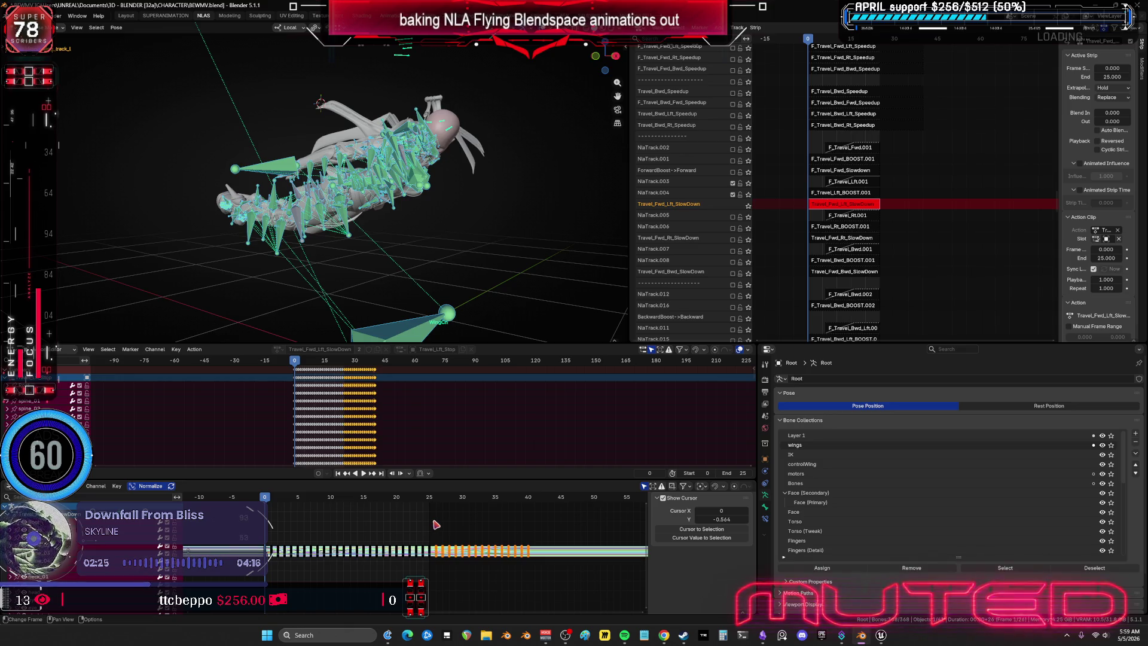
pyautogui.press('Delete')
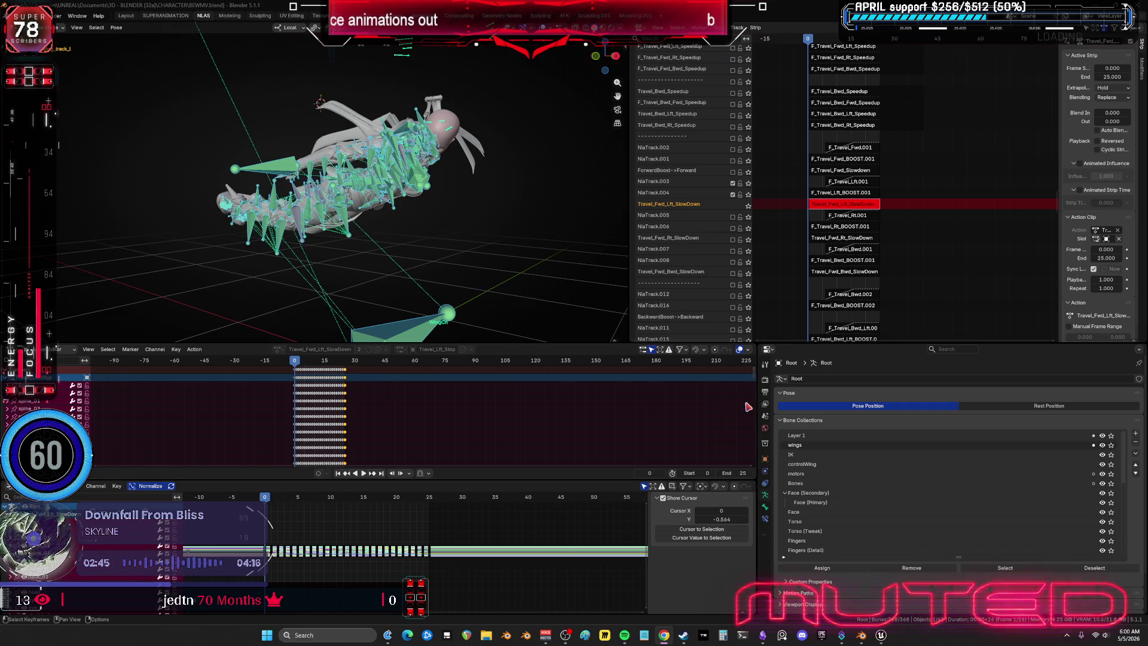
pyautogui.press('space')
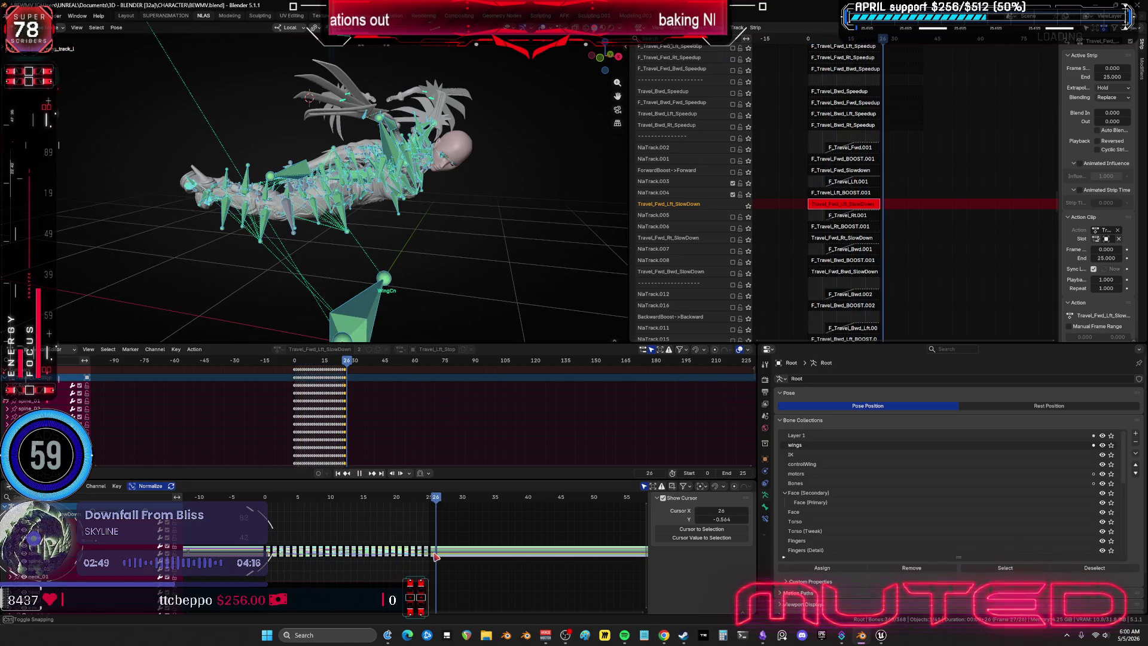
# Step: Bake the Travel_Fwd_Lft_SlowDown action again from Quick Favorites
pyautogui.press('space')
pyautogui.press('q')
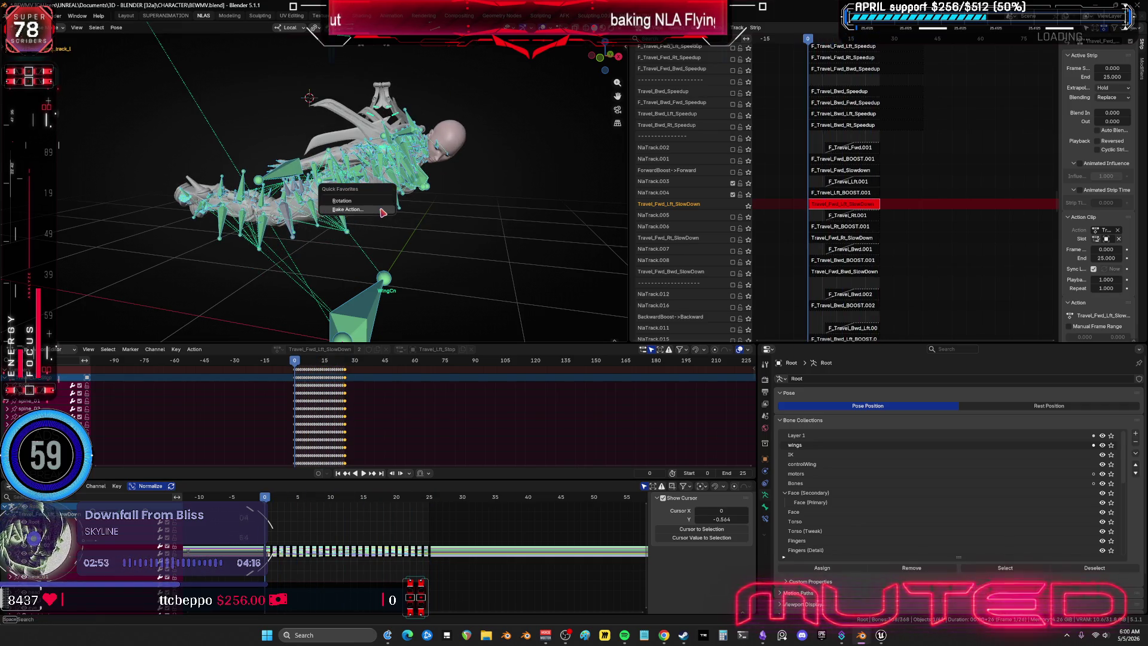
pyautogui.click(383, 212)
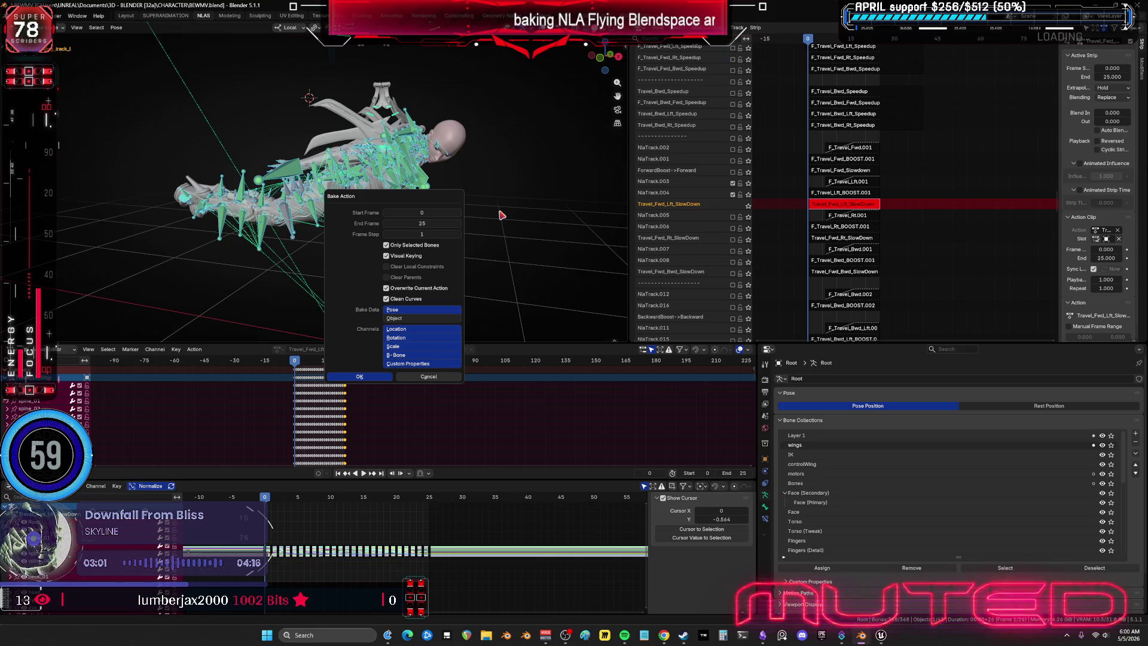
pyautogui.press('Return')
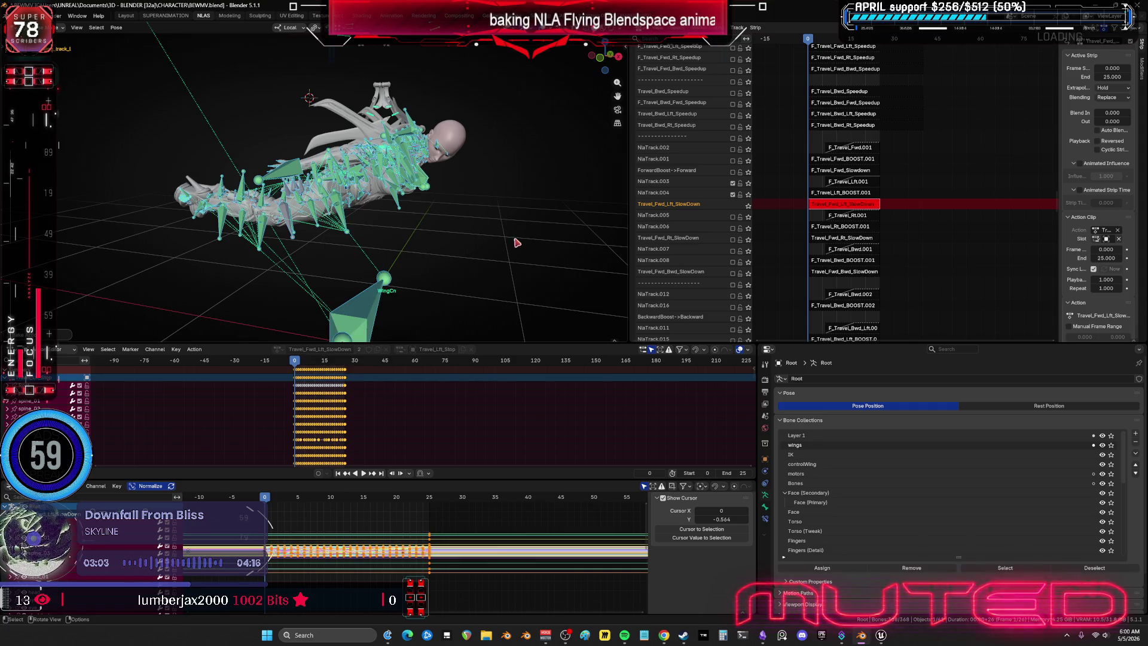
# Step: Check the framed baked curves in a maximized Graph Editor and play the animation
pyautogui.hotkey('ctrl', 'space')
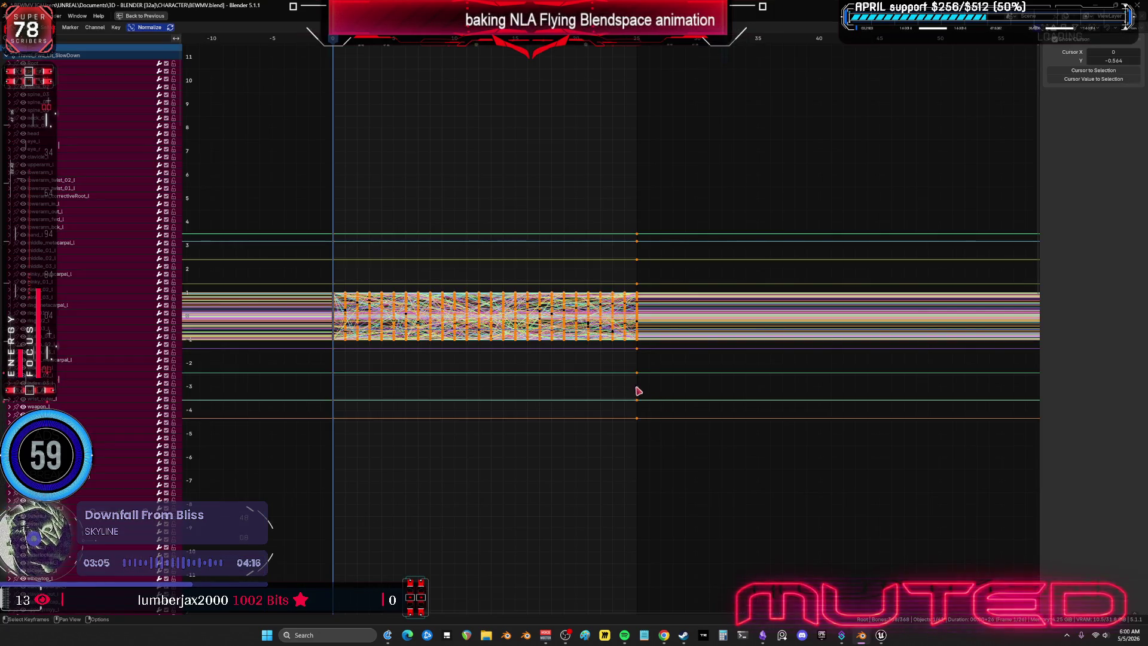
pyautogui.press('Home')
pyautogui.moveTo(615, 318)
pyautogui.keyDown('ctrl'); pyautogui.mouseDown(button='middle')
pyautogui.moveTo(632, 295)
pyautogui.moveTo(579, 342)
pyautogui.mouseUp(button='middle'); pyautogui.keyUp('ctrl')
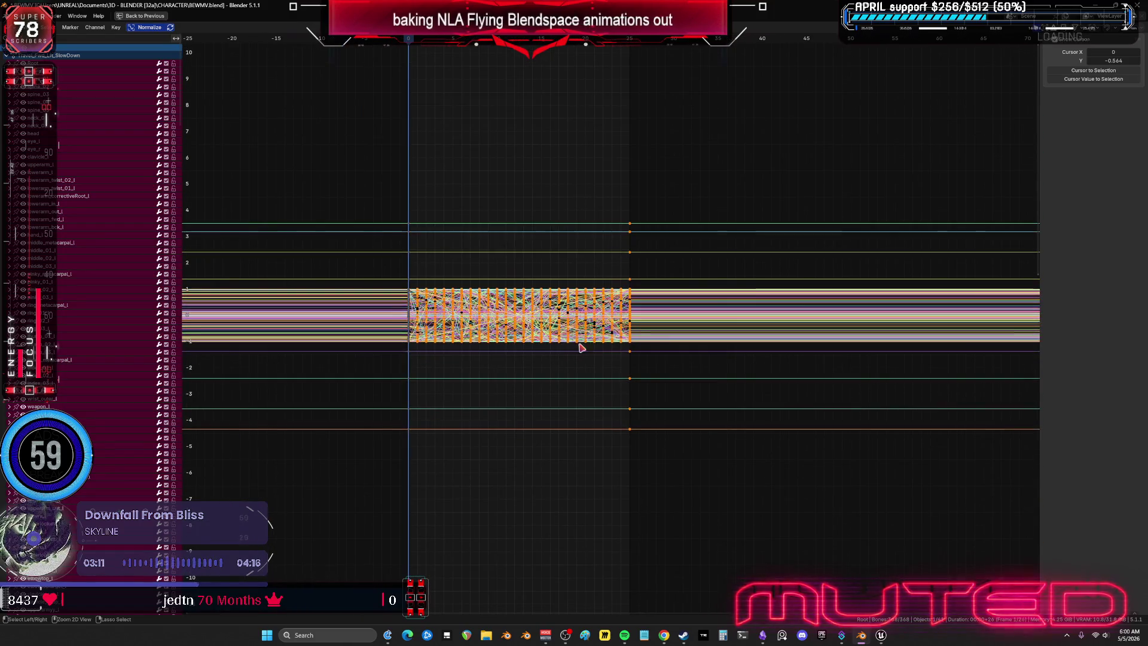
pyautogui.hotkey('ctrl', 'space')
pyautogui.press('space')
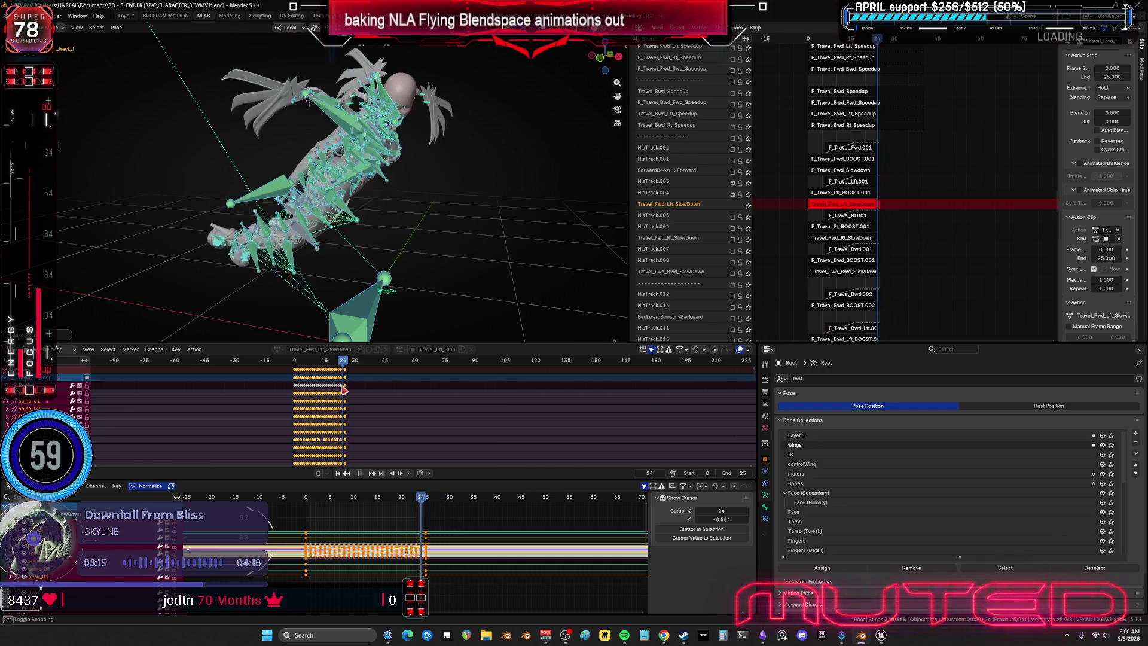
pyautogui.press('Escape')
# Step: Clean redundant keyframes and exit tweak mode on the Travel_Fwd_Lft_SlowDown strip
pyautogui.click(117, 486)
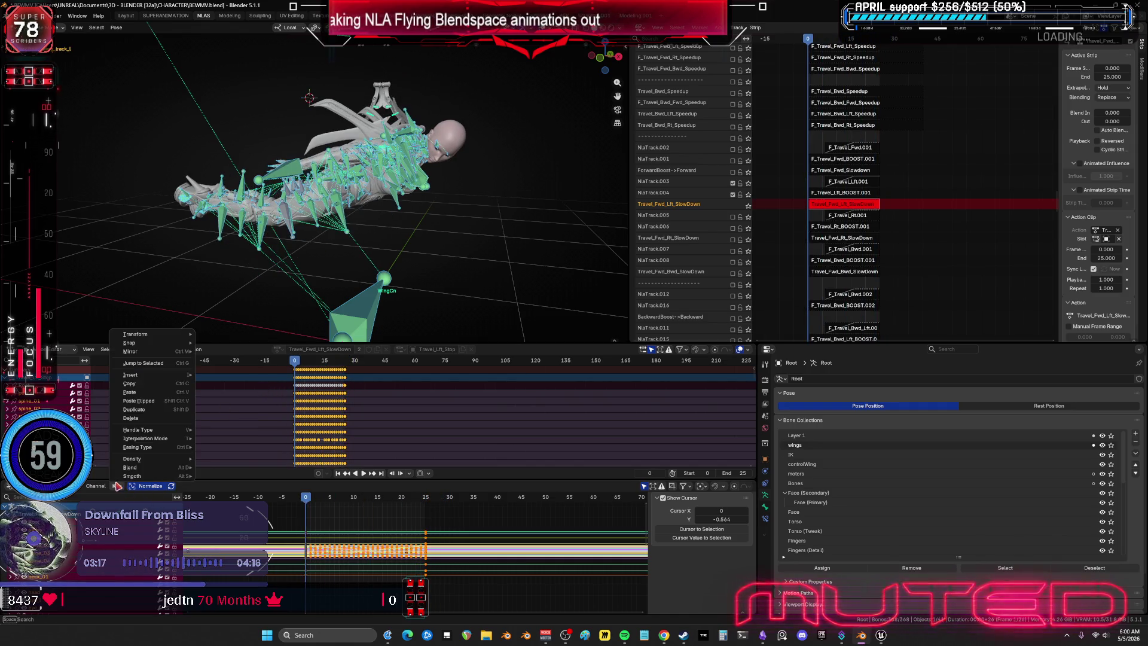
pyautogui.moveTo(137, 459)
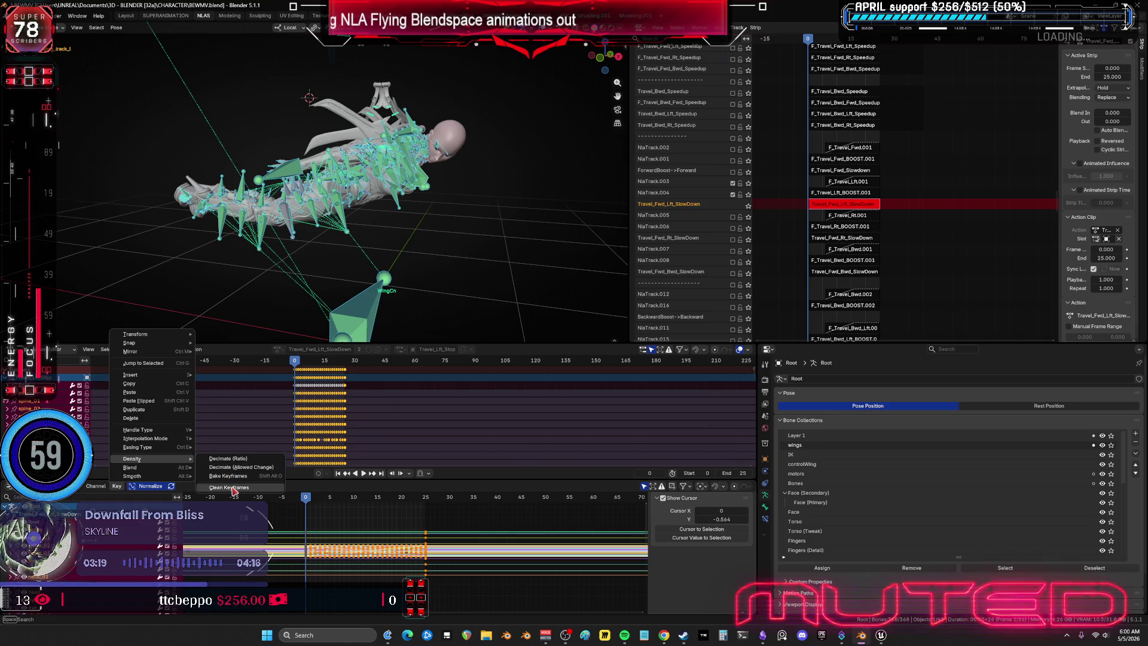
pyautogui.press('Return')
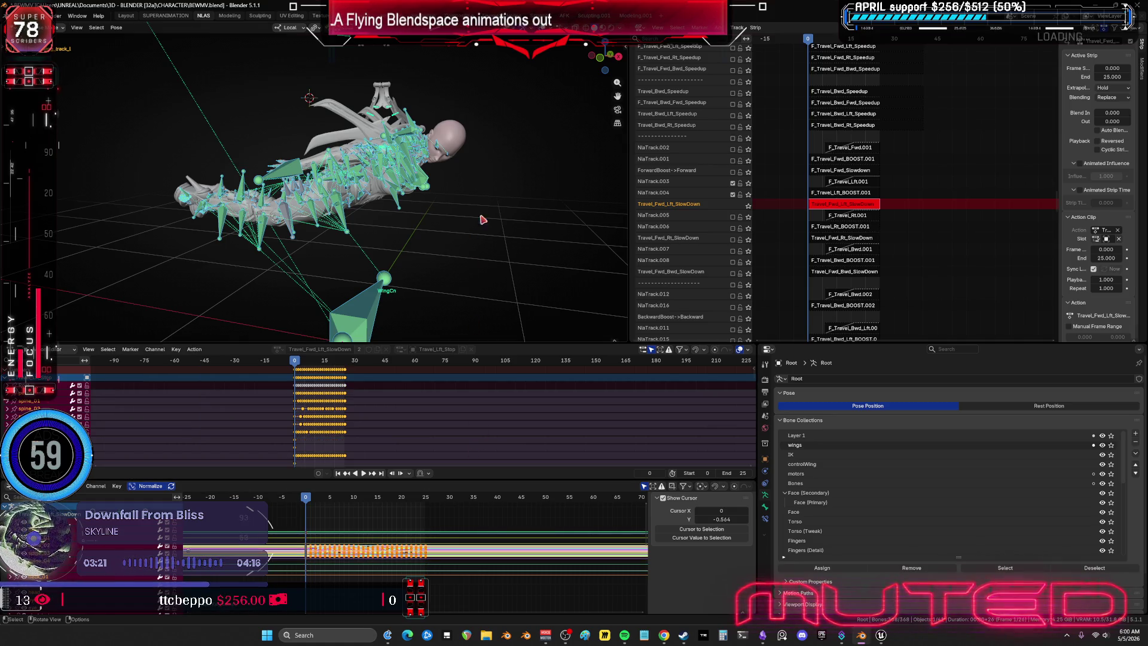
pyautogui.press('Tab')
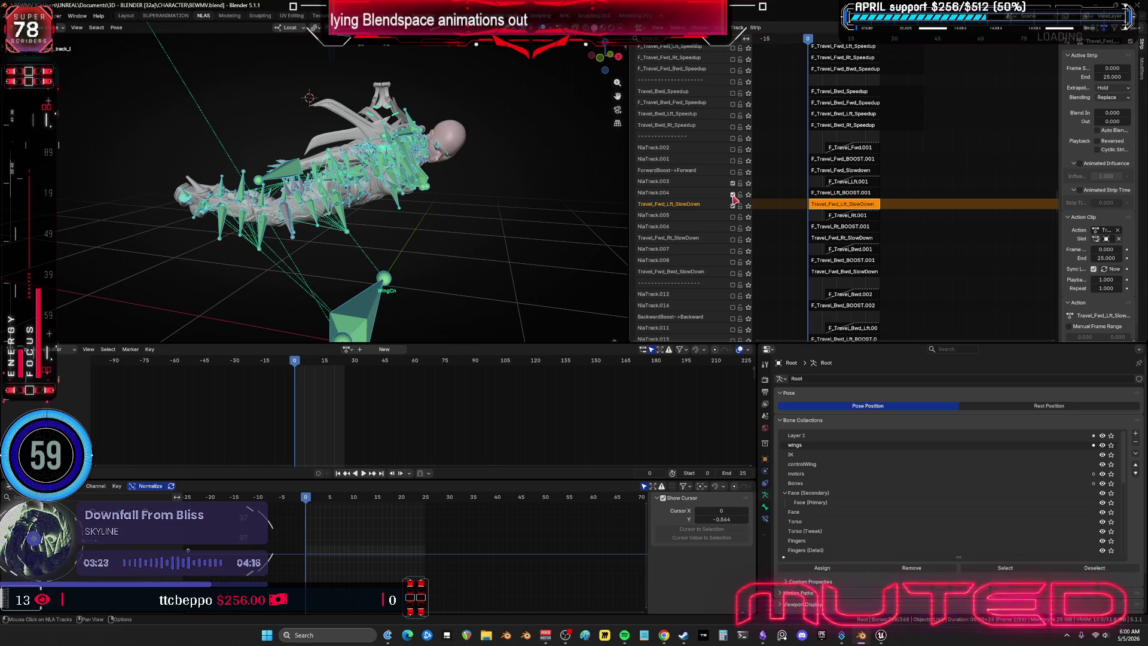
# Step: Mute NlaTrack.003, enable the Travel_Fwd_Rt_SlowDown tracks, and open its strip in tweak mode
pyautogui.click(733, 183)
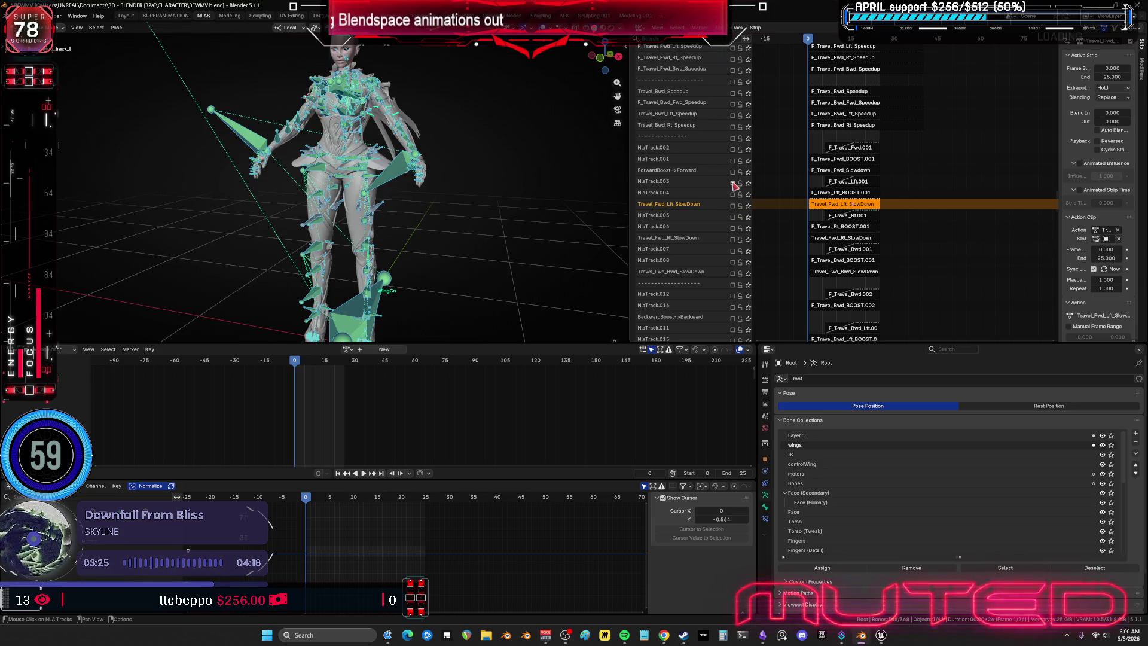
pyautogui.click(732, 239)
pyautogui.click(733, 228)
pyautogui.click(732, 216)
pyautogui.click(855, 239)
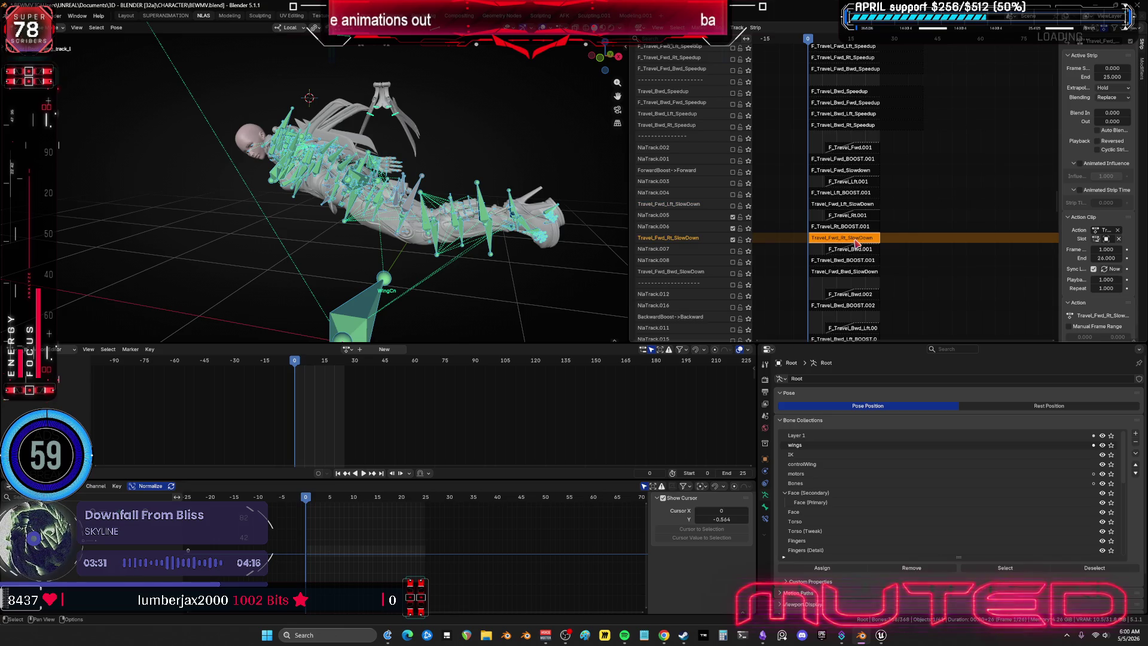
pyautogui.press('Tab')
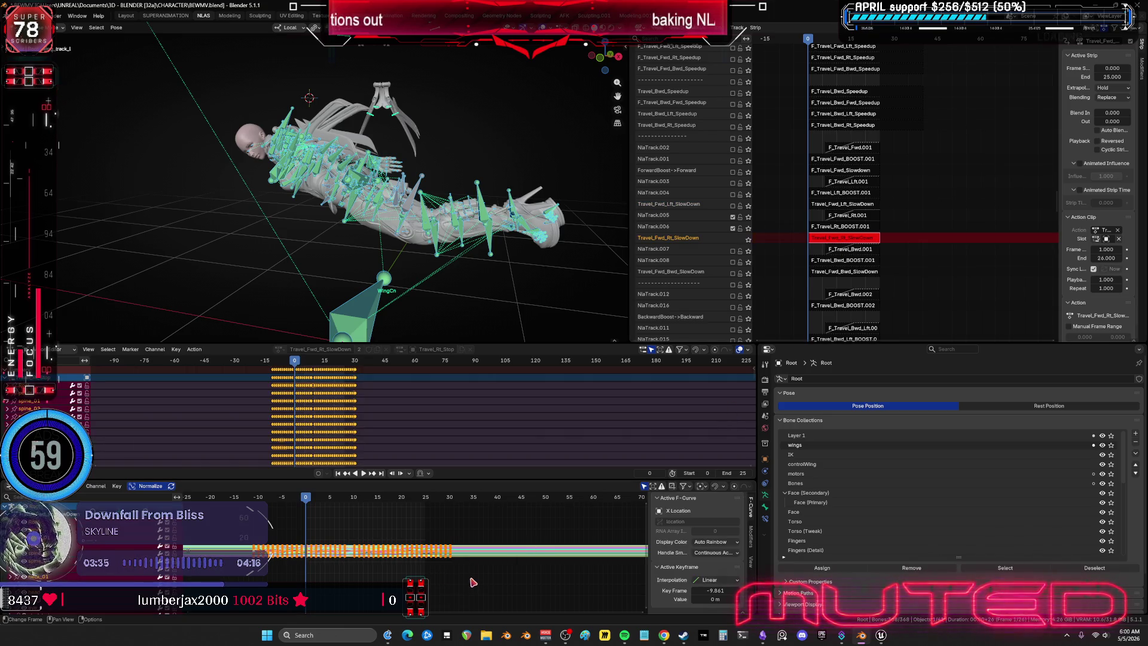
# Step: Bake the Travel_Fwd_Rt_SlowDown action via Quick Favorites Bake Action
pyautogui.moveTo(472, 582); pyautogui.dragTo(481, 578, button='middle')
pyautogui.press('Delete')
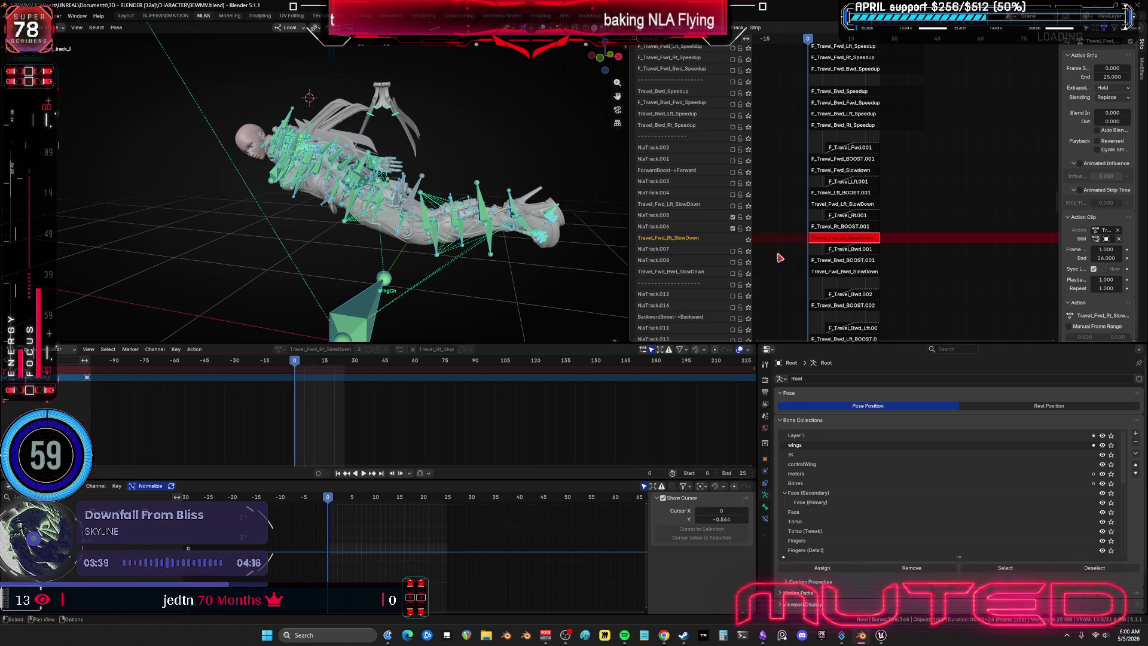
pyautogui.press('q')
pyautogui.click(378, 259)
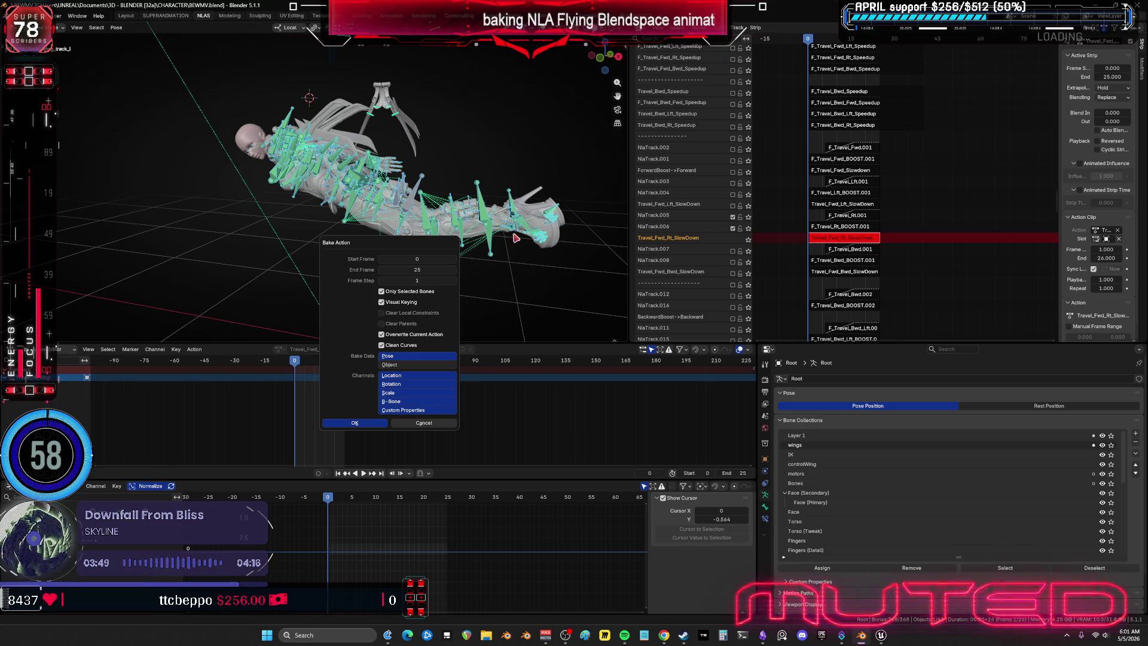
pyautogui.press('Return')
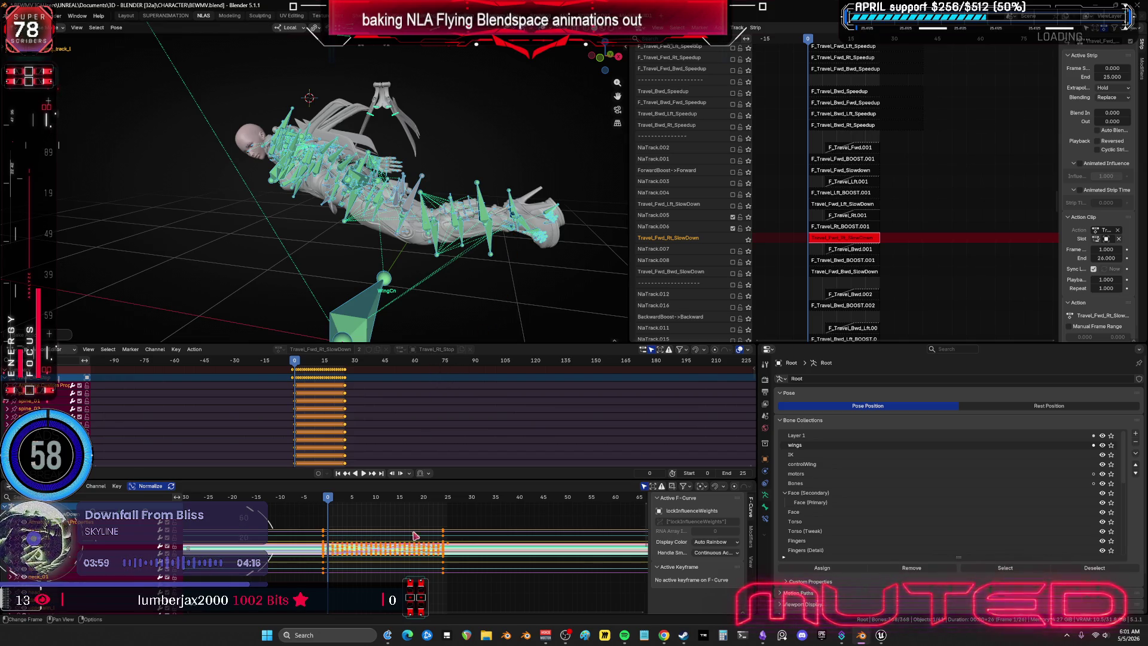
# Step: Check the baked curves in a maximized Graph Editor, then exit tweak mode
pyautogui.hotkey('ctrl', 'space')
pyautogui.scroll(2, 487, 321)
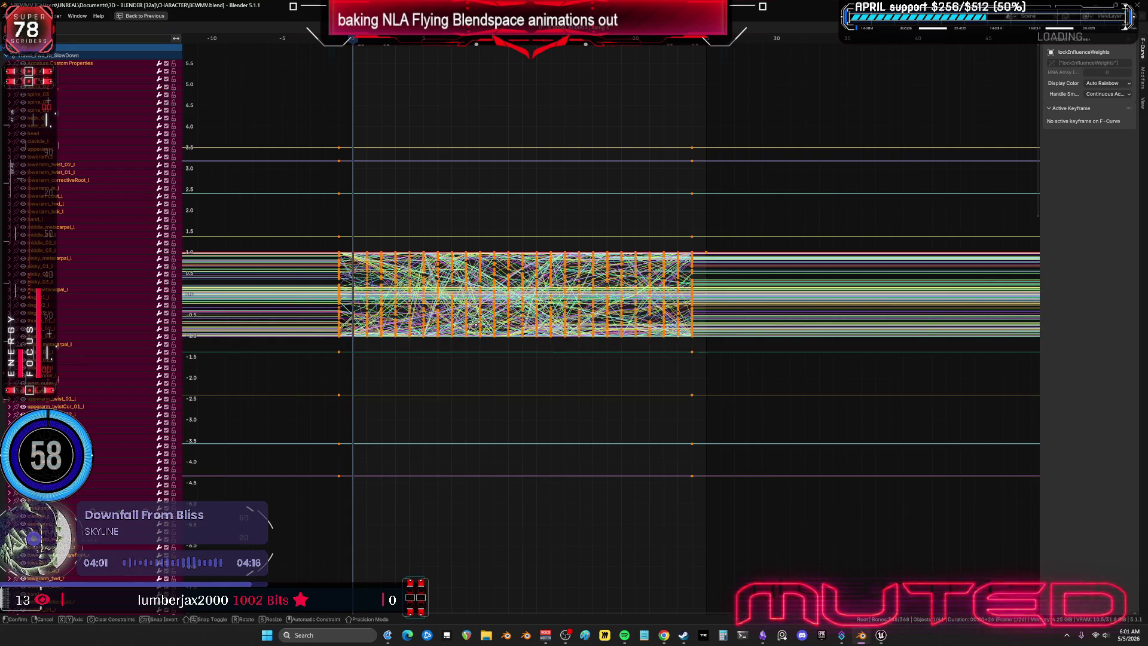
pyautogui.hotkey('ctrl', 'space')
pyautogui.moveTo(507, 248); pyautogui.dragTo(526, 245, button='middle')
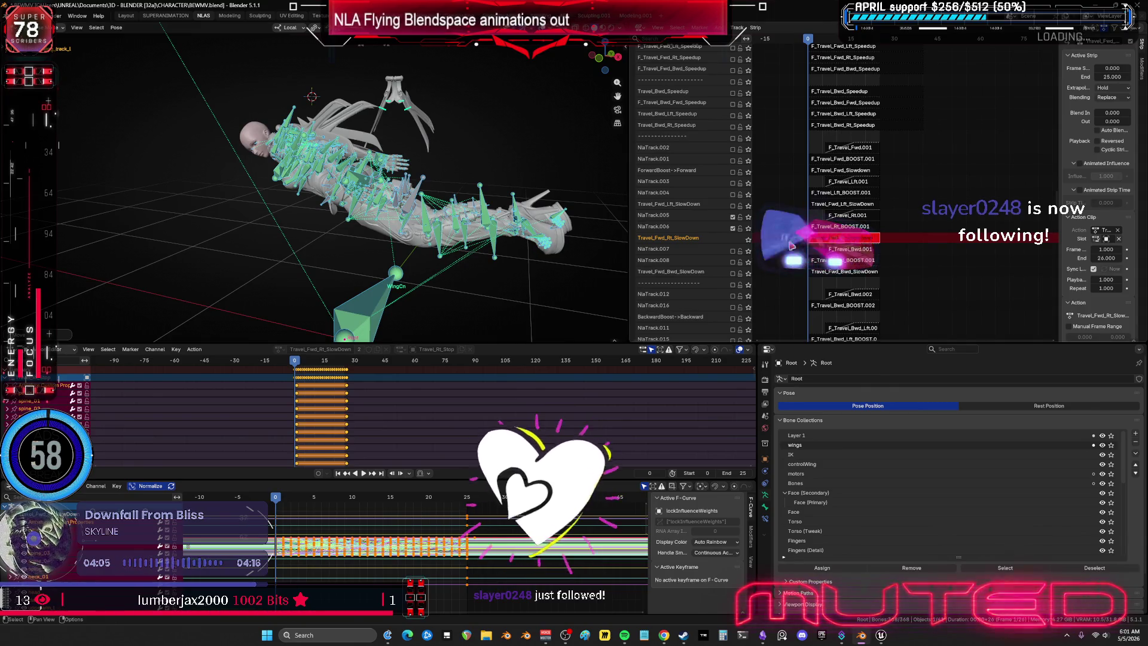
pyautogui.press('Tab')
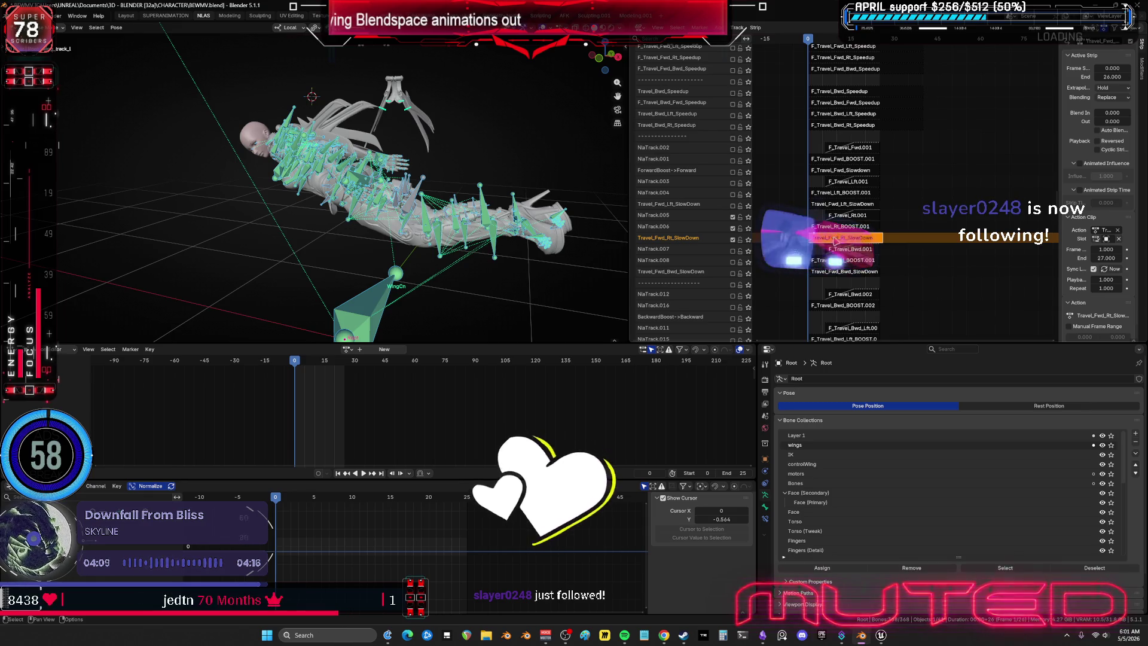
# Step: Set the action clip Frame Start to 0 and End to 25
pyautogui.click(1105, 250)
pyautogui.write('0')
pyautogui.press('Return')
pyautogui.click(1103, 258)
pyautogui.write('25')
pyautogui.press('Return')
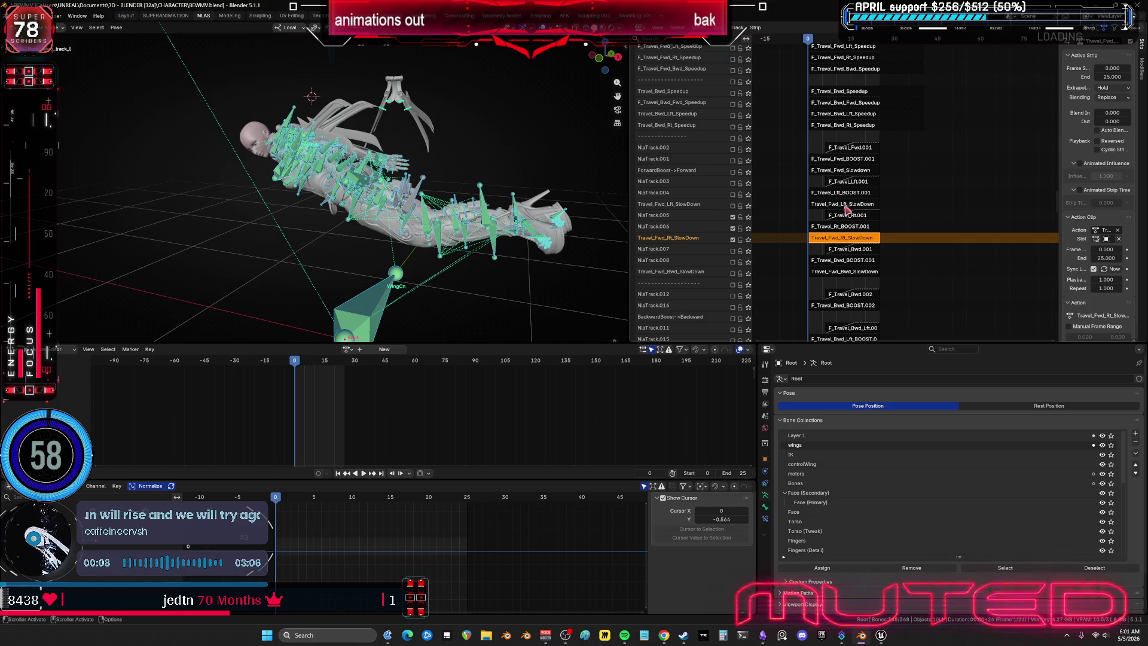
# Step: Mute NlaTrack.006 and enable the Travel_Fwd_Bwd_SlowDown track
pyautogui.click(845, 205)
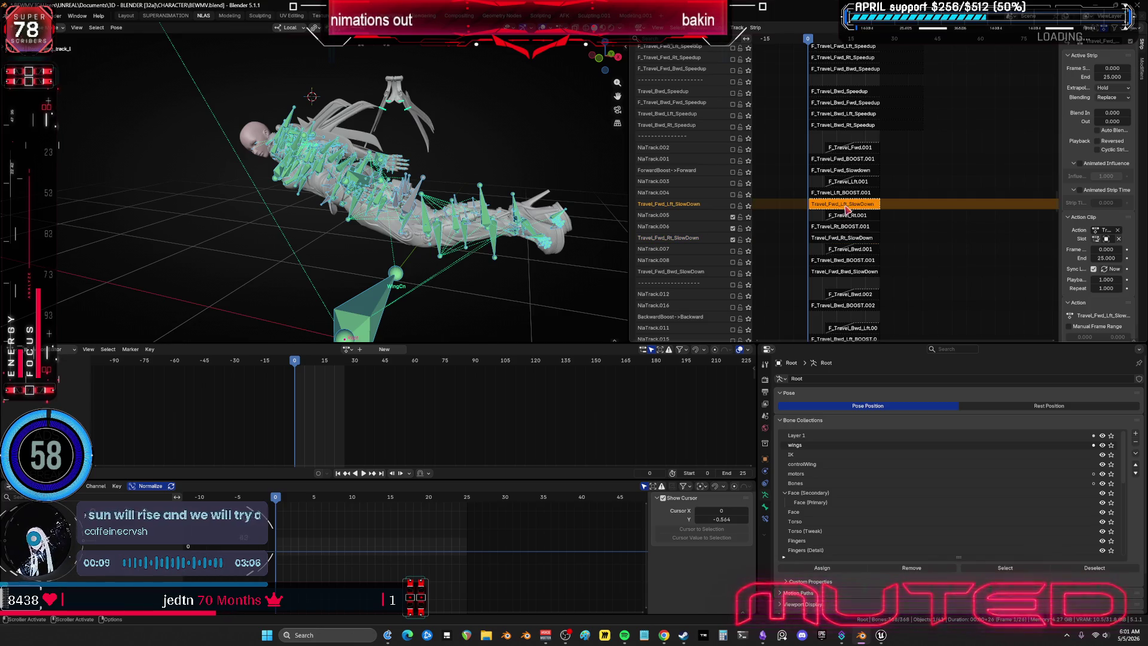
pyautogui.click(815, 240)
pyautogui.click(733, 227)
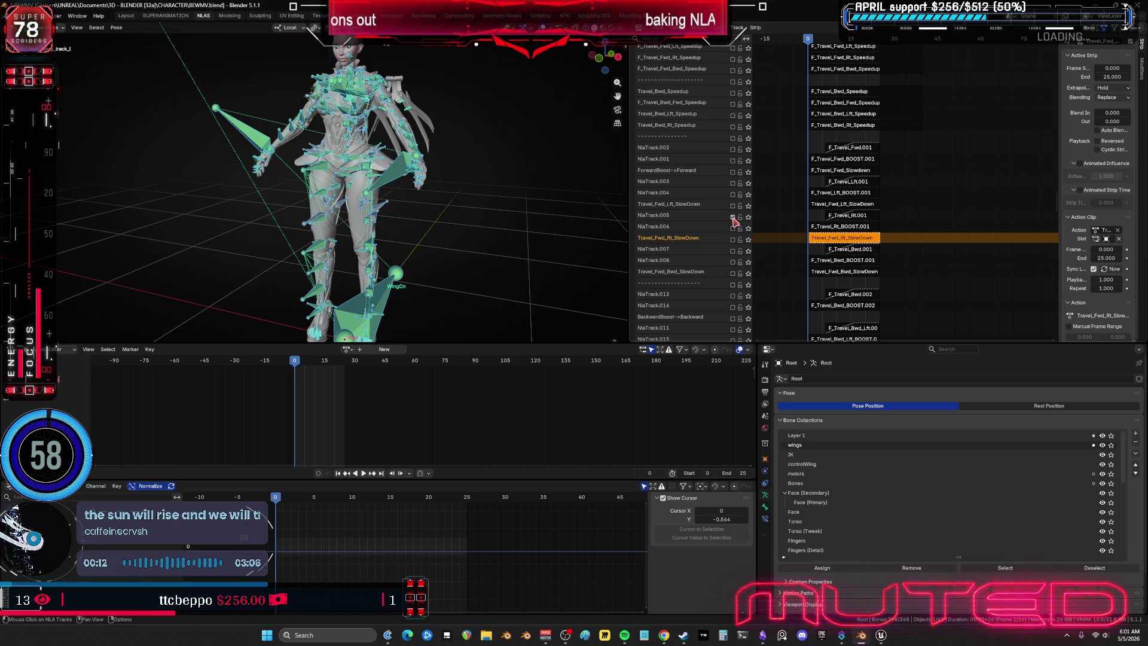
pyautogui.click(733, 274)
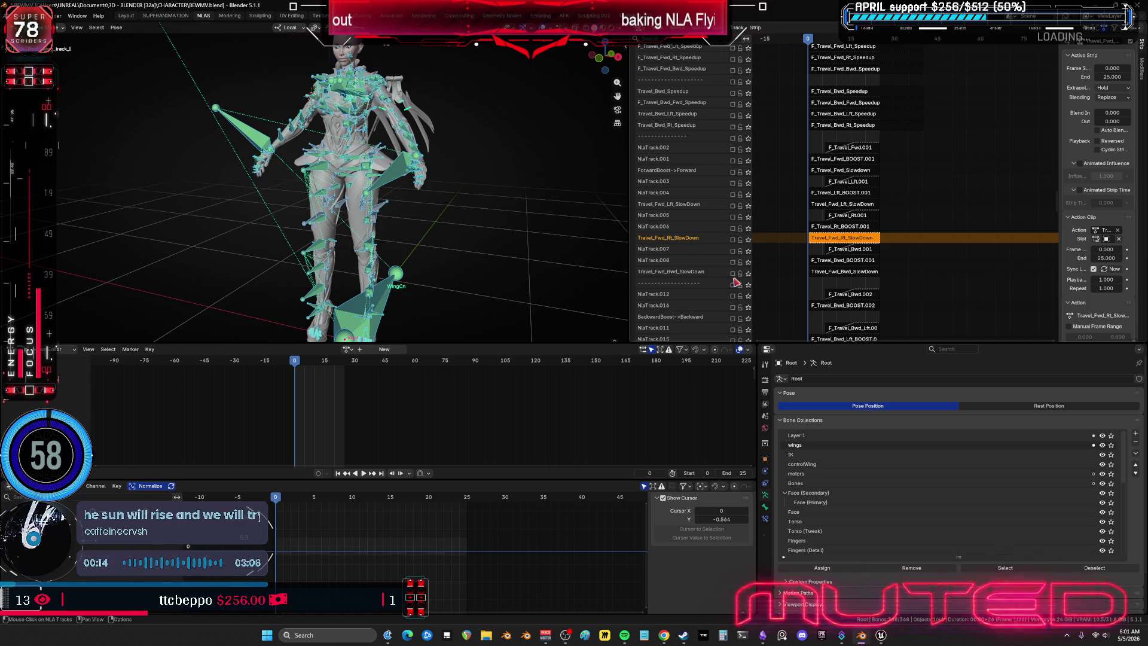
pyautogui.click(733, 263)
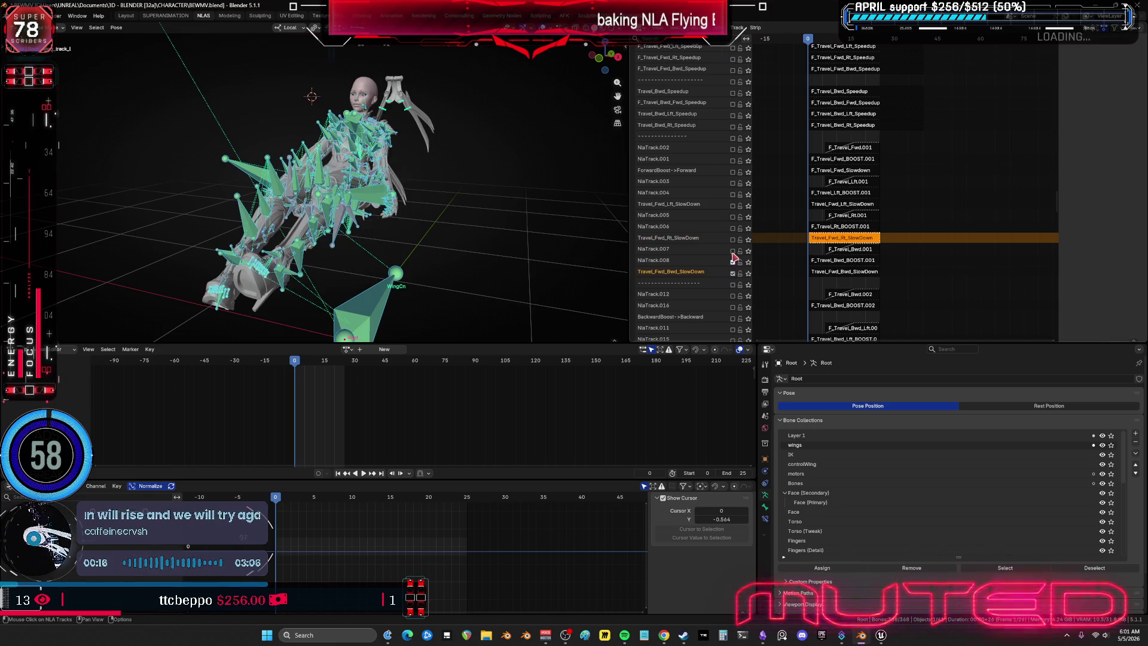
# Step: Enable NlaTrack.007 and open the Travel_Fwd_Bwd_SlowDown strip in tweak mode
pyautogui.click(733, 251)
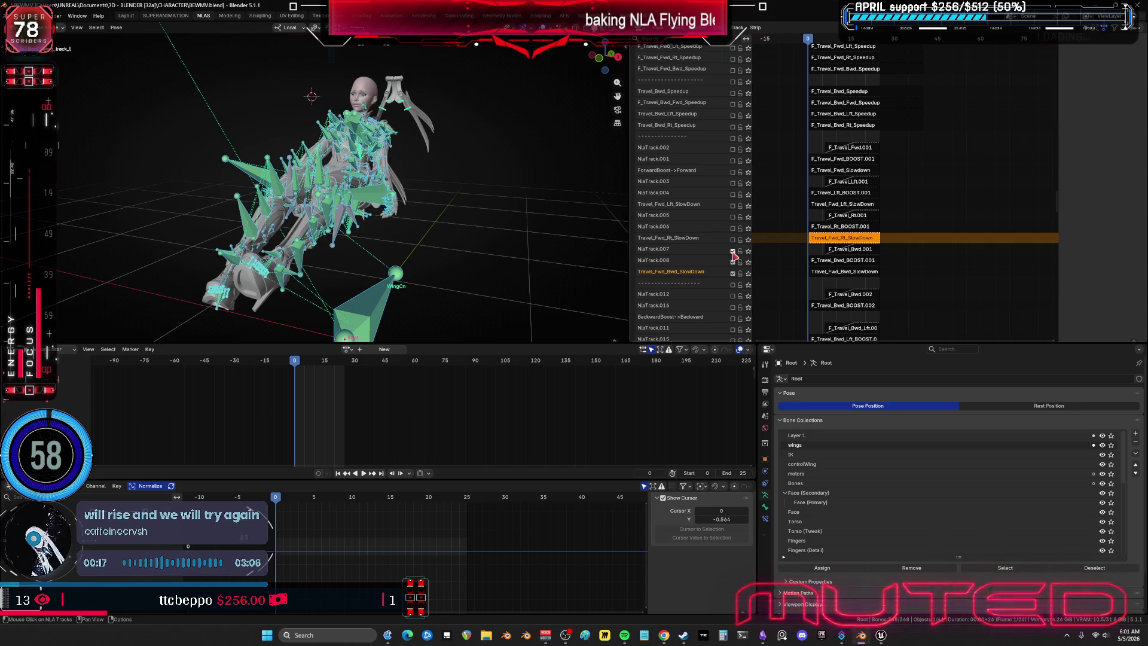
pyautogui.click(833, 273)
pyautogui.press('n')
pyautogui.press('Tab')
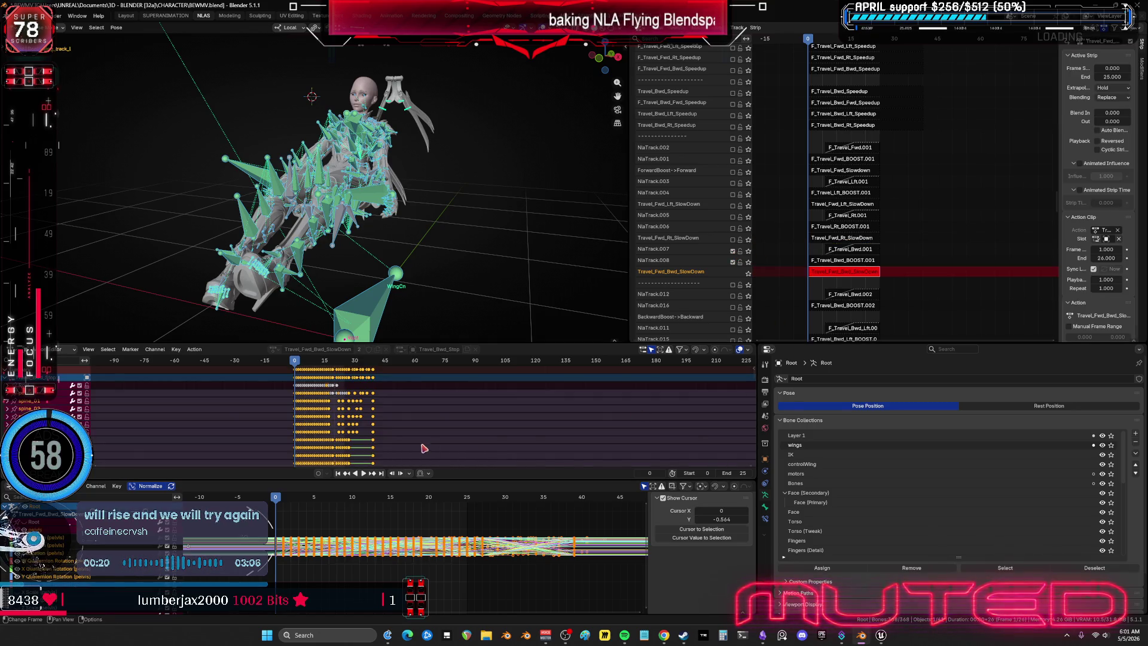
# Step: Bake the Travel_Fwd_Bwd_SlowDown action from Quick Favorites
pyautogui.click(381, 556)
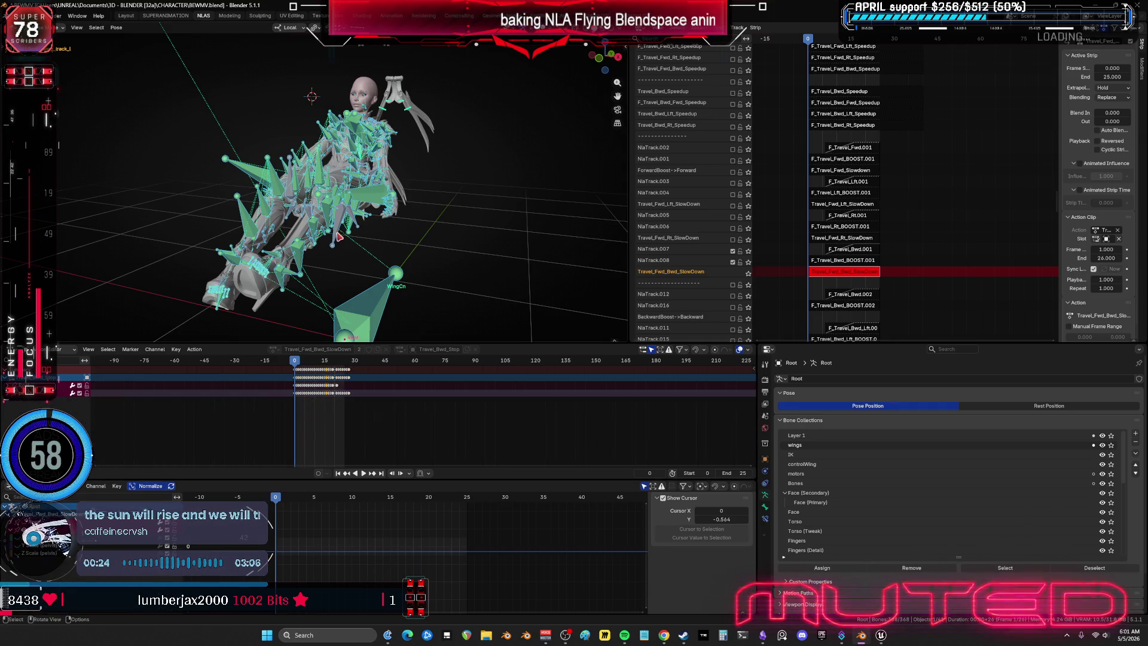
pyautogui.press('F3')
pyautogui.press('Return')
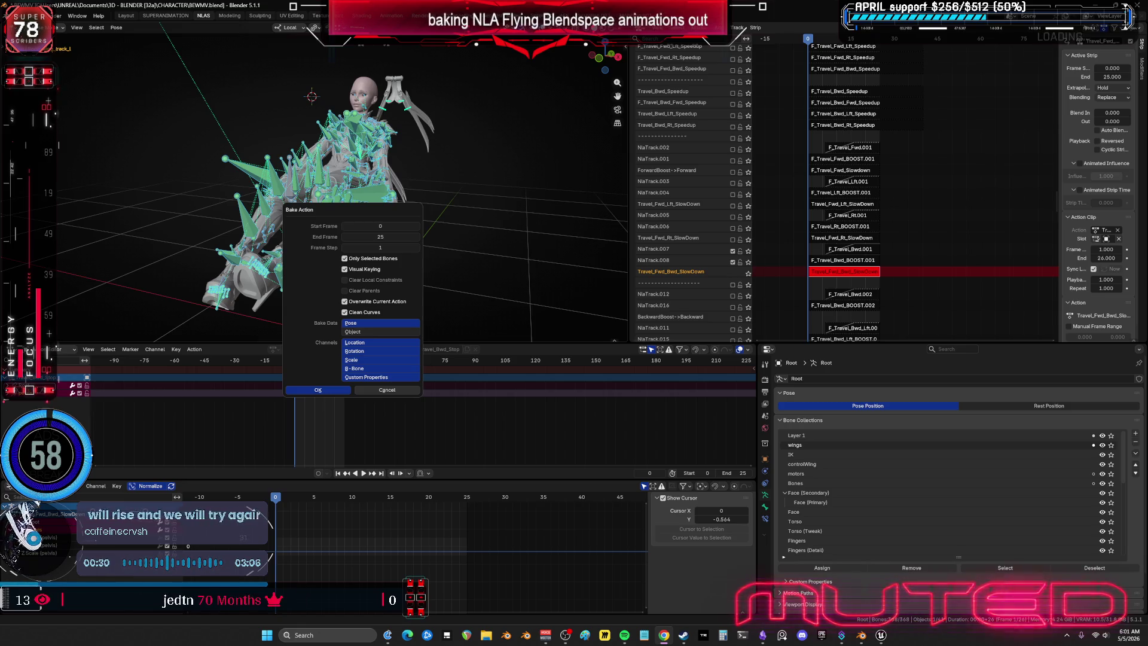
pyautogui.click(318, 390)
# Step: Shift the baked keyframes one frame later in time
pyautogui.moveTo(422, 564); pyautogui.dragTo(455, 564, button='middle')
pyautogui.press('g')
pyautogui.press('x')
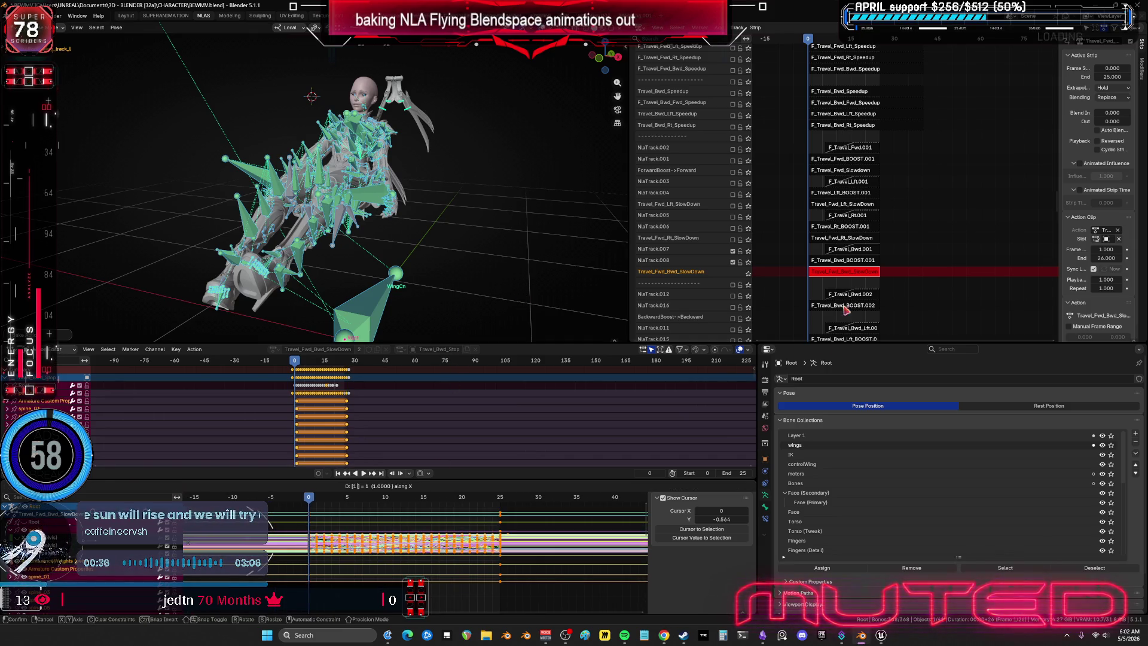
pyautogui.press('Return')
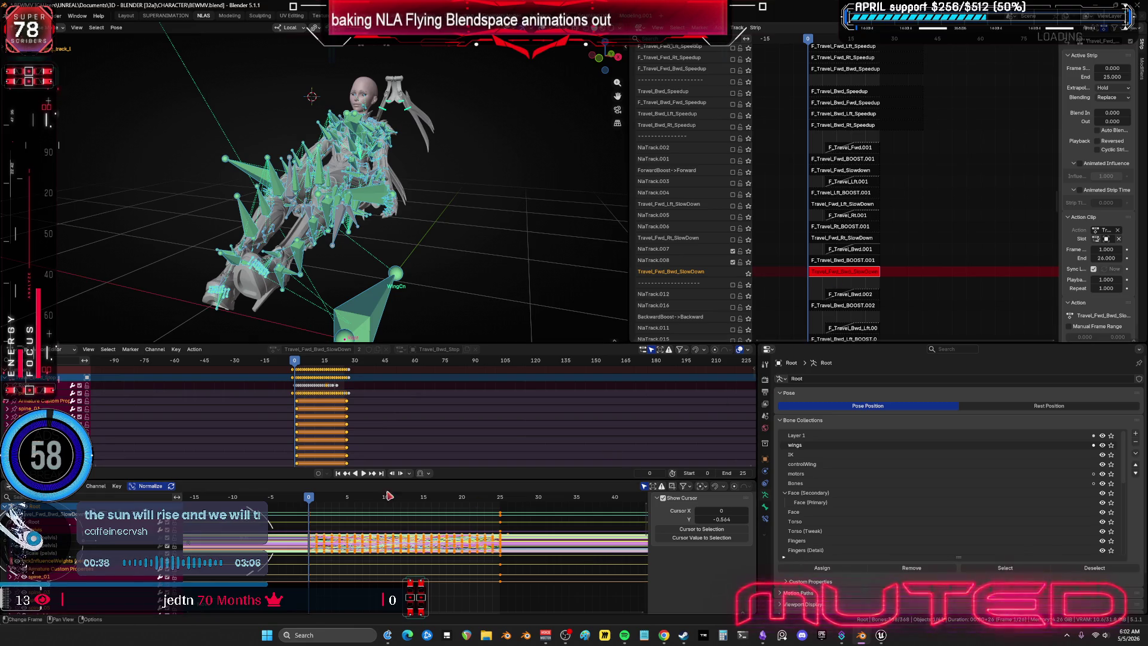
# Step: Clean redundant keyframes, scrub through the motion, and exit tweak mode
pyautogui.click(116, 486)
pyautogui.moveTo(151, 460)
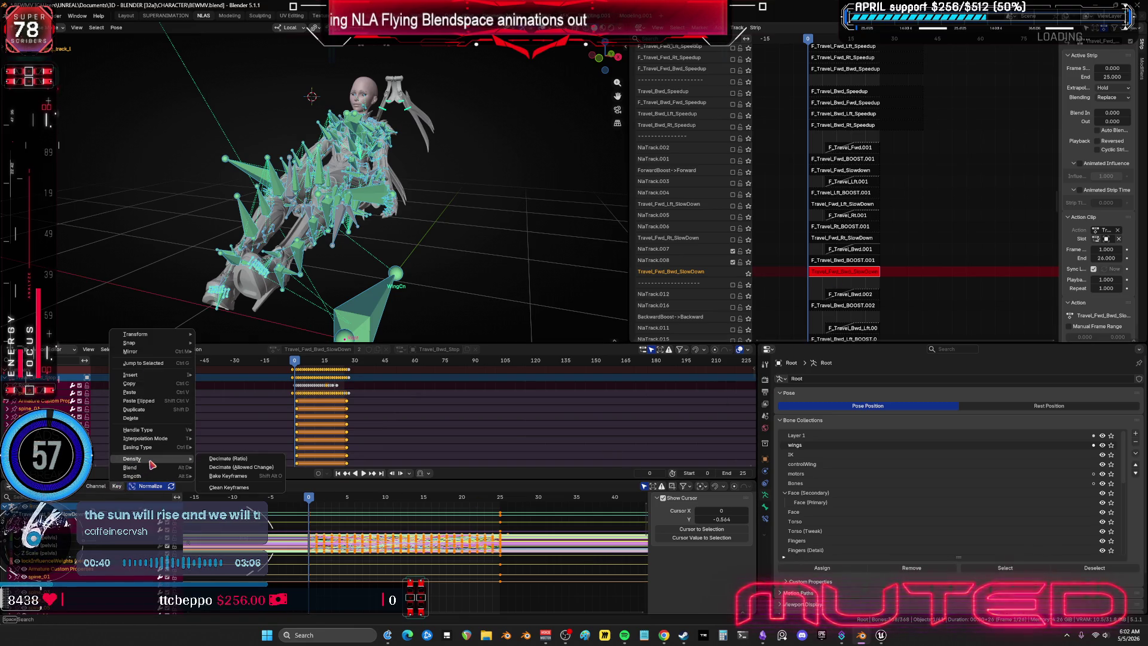
pyautogui.press('Return')
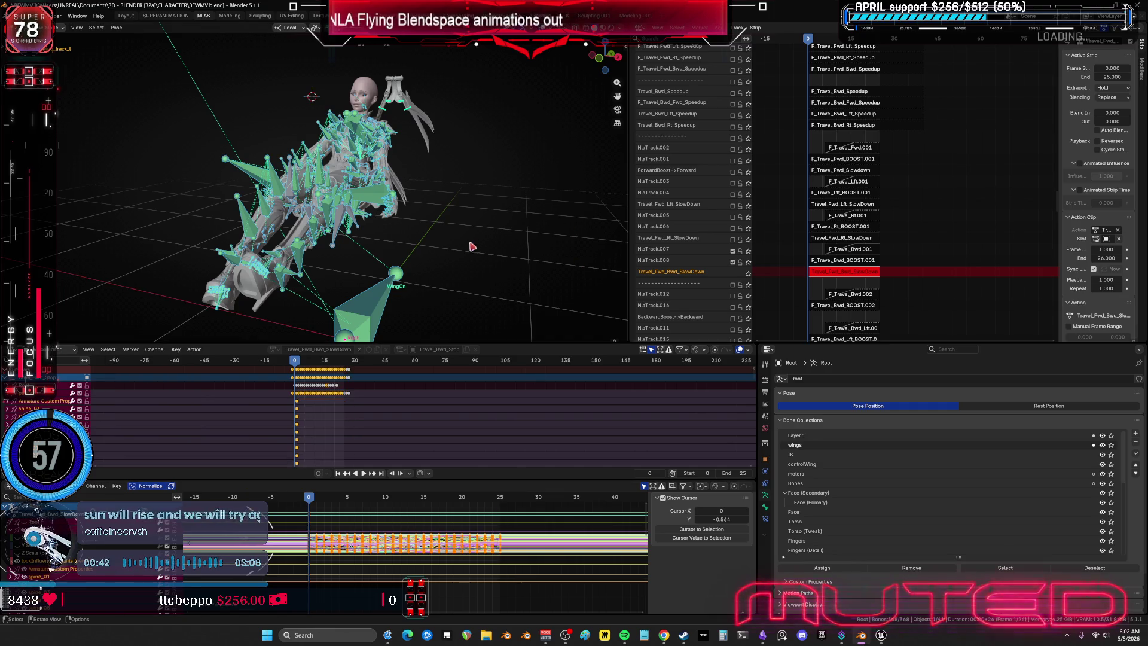
pyautogui.keyDown('alt'); pyautogui.scroll(-6, 411, 237); pyautogui.keyUp('alt')
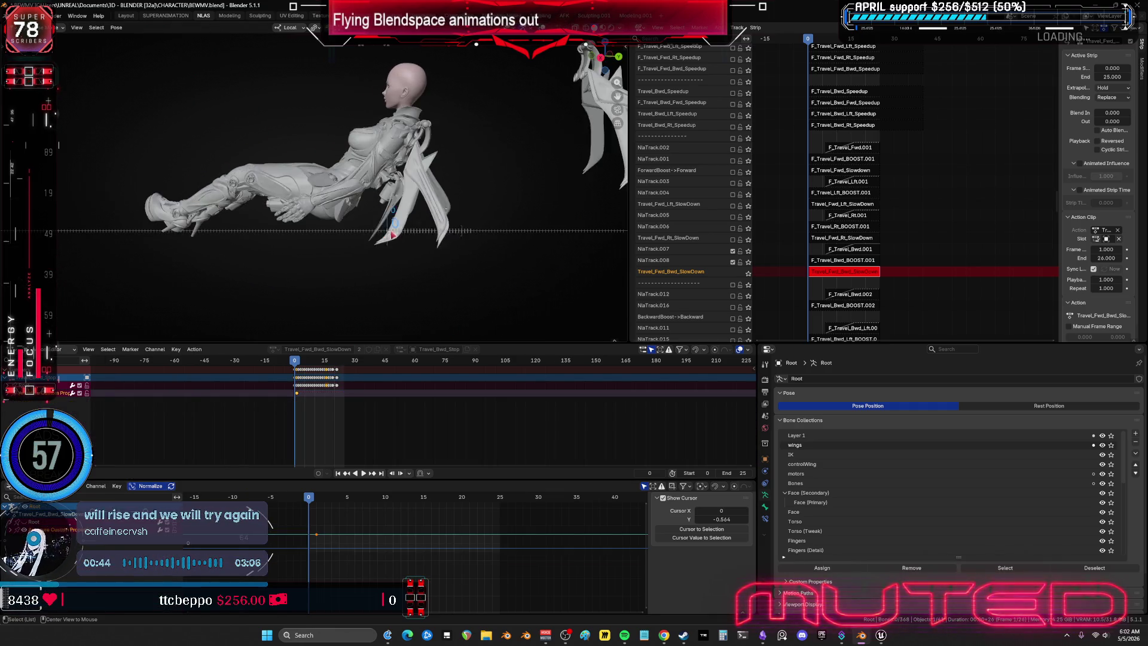
pyautogui.moveTo(412, 237)
pyautogui.mouseDown()
pyautogui.moveTo(467, 237)
pyautogui.moveTo(383, 246)
pyautogui.moveTo(442, 269)
pyautogui.moveTo(470, 262)
pyautogui.mouseUp()
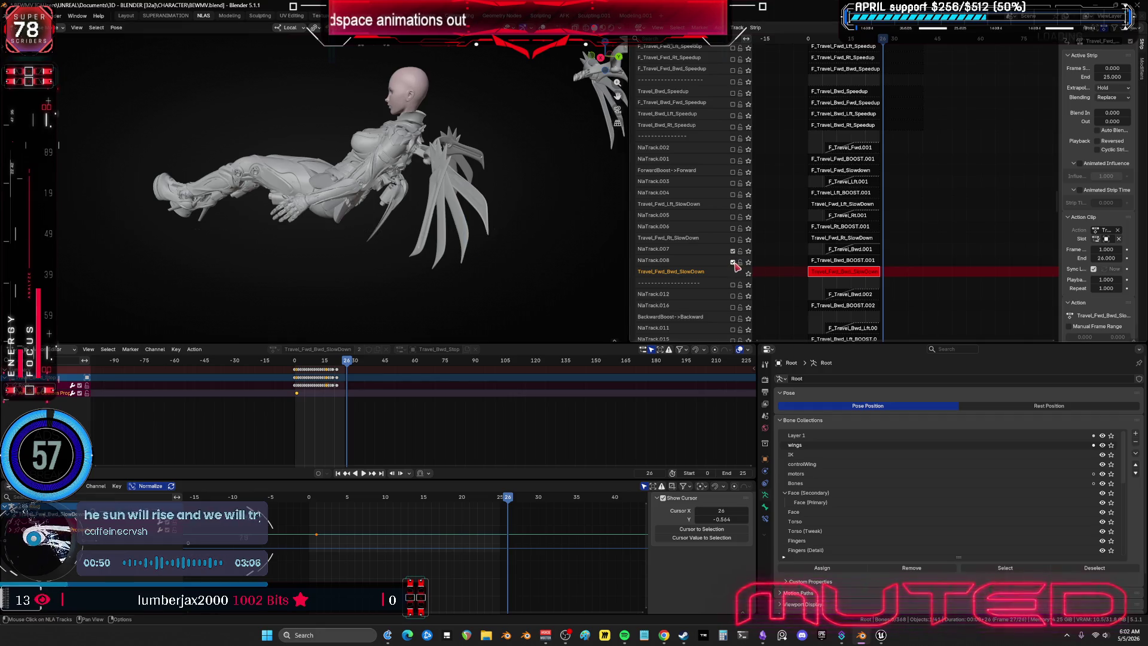
pyautogui.press('Tab')
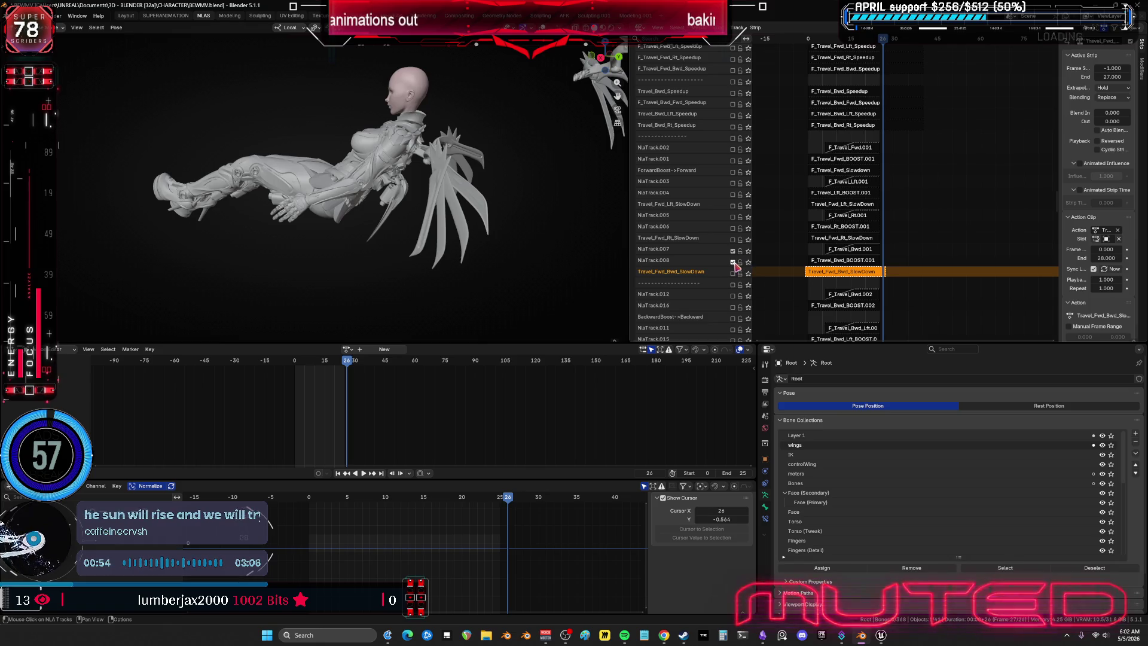
# Step: Set the Travel_Fwd_Bwd_SlowDown strip to start at frame 0 and end at frame 25
pyautogui.click(734, 263)
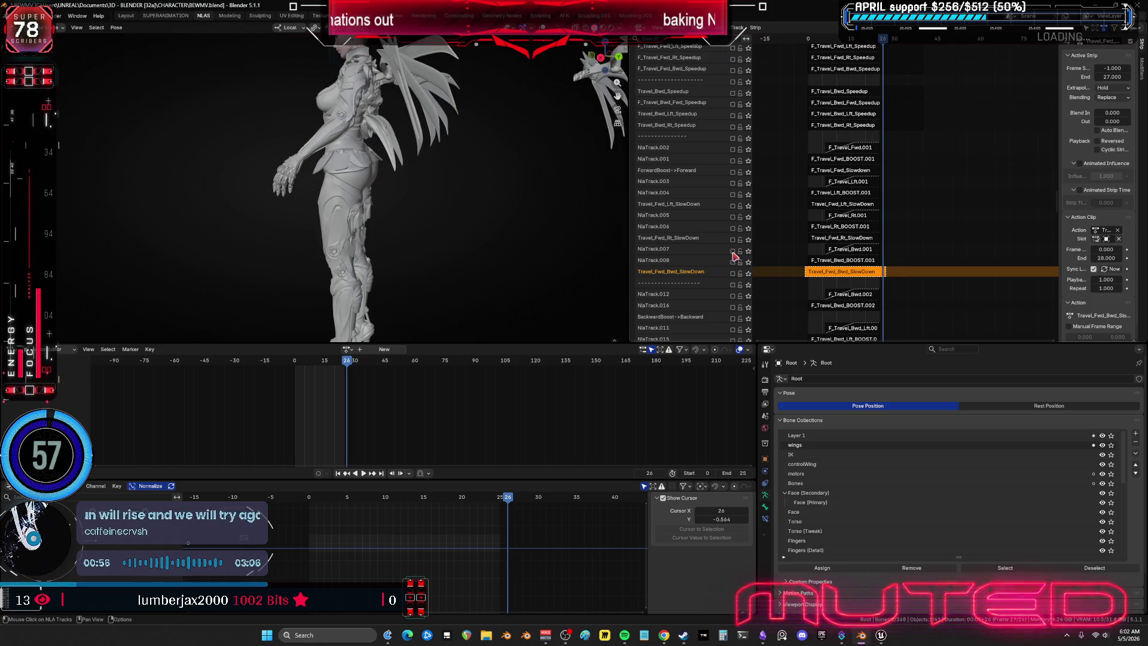
pyautogui.click(1124, 68)
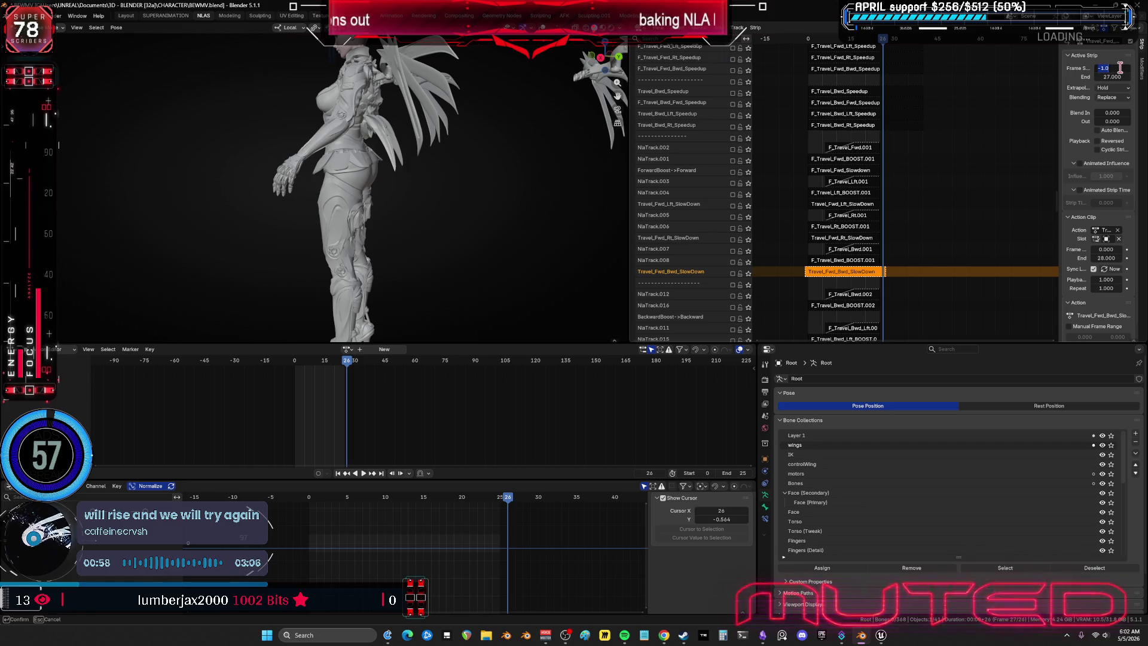
pyautogui.write('0.000')
pyautogui.click(1108, 77)
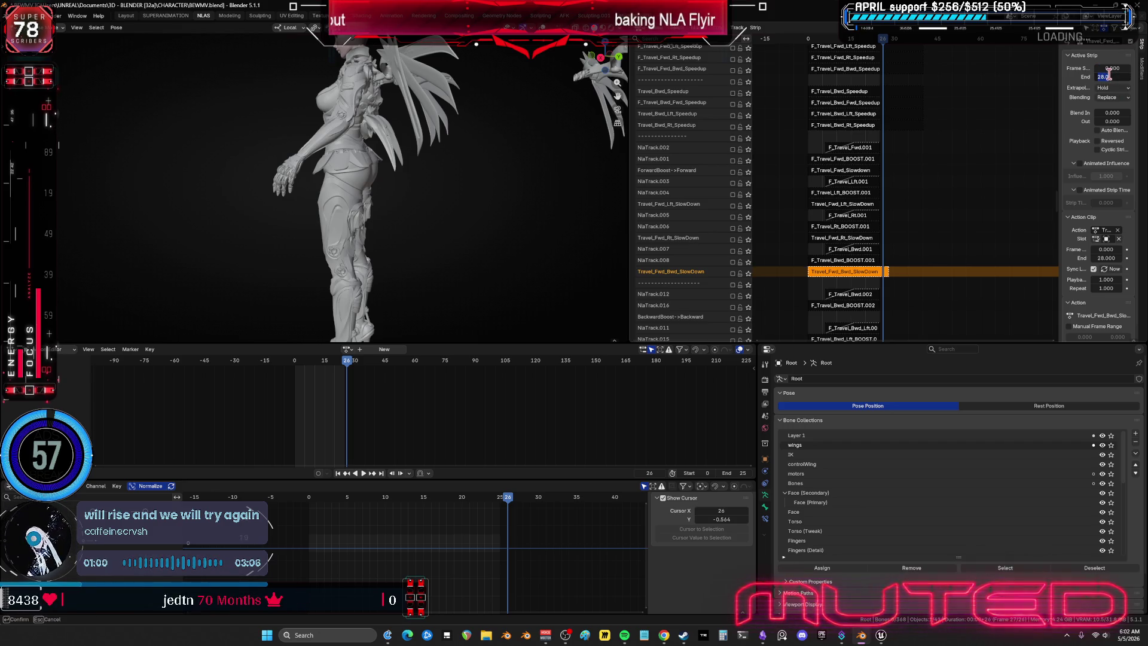
pyautogui.press('Return')
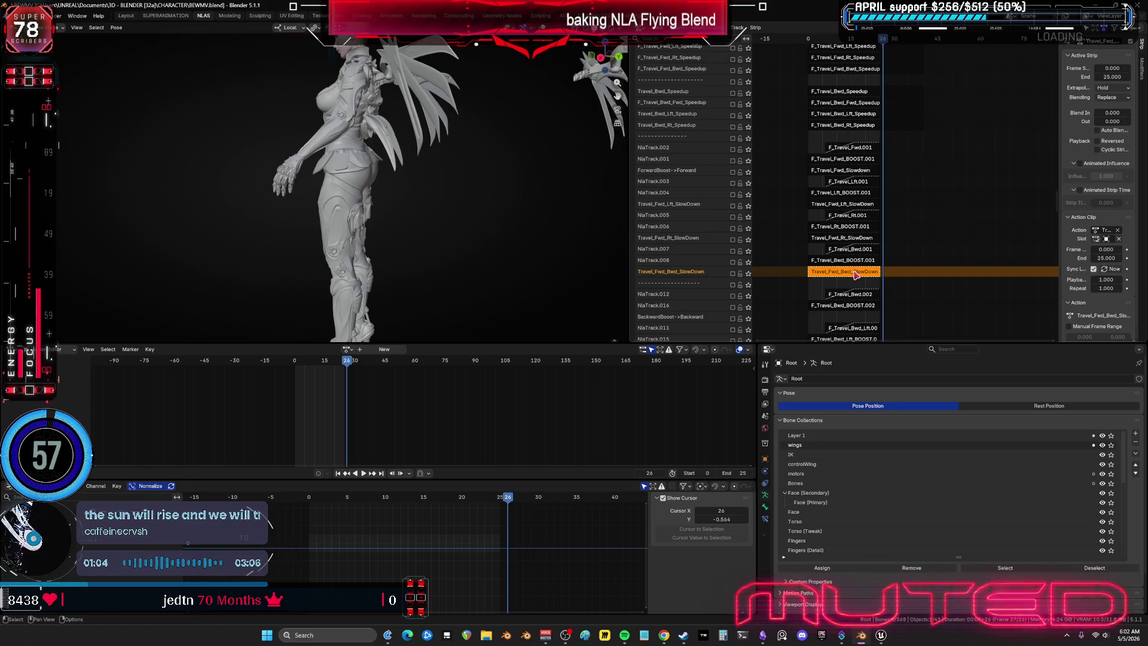
# Step: In tweak mode, select all bones and shift the action's keys in time to match the new range
pyautogui.press('Tab')
pyautogui.hotkey('shift', 'alt', 'z')
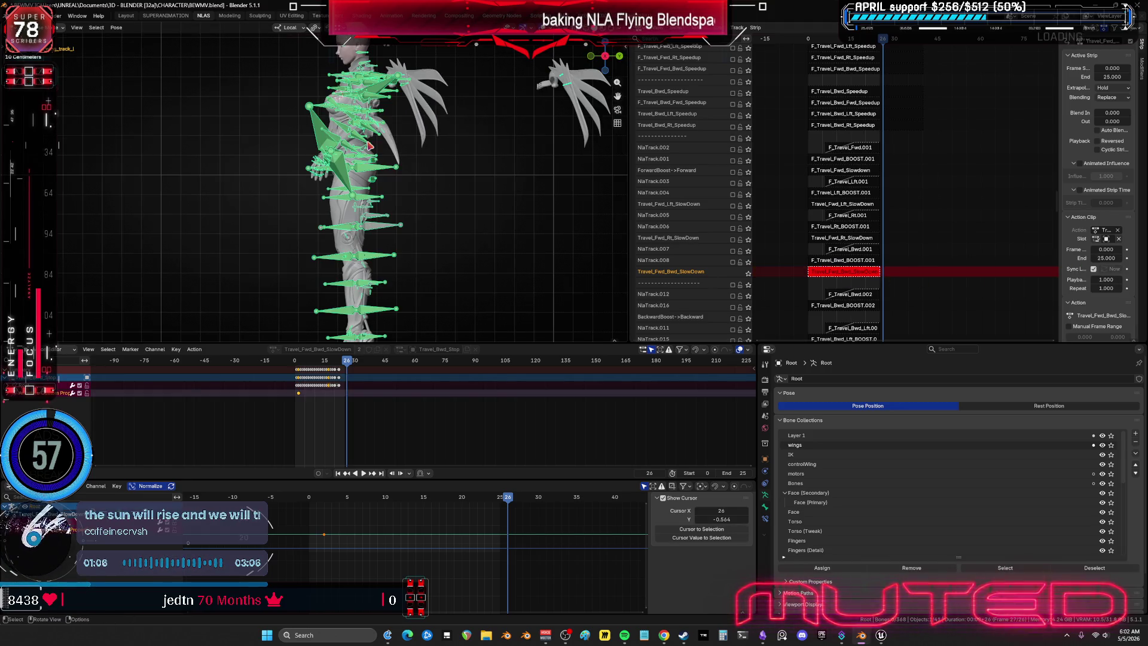
pyautogui.press('a')
pyautogui.hotkey('ctrl', 'space')
pyautogui.press('g')
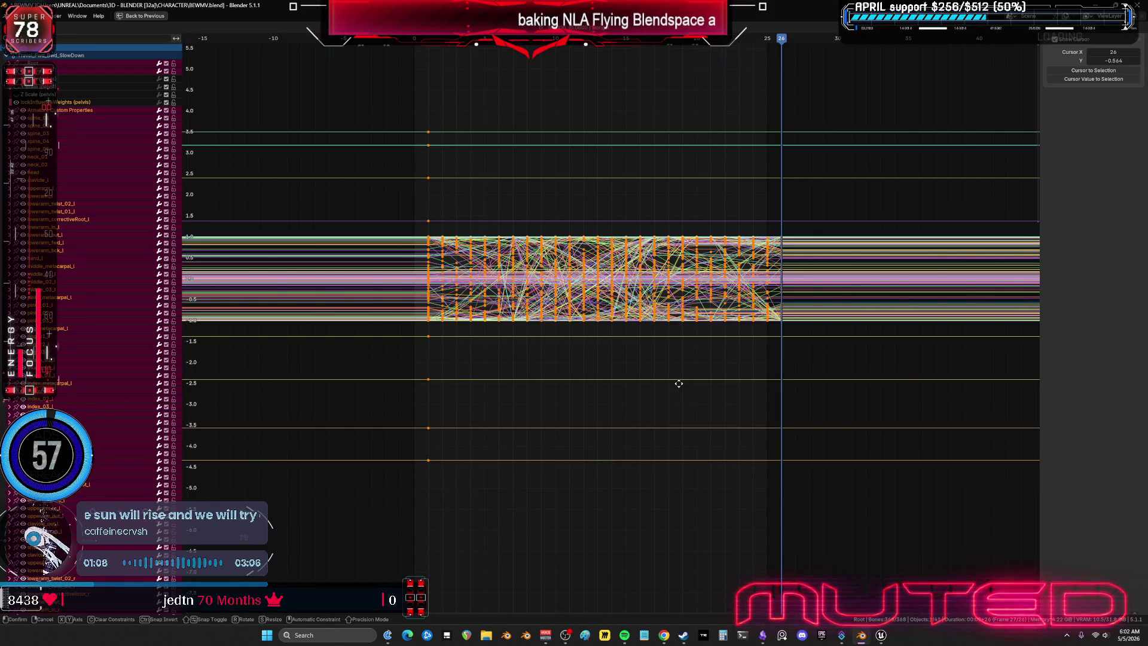
pyautogui.click(681, 388)
pyautogui.hotkey('ctrl', 'space')
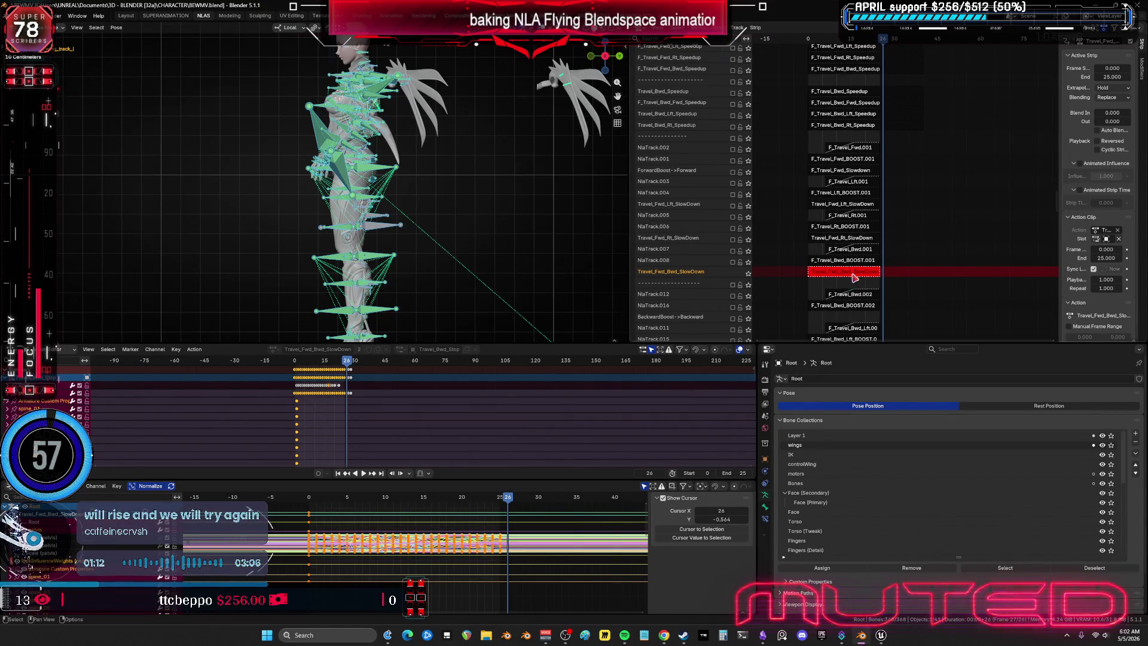
pyautogui.press('Tab')
# Step: Re-enter 25 as the strip's end frame and maximize the graph editor on its curves
pyautogui.click(1107, 78)
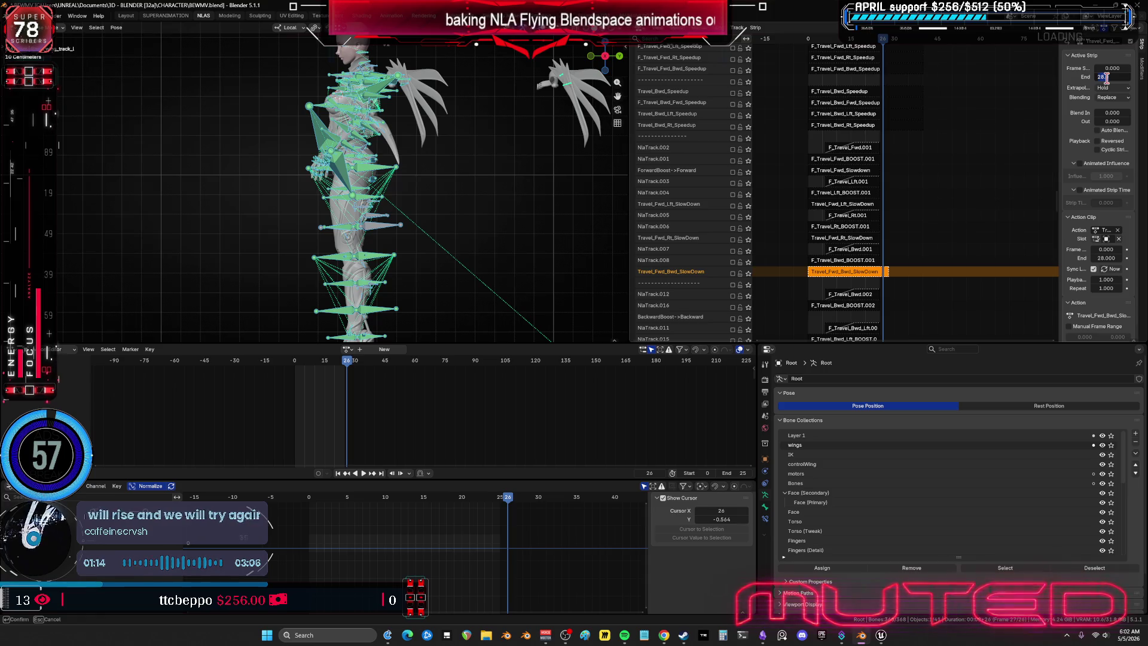
pyautogui.write('25.000')
pyautogui.press('Return')
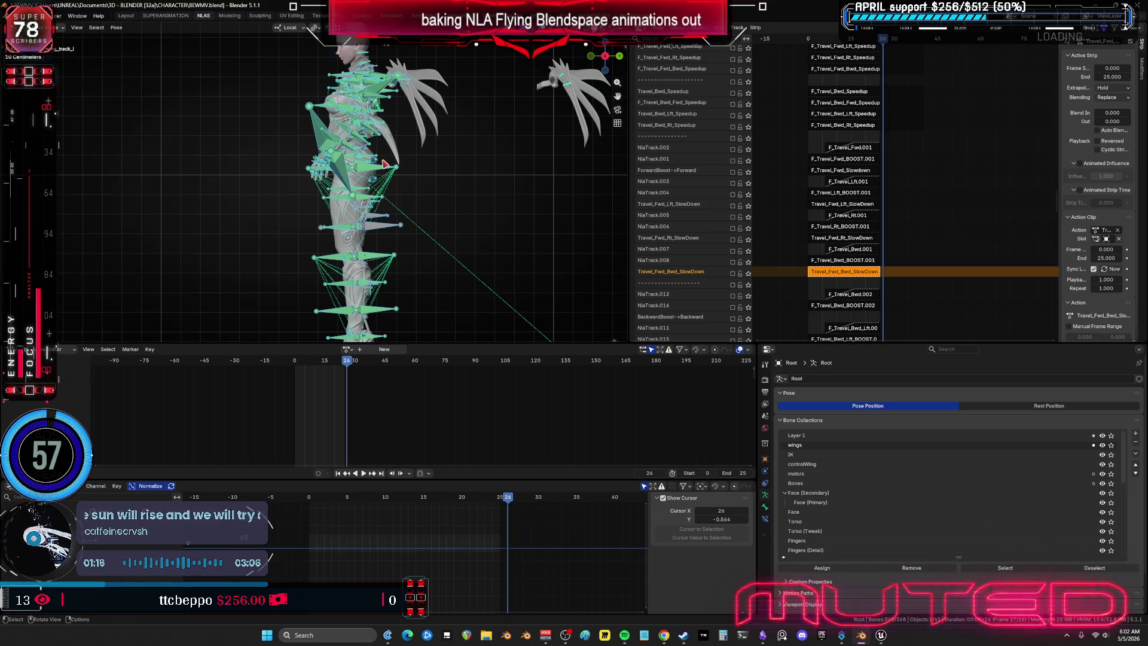
pyautogui.press('Tab')
pyautogui.press('Tab')
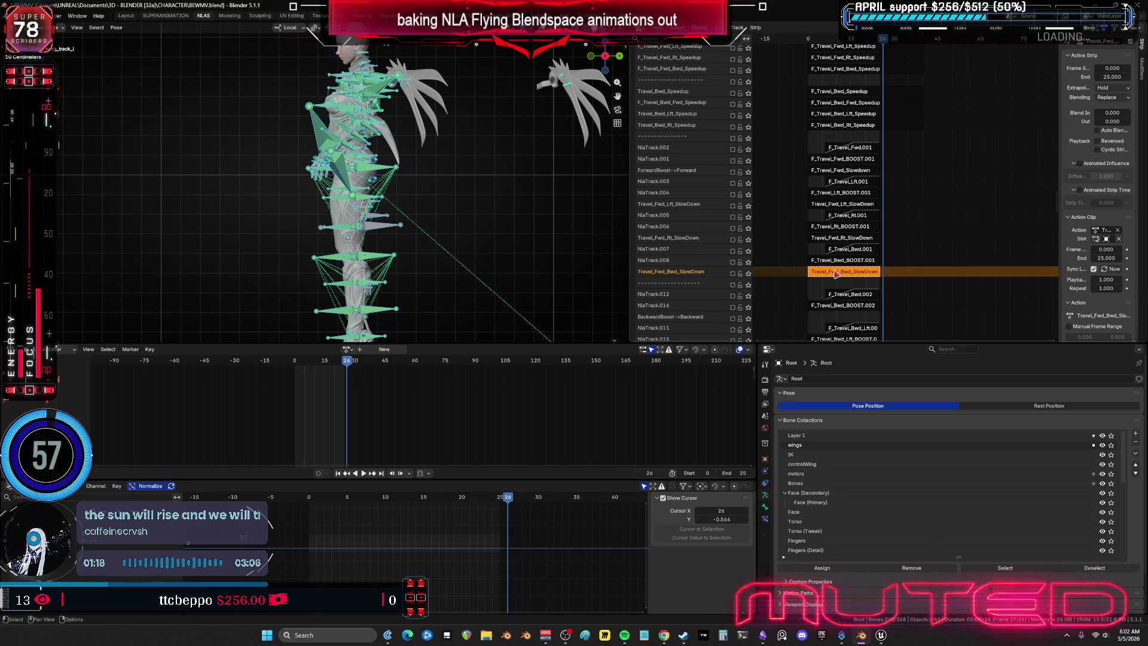
pyautogui.press('Tab')
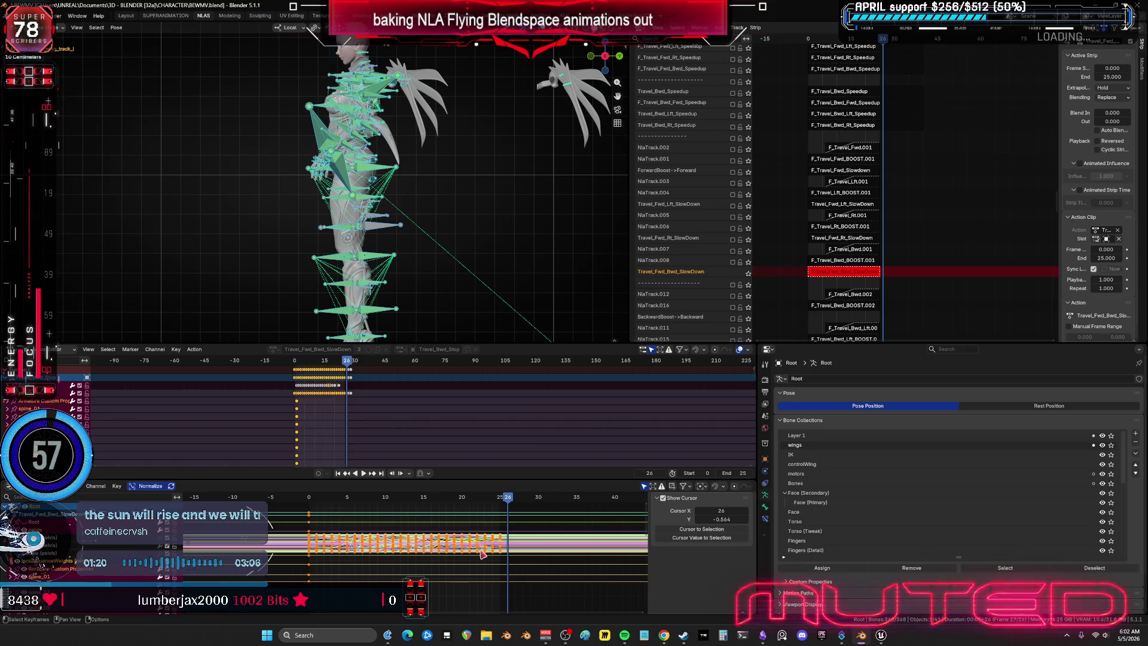
pyautogui.hotkey('ctrl', 'space')
# Step: Inspect the Travel_Fwd_Bwd_SlowDown curves, including pelvis X Scale, and box-select the central keyframes
pyautogui.moveTo(815, 430)
pyautogui.keyDown('ctrl'); pyautogui.mouseDown(button='middle')
pyautogui.moveTo(828, 410)
pyautogui.moveTo(844, 462)
pyautogui.moveTo(807, 472)
pyautogui.mouseUp(button='middle'); pyautogui.keyUp('ctrl')
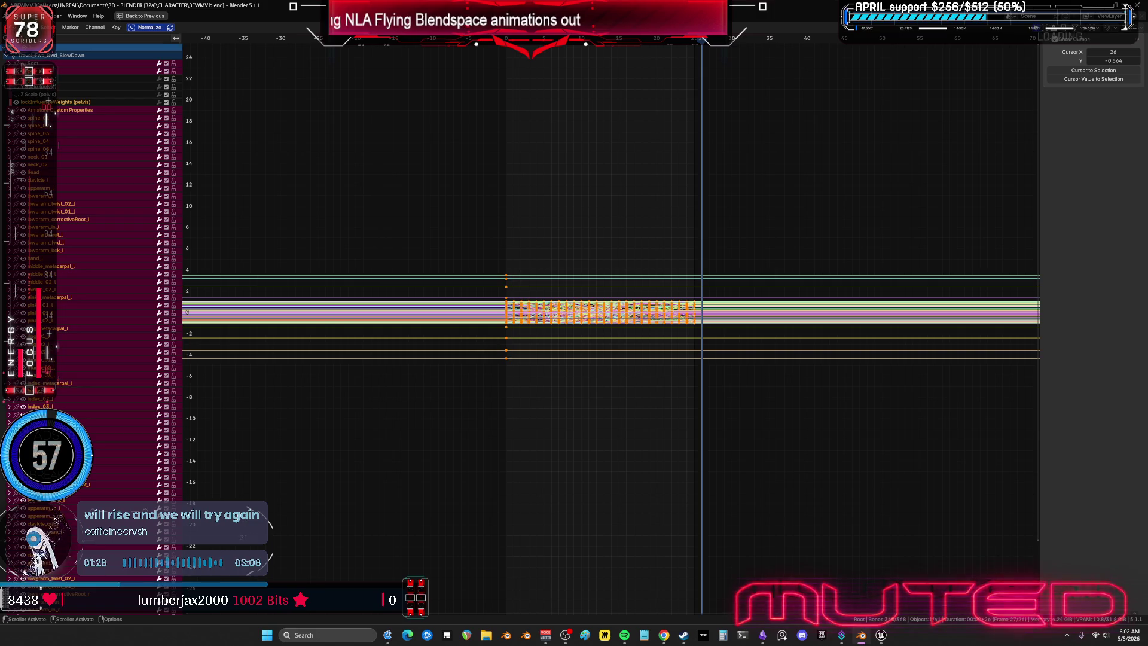
pyautogui.click(19, 94)
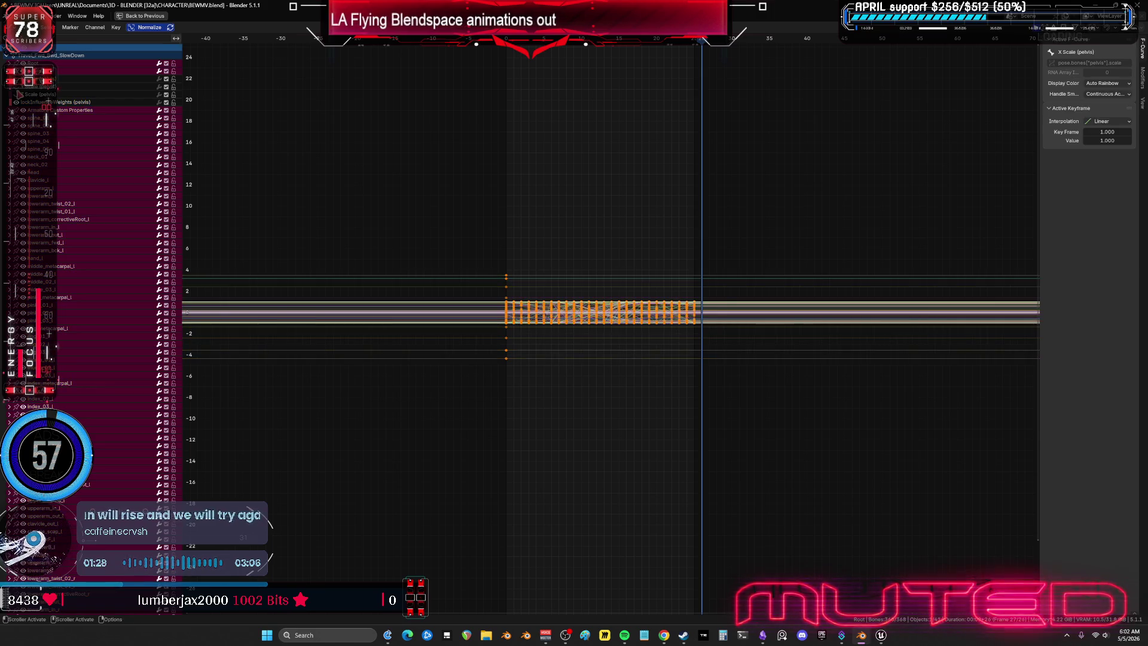
pyautogui.scroll(2, 638, 295)
pyautogui.moveTo(857, 429); pyautogui.dragTo(733, 177)
pyautogui.moveTo(816, 370); pyautogui.dragTo(813, 367)
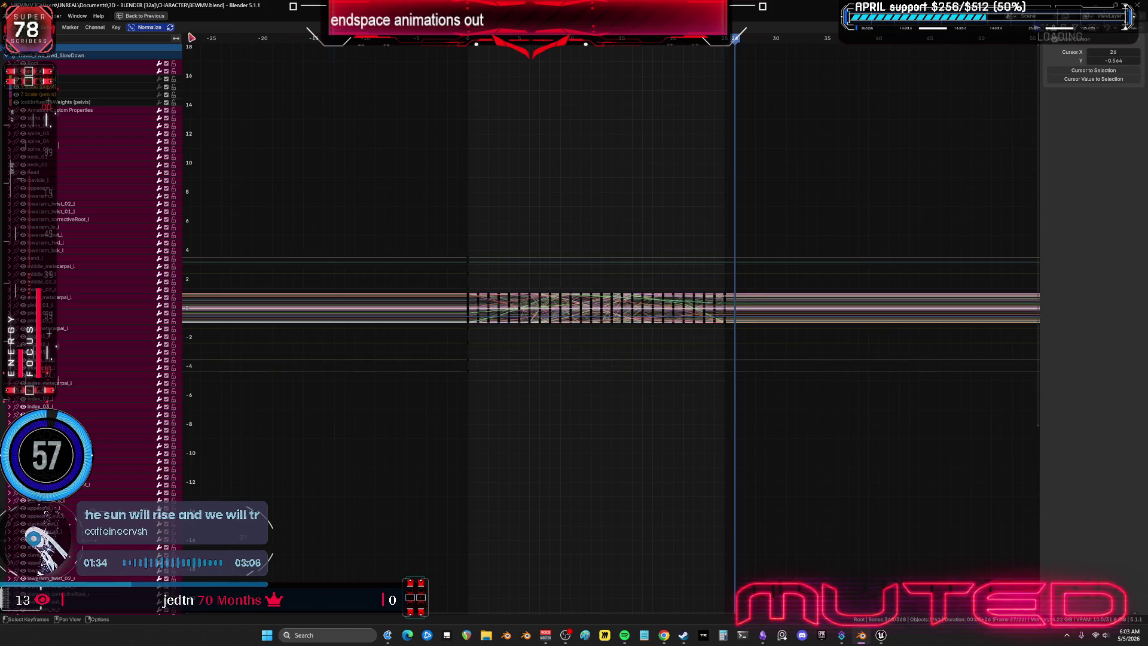
pyautogui.hotkey('ctrl', 'space')
pyautogui.hotkey('ctrl', 'space')
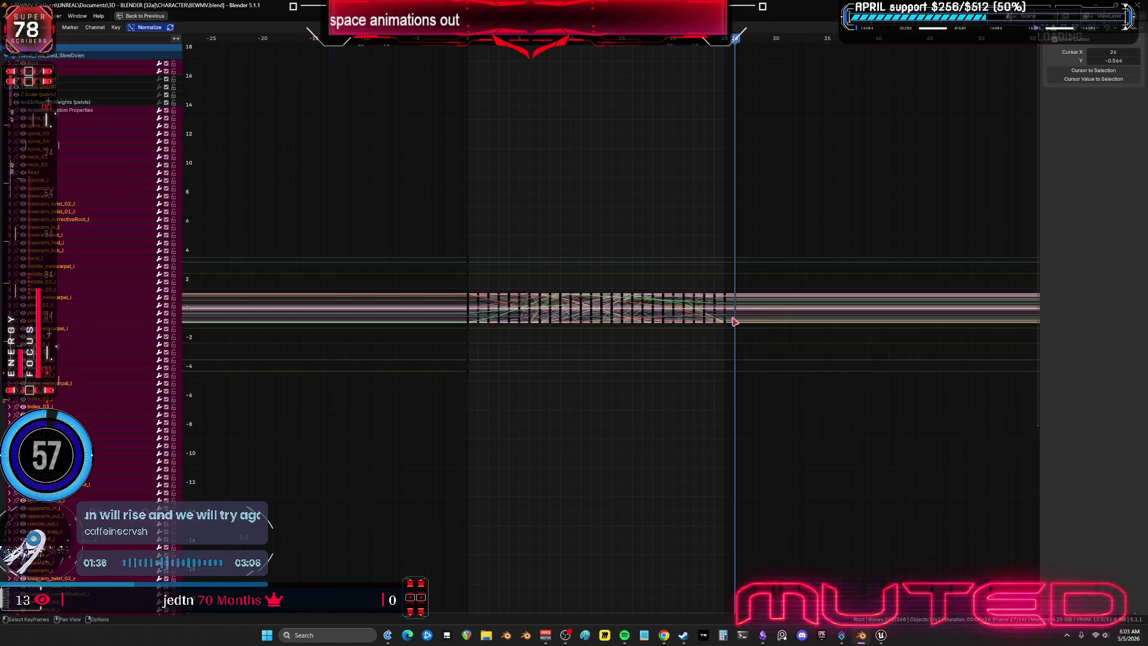
# Step: Select all keyframes and apply Key > Density to clean them up
pyautogui.keyDown('ctrl'); pyautogui.moveTo(793, 282); pyautogui.dragTo(811, 263, button='middle'); pyautogui.keyUp('ctrl')
pyautogui.scroll(-7, 811, 264)
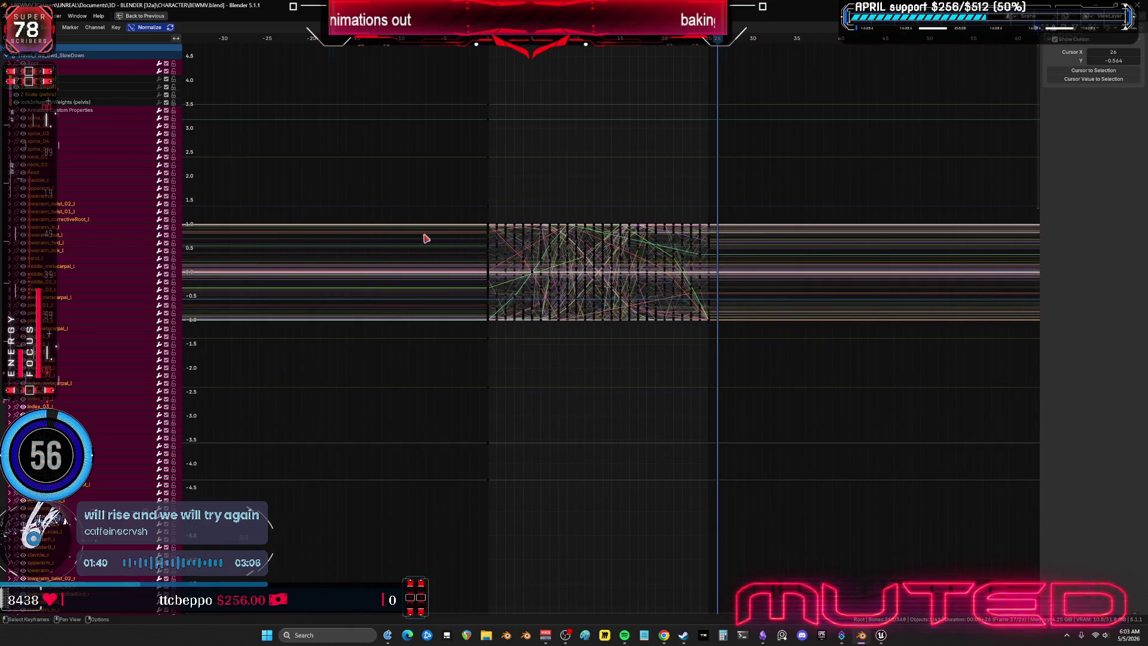
pyautogui.press('a')
pyautogui.click(116, 27)
pyautogui.moveTo(154, 168)
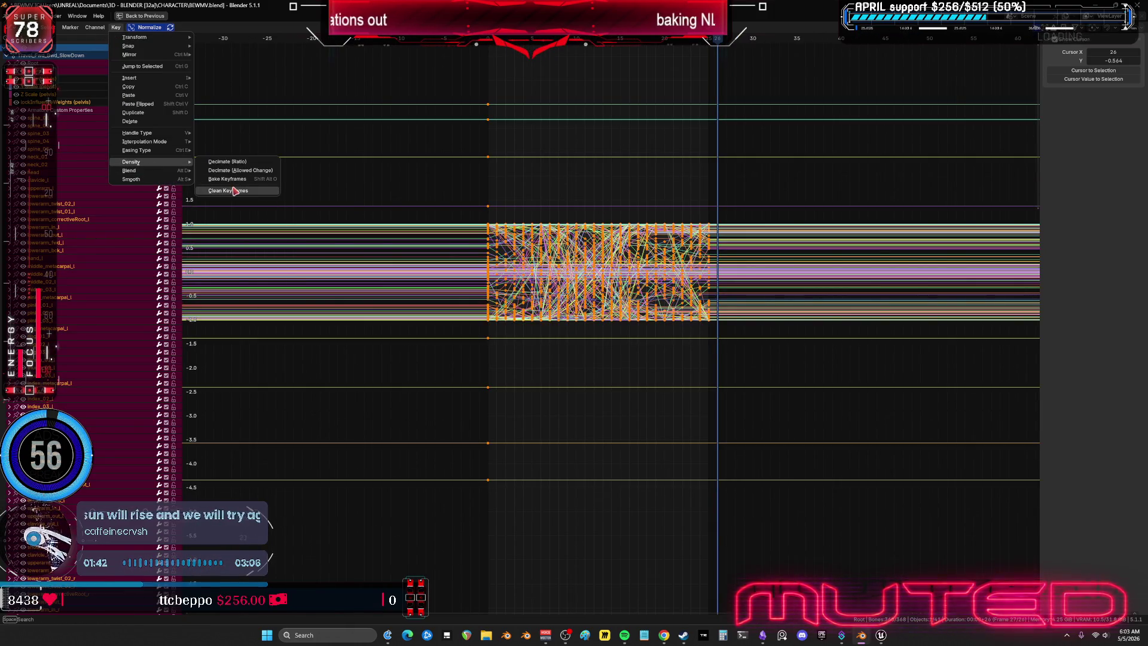
pyautogui.hotkey('ctrl', 'space')
# Step: Leave tweak mode and select the Travel_Fwd_Rt_SlowDown strip
pyautogui.moveTo(460, 245); pyautogui.dragTo(478, 258, button='middle')
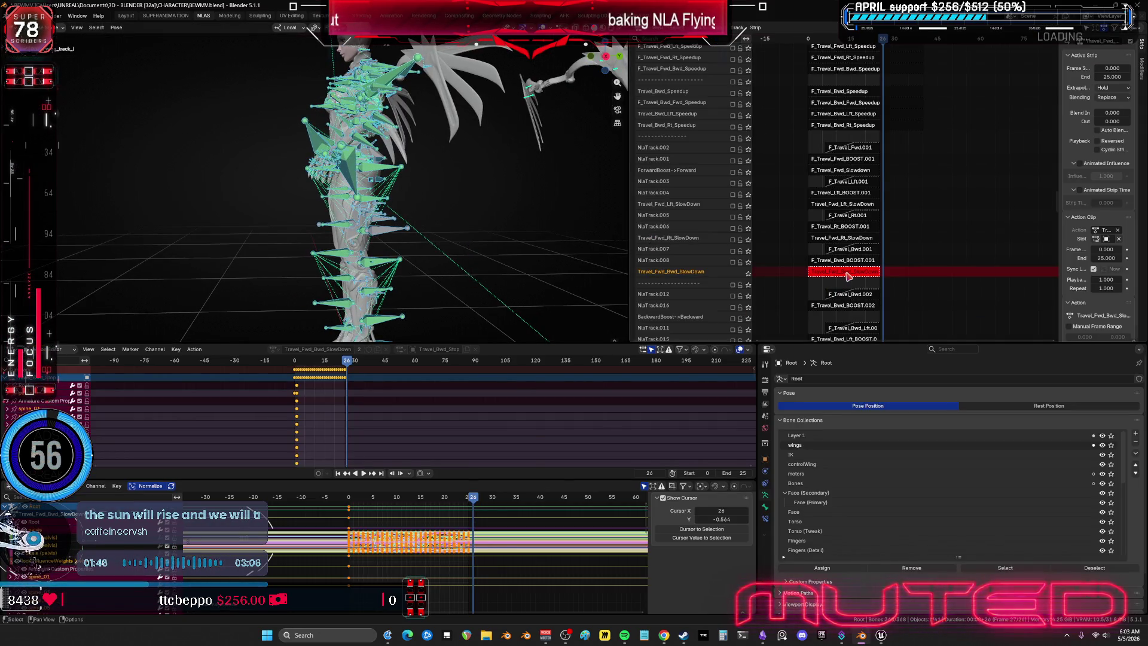
pyautogui.press('Tab')
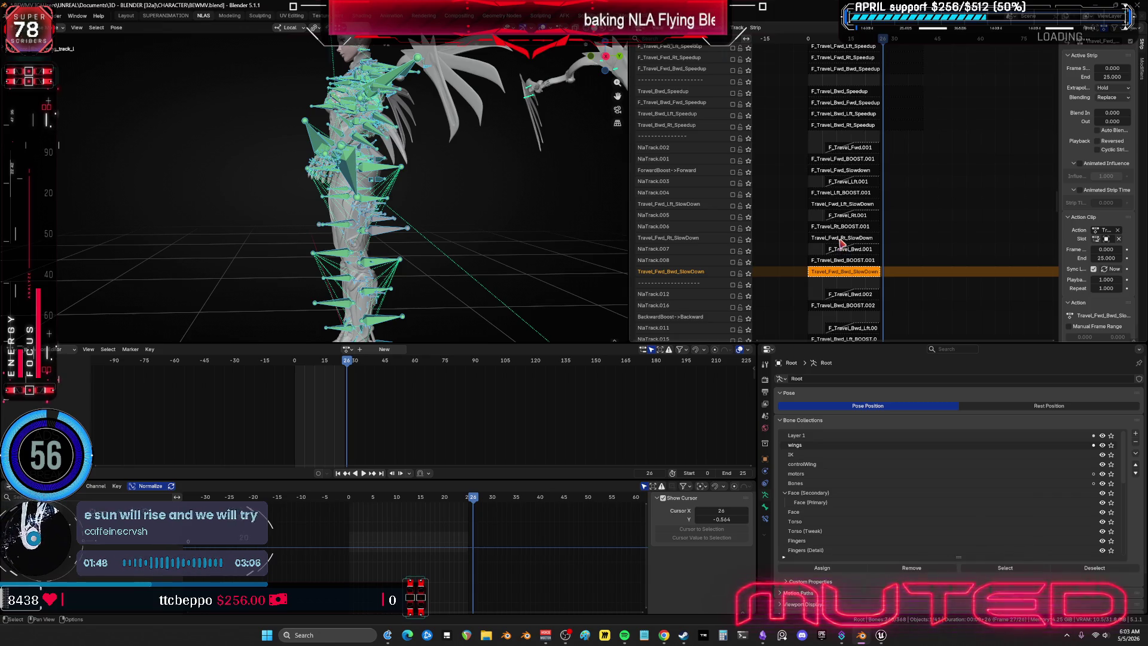
pyautogui.click(842, 241)
pyautogui.moveTo(842, 241); pyautogui.dragTo(842, 143, button='middle')
pyautogui.click(763, 635)
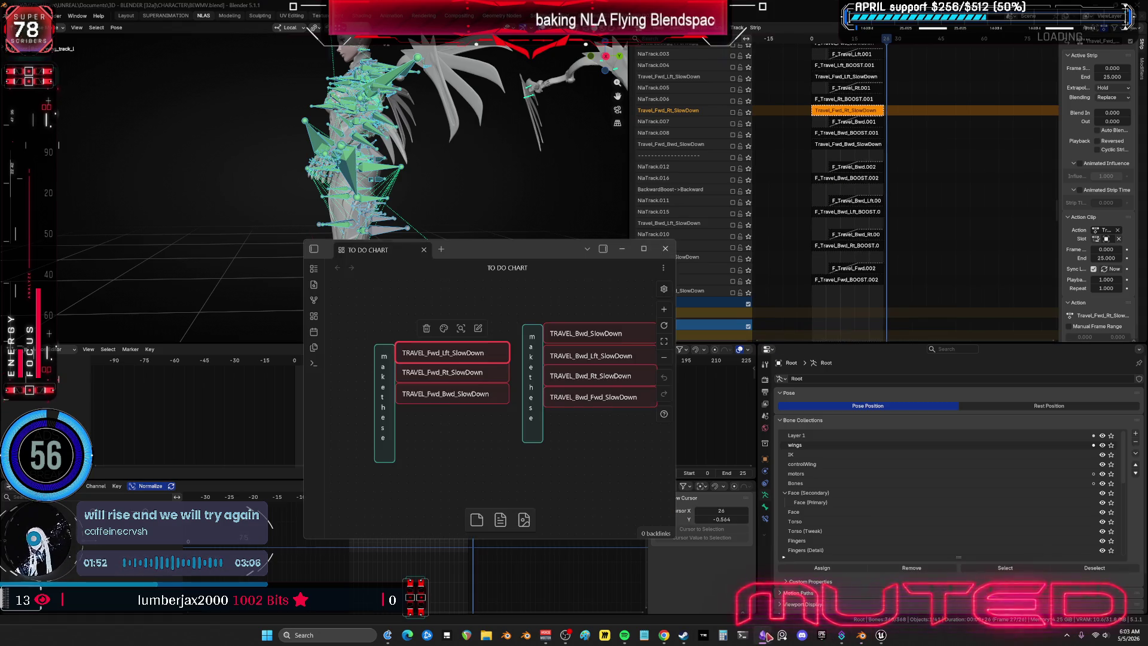
pyautogui.click(448, 429)
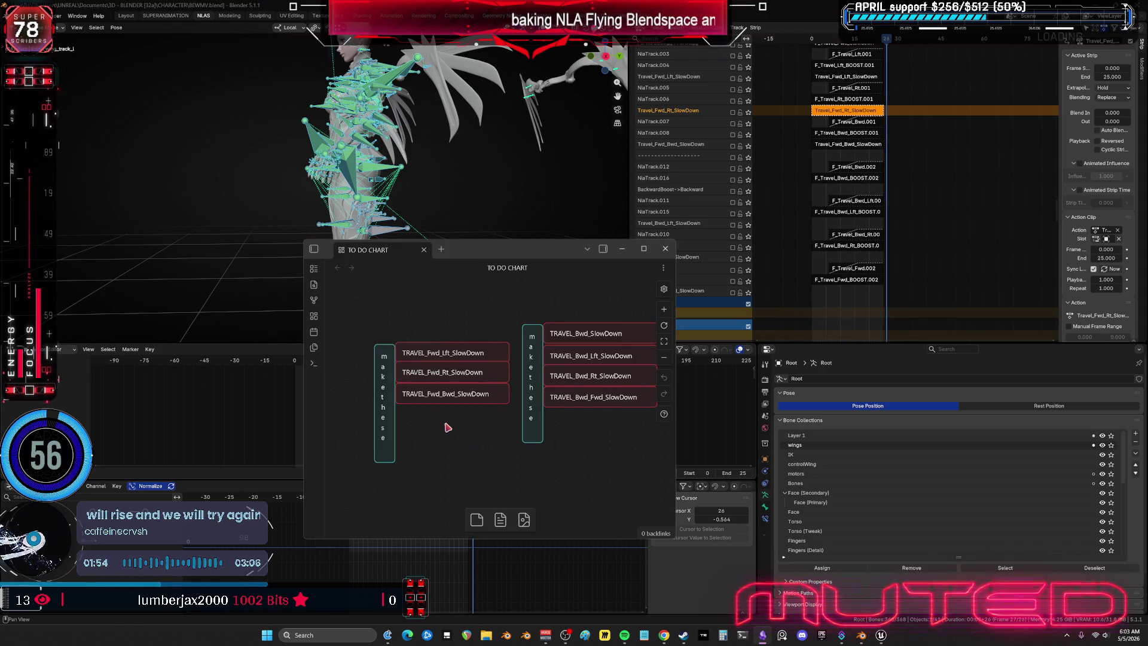
pyautogui.moveTo(438, 408); pyautogui.dragTo(455, 449)
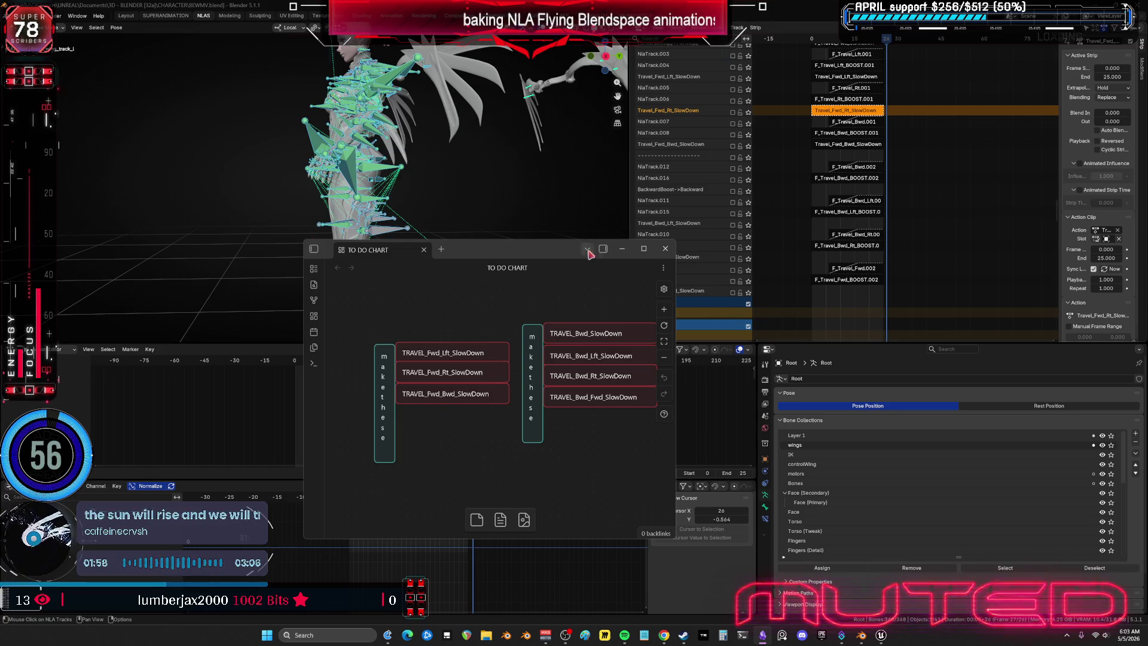
pyautogui.moveTo(556, 249); pyautogui.dragTo(447, 241)
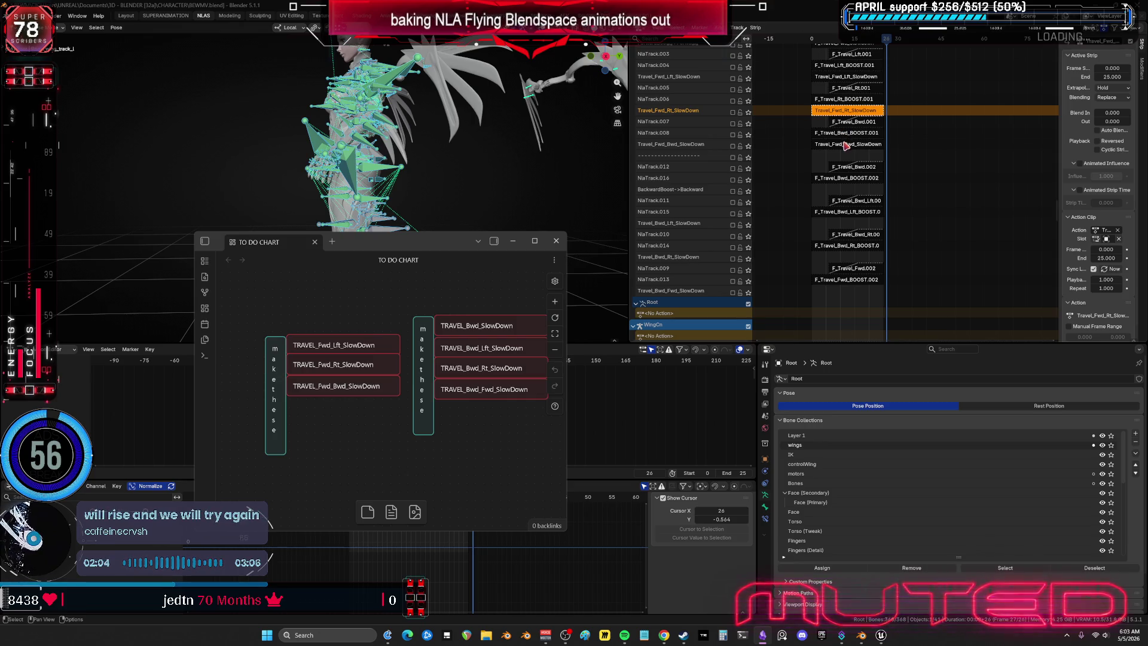
pyautogui.click(779, 161)
pyautogui.scroll(5, 779, 161)
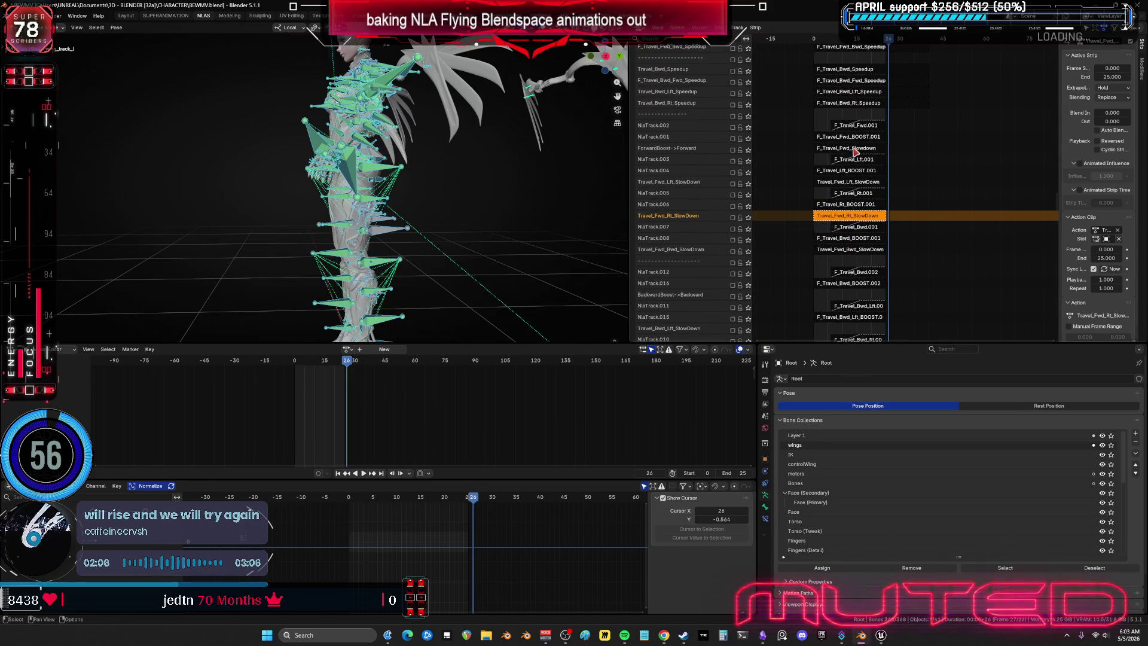
# Step: Select the F_Travel_Fwd_Slowdown, Lft, Rt and Bwd SlowDown strips and bring up the TO DO CHART
pyautogui.hotkey('ctrl', 'pageup')
pyautogui.keyDown('ctrl'); pyautogui.click(846, 222); pyautogui.keyUp('ctrl')
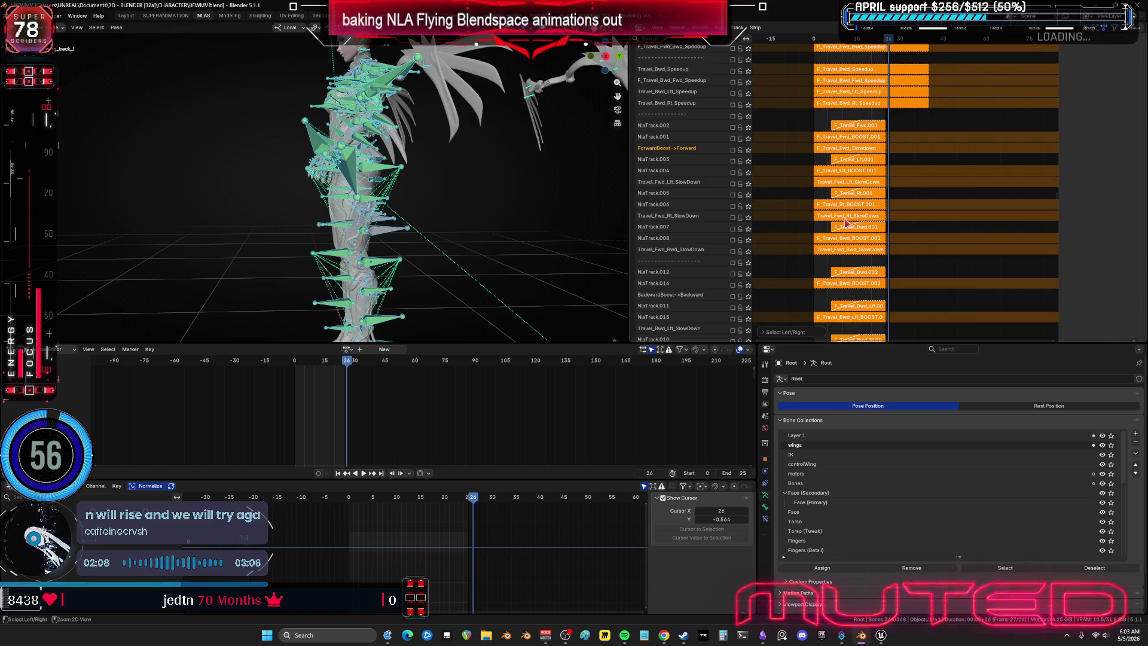
pyautogui.click(844, 148)
pyautogui.keyDown('shift'); pyautogui.click(840, 181); pyautogui.keyUp('shift')
pyautogui.hotkey('ctrl', 'shift', 'pagedown')
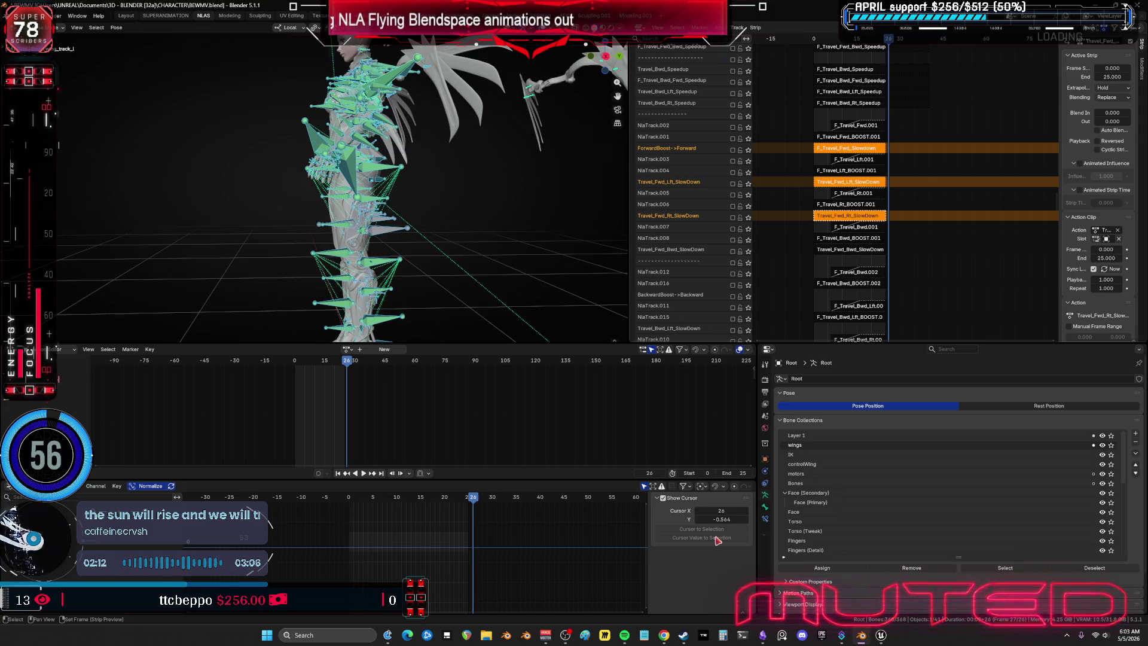
pyautogui.hotkey('ctrl', 'shift', 'pagedown')
pyautogui.click(763, 635)
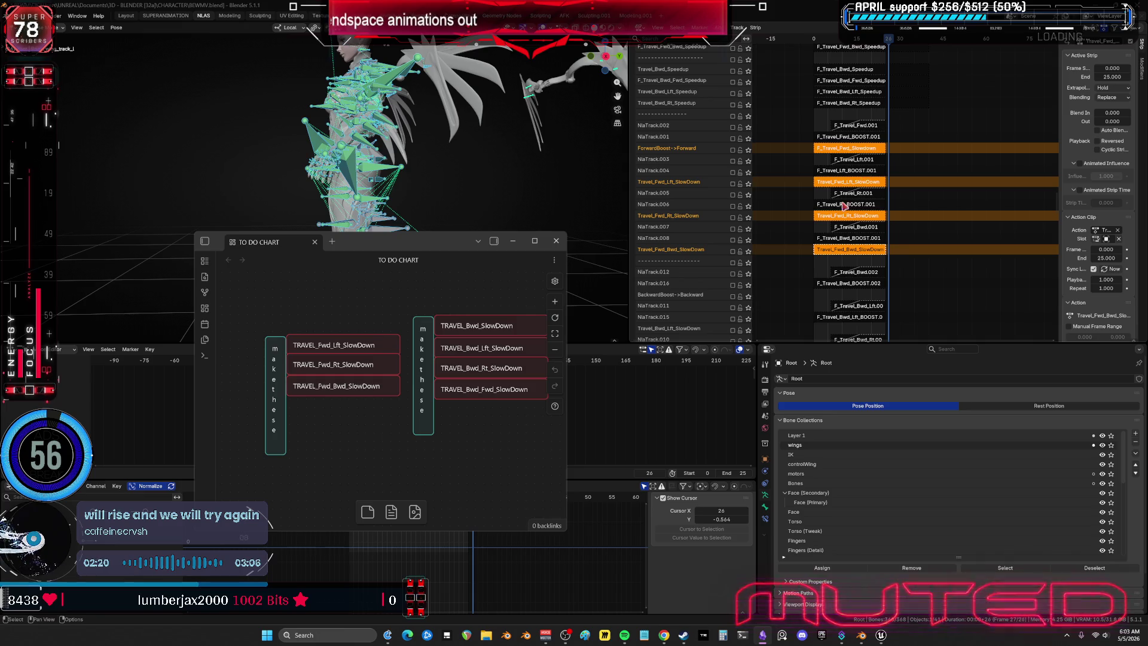
# Step: Delete the three finished TRAVEL_Fwd SlowDown cards from the chart and return to the NLA
pyautogui.moveTo(404, 468); pyautogui.dragTo(253, 333)
pyautogui.press('Delete')
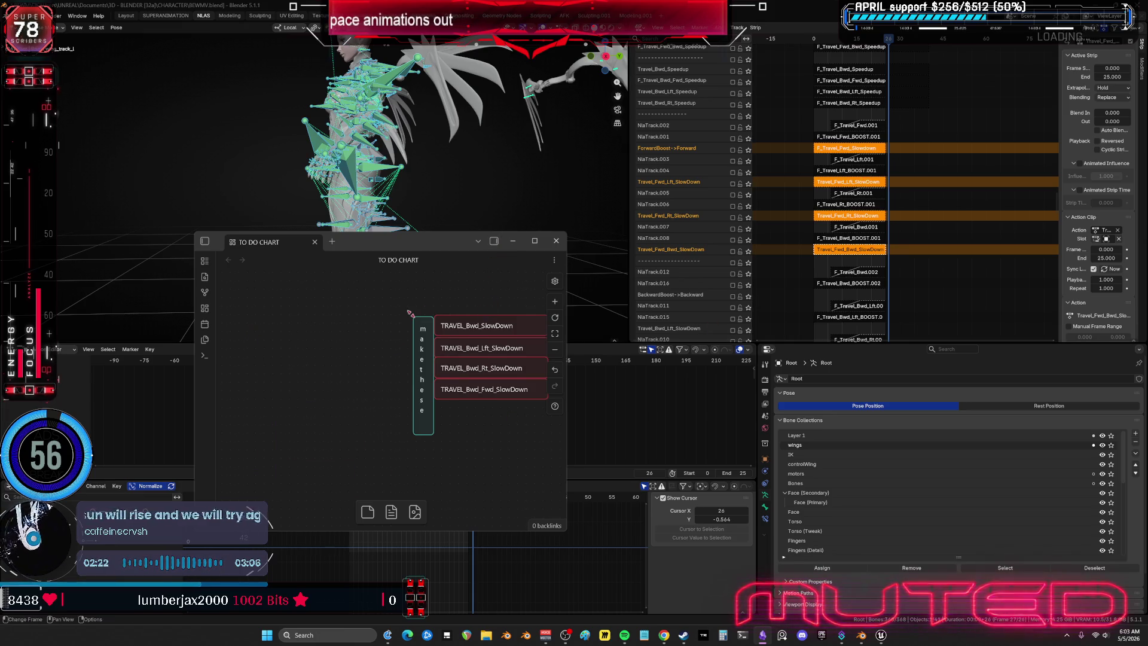
pyautogui.moveTo(409, 312); pyautogui.dragTo(299, 320, button='middle')
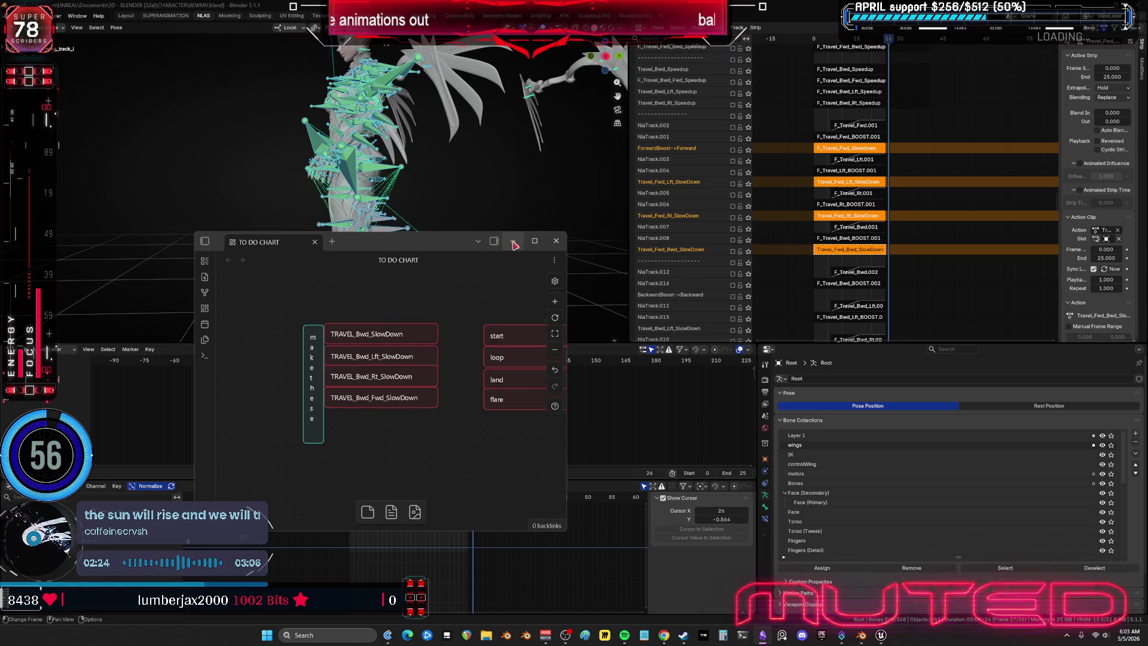
pyautogui.click(513, 243)
pyautogui.moveTo(1021, 240); pyautogui.dragTo(982, 237, button='middle')
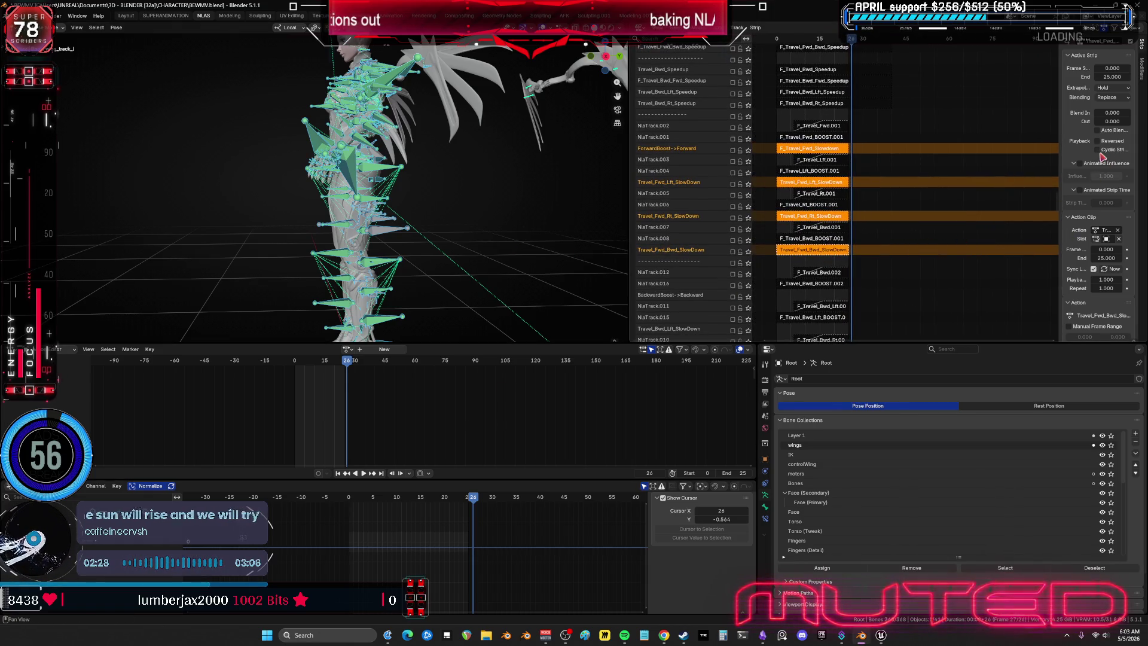
# Step: Widen the strip panel and review the Bwd, Rt, Lft and F_Travel_Fwd_Slowdown strips' settings
pyautogui.click(864, 244)
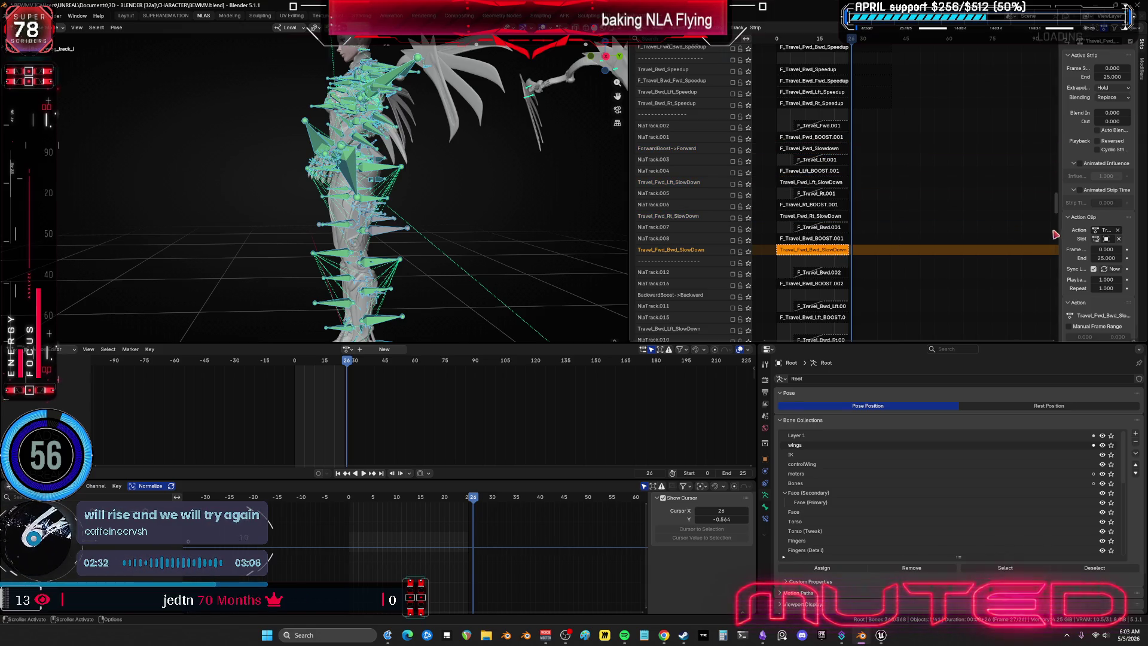
pyautogui.moveTo(1060, 238); pyautogui.dragTo(944, 240)
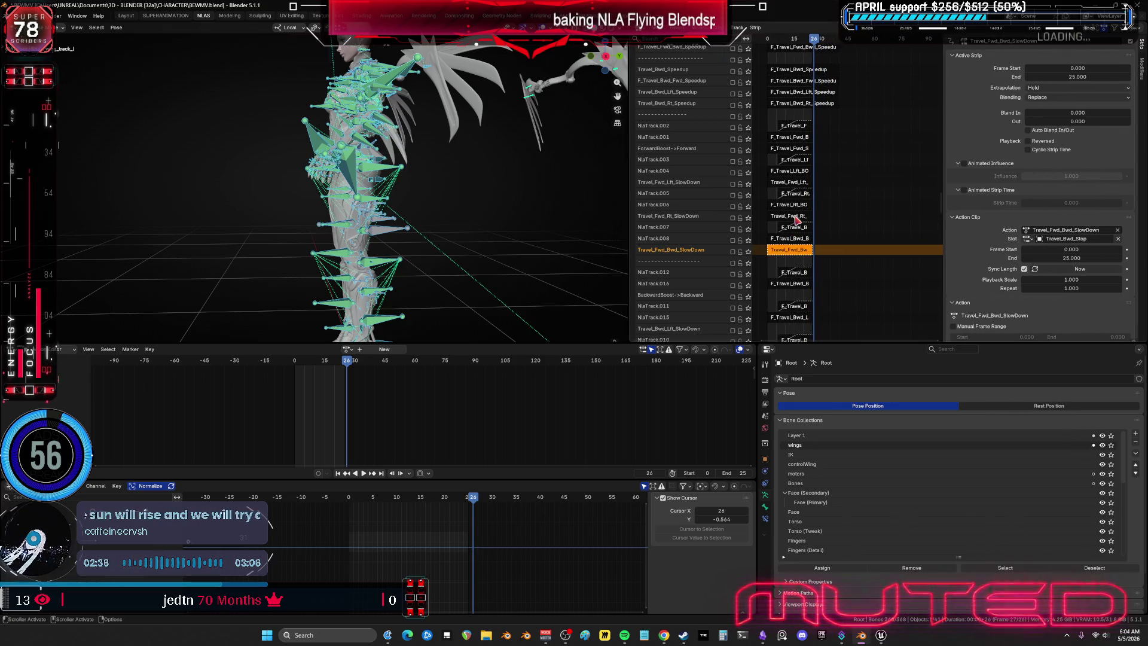
pyautogui.click(797, 216)
pyautogui.click(797, 182)
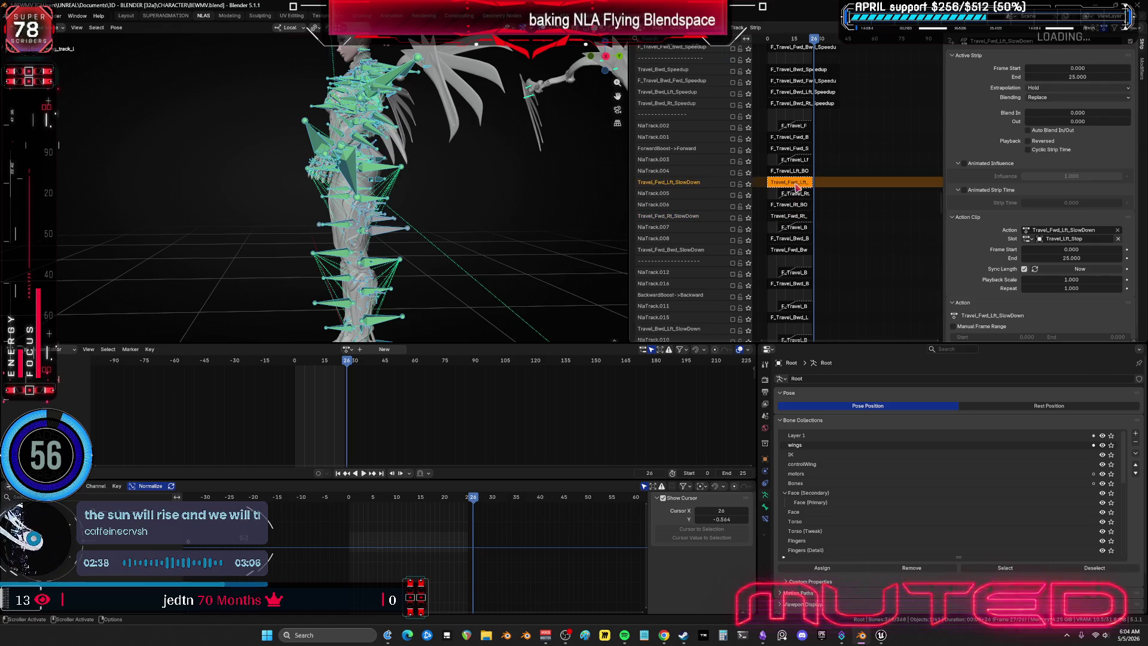
pyautogui.click(797, 151)
pyautogui.moveTo(807, 190)
pyautogui.mouseDown(button='middle')
pyautogui.moveTo(847, 149)
pyautogui.moveTo(763, 118)
pyautogui.moveTo(794, 268)
pyautogui.moveTo(805, 272)
pyautogui.mouseUp(button='middle')
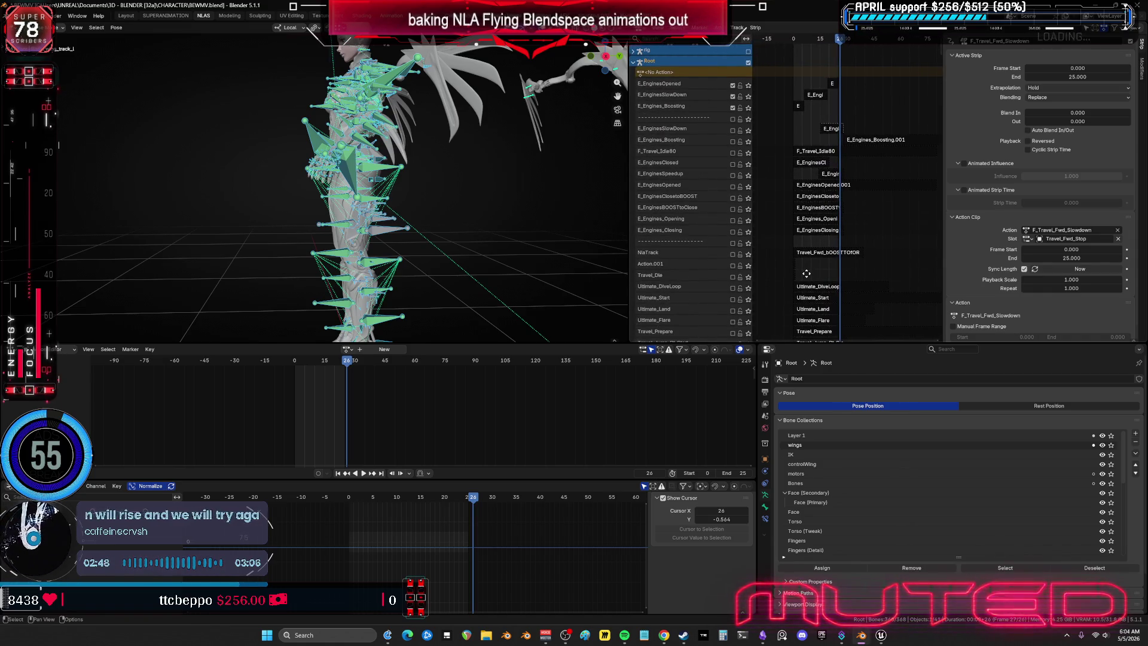
# Step: Disable the '25 frame boost to normal' track, enable its backward track, and select BackwardBoost->Backward.001
pyautogui.scroll(-15, 921, 202)
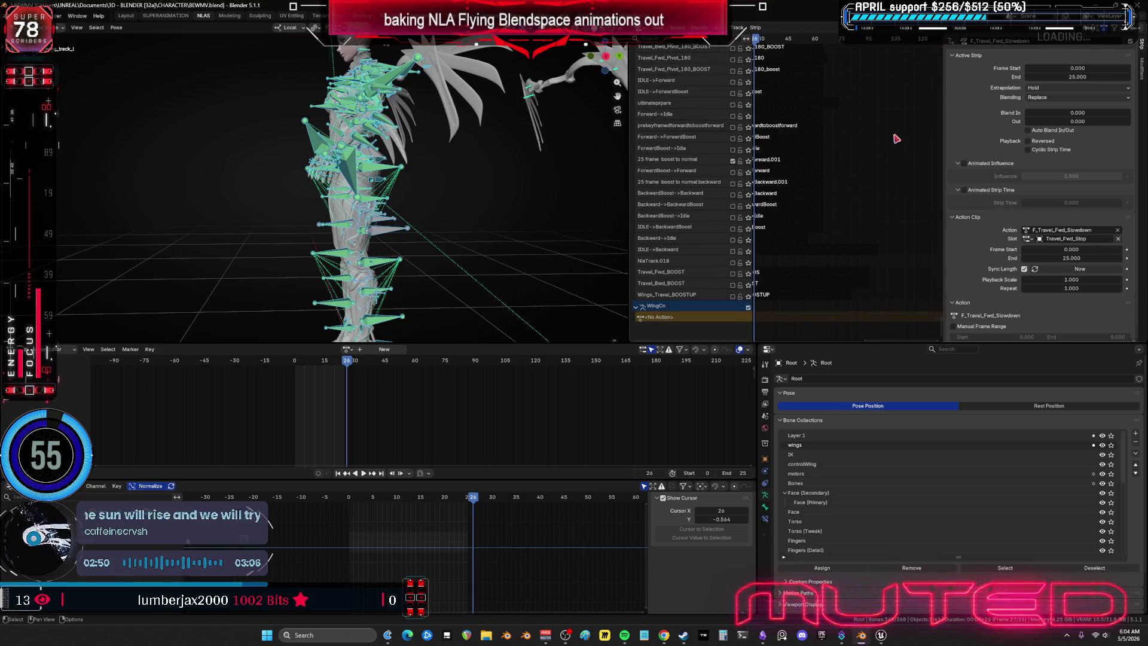
pyautogui.press('Home')
pyautogui.click(732, 171)
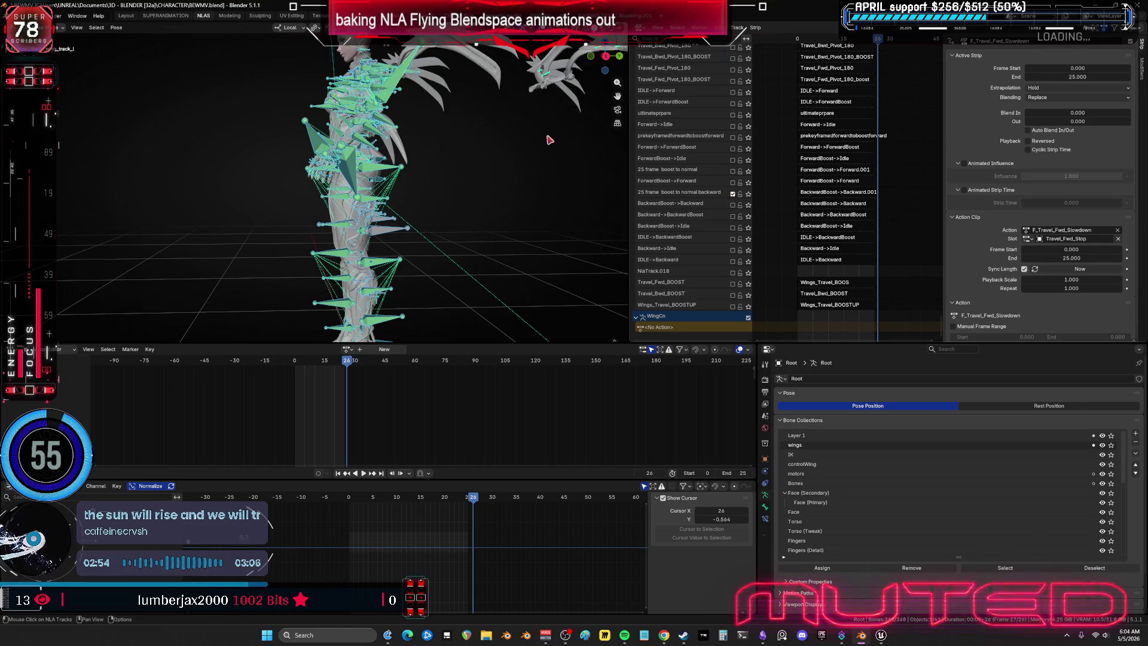
pyautogui.click(733, 194)
pyautogui.click(821, 192)
pyautogui.moveTo(568, 215)
pyautogui.mouseDown(button='middle')
pyautogui.moveTo(305, 227)
pyautogui.moveTo(439, 225)
pyautogui.moveTo(387, 179)
pyautogui.mouseUp(button='middle')
pyautogui.hotkey('shift', 'alt', 'z')
pyautogui.hotkey('shift', 'Left')
# Step: Scrub through the wings opening animation up to frame 17
pyautogui.keyDown('alt'); pyautogui.scroll(-5, 386, 178); pyautogui.keyUp('alt')
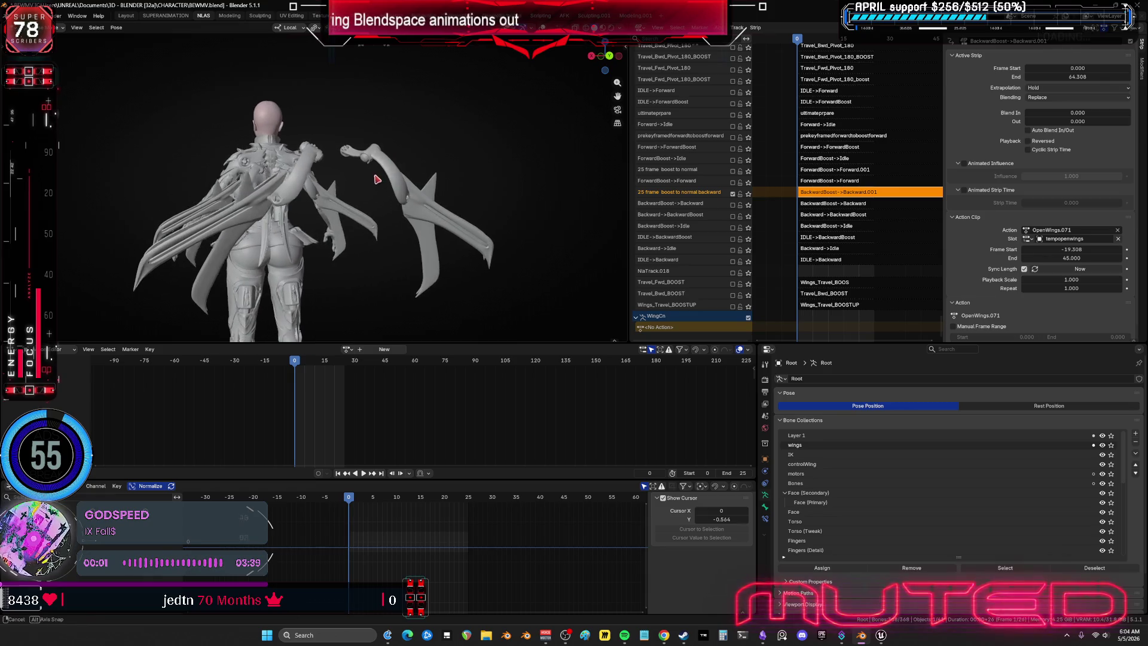
pyautogui.keyDown('alt'); pyautogui.scroll(-14, 392, 184); pyautogui.keyUp('alt')
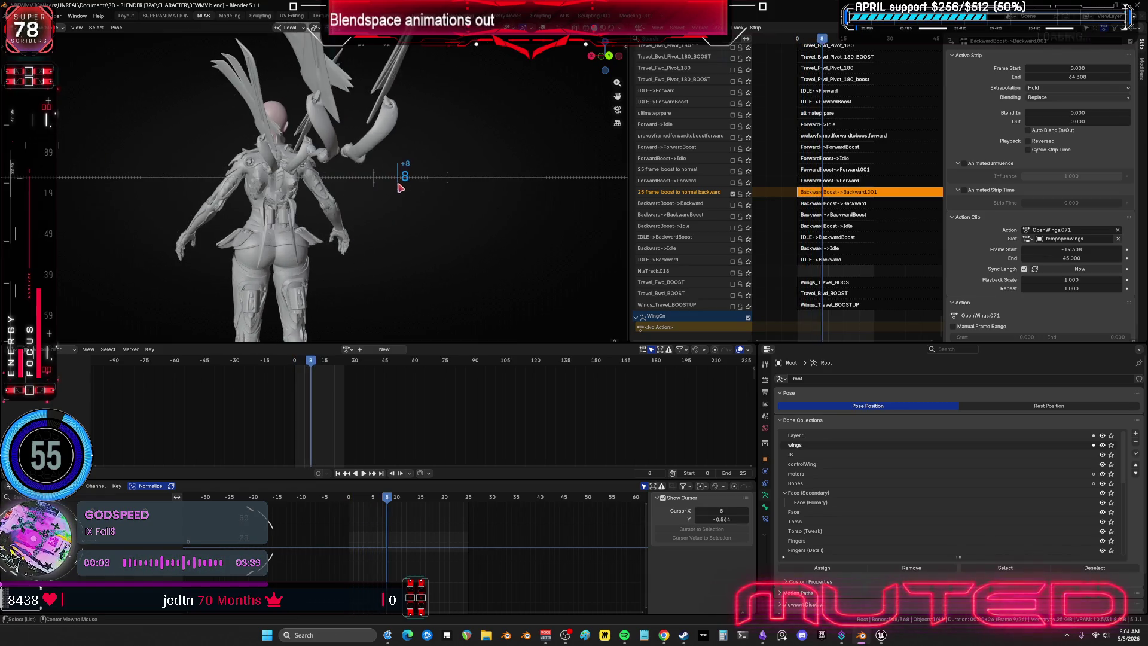
pyautogui.keyDown('alt'); pyautogui.scroll(8, 436, 225); pyautogui.keyUp('alt')
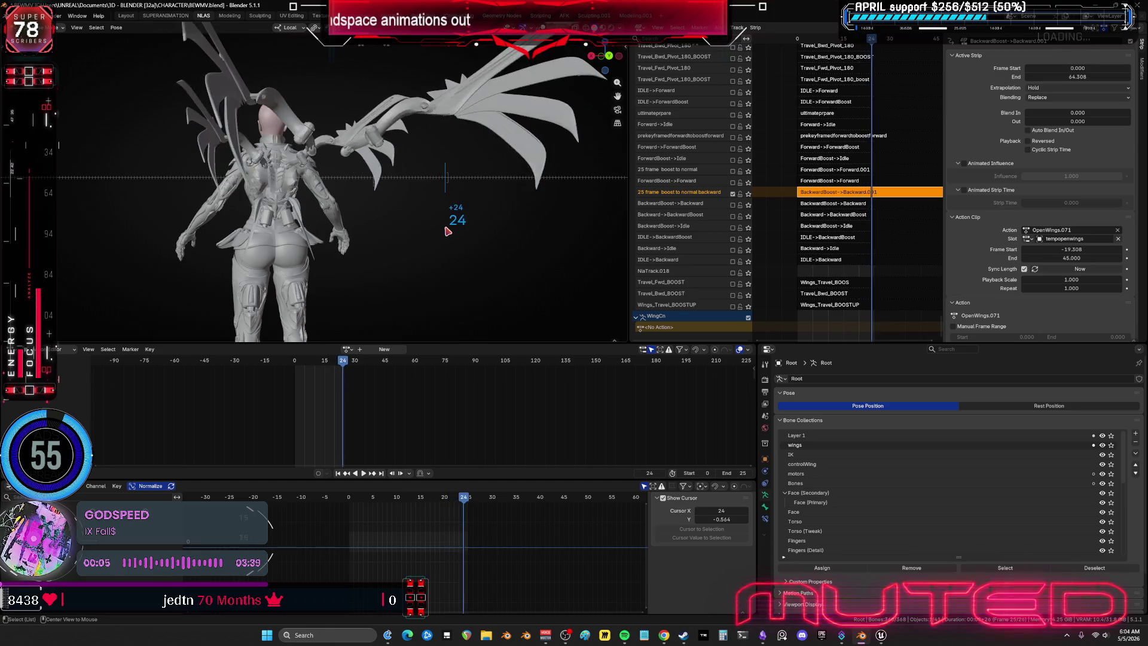
pyautogui.keyDown('alt'); pyautogui.scroll(-5, 415, 242); pyautogui.keyUp('alt')
pyautogui.keyDown('alt'); pyautogui.scroll(2, 422, 245); pyautogui.keyUp('alt')
pyautogui.keyDown('alt'); pyautogui.scroll(-2, 423, 246); pyautogui.keyUp('alt')
pyautogui.keyDown('alt'); pyautogui.scroll(-1, 425, 247); pyautogui.keyUp('alt')
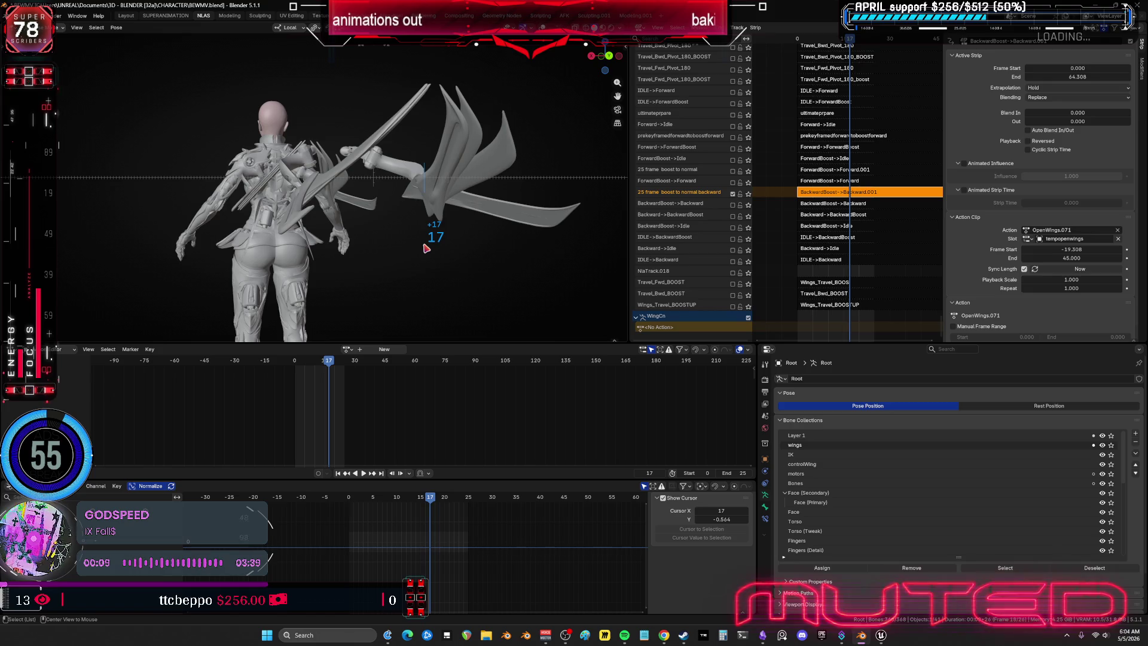
pyautogui.keyDown('alt'); pyautogui.scroll(-1, 426, 248); pyautogui.keyUp('alt')
pyautogui.keyDown('alt'); pyautogui.scroll(1, 428, 250); pyautogui.keyUp('alt')
pyautogui.keyDown('alt'); pyautogui.scroll(-1, 428, 250); pyautogui.keyUp('alt')
pyautogui.keyDown('alt'); pyautogui.scroll(1, 430, 250); pyautogui.keyUp('alt')
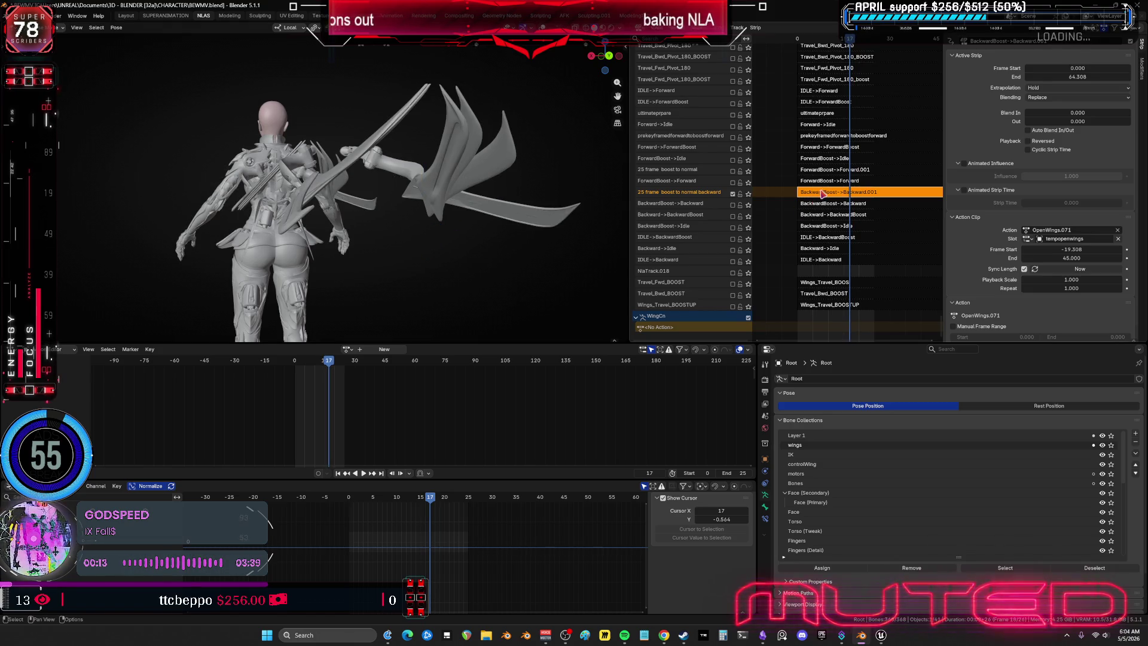
# Step: Enter tweak mode on the OpenWings.071 action and select the wing mesh
pyautogui.press('Tab')
pyautogui.hotkey('shift', 'alt', 'z')
pyautogui.moveTo(455, 243)
pyautogui.mouseDown(button='middle')
pyautogui.moveTo(529, 248)
pyautogui.moveTo(479, 206)
pyautogui.mouseUp(button='middle')
pyautogui.click(423, 174)
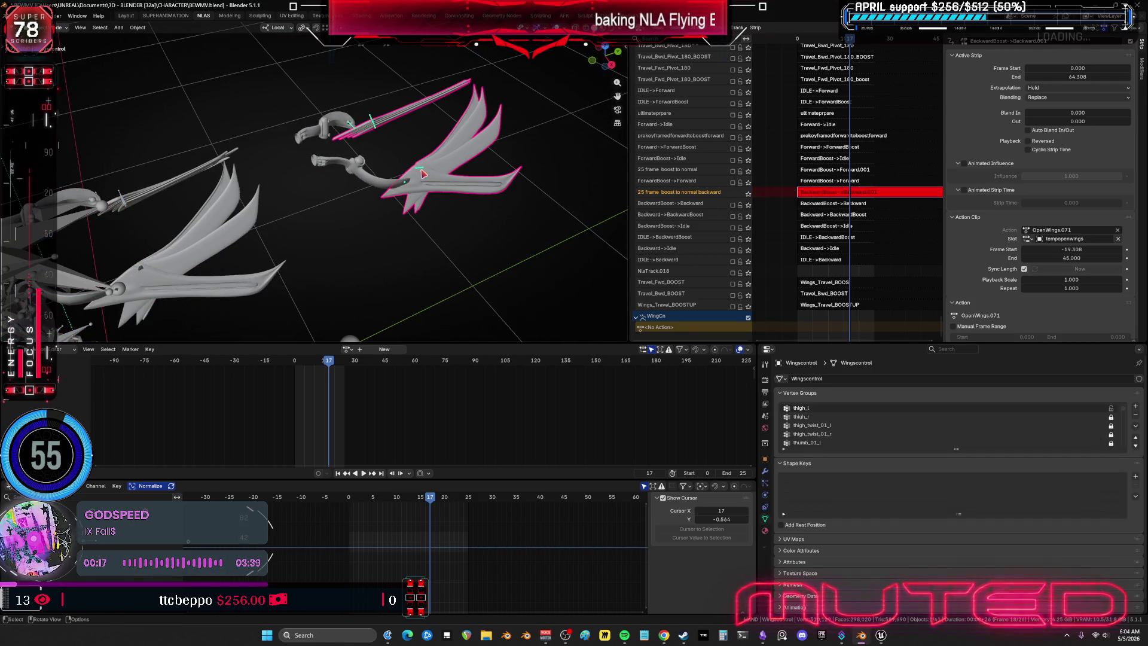
pyautogui.click(296, 253)
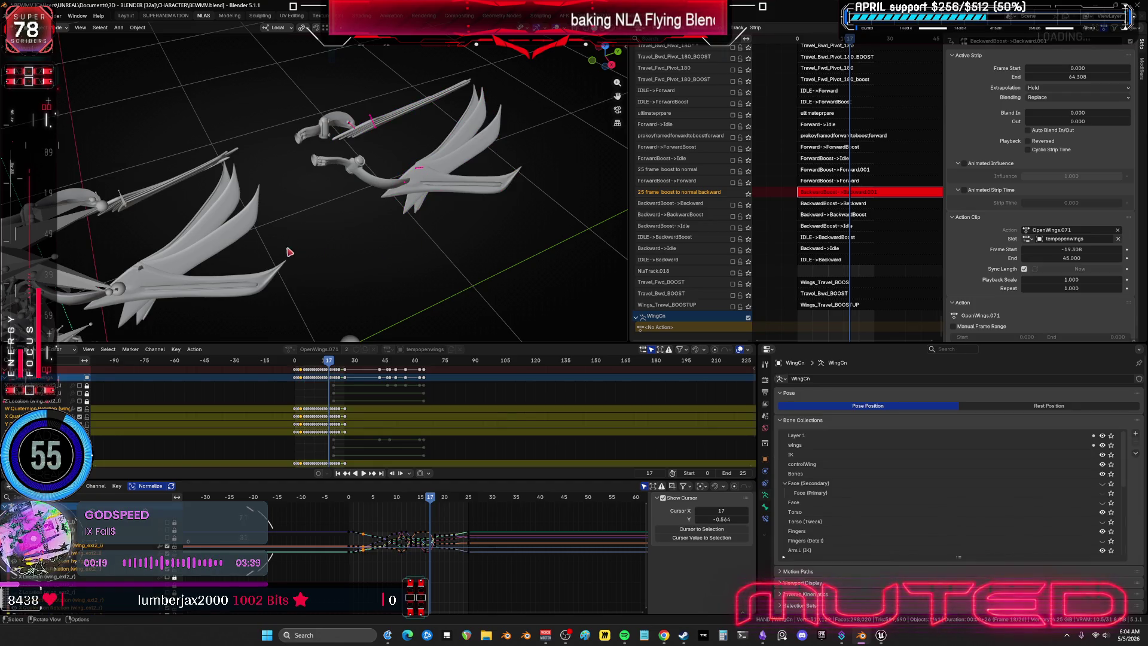
pyautogui.hotkey('ctrl', 'space')
pyautogui.scroll(2, 667, 315)
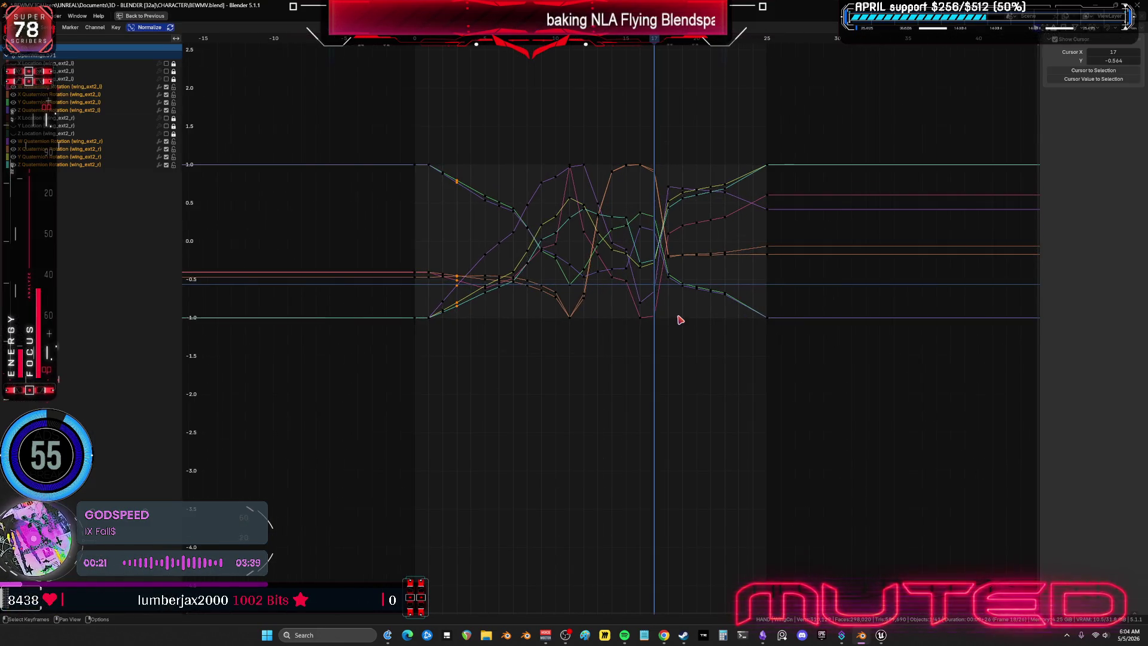
pyautogui.hotkey('ctrl', 'space')
pyautogui.moveTo(311, 244); pyautogui.dragTo(338, 230, button='middle')
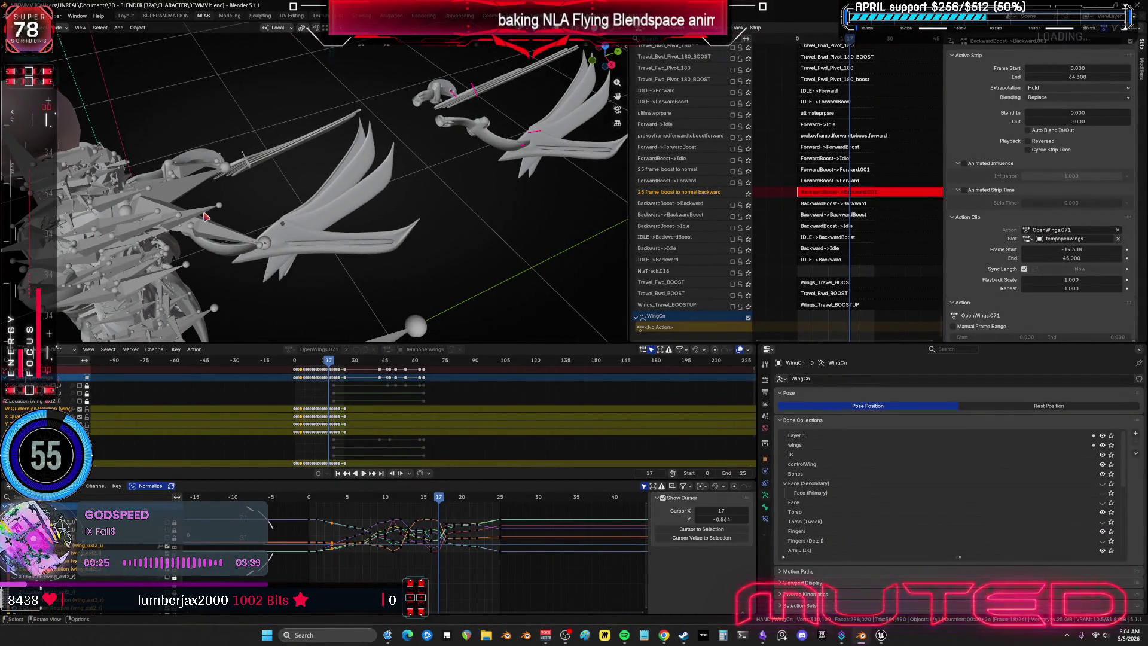
pyautogui.hotkey('ctrl', 'Tab')
pyautogui.hotkey('ctrl', 'Tab')
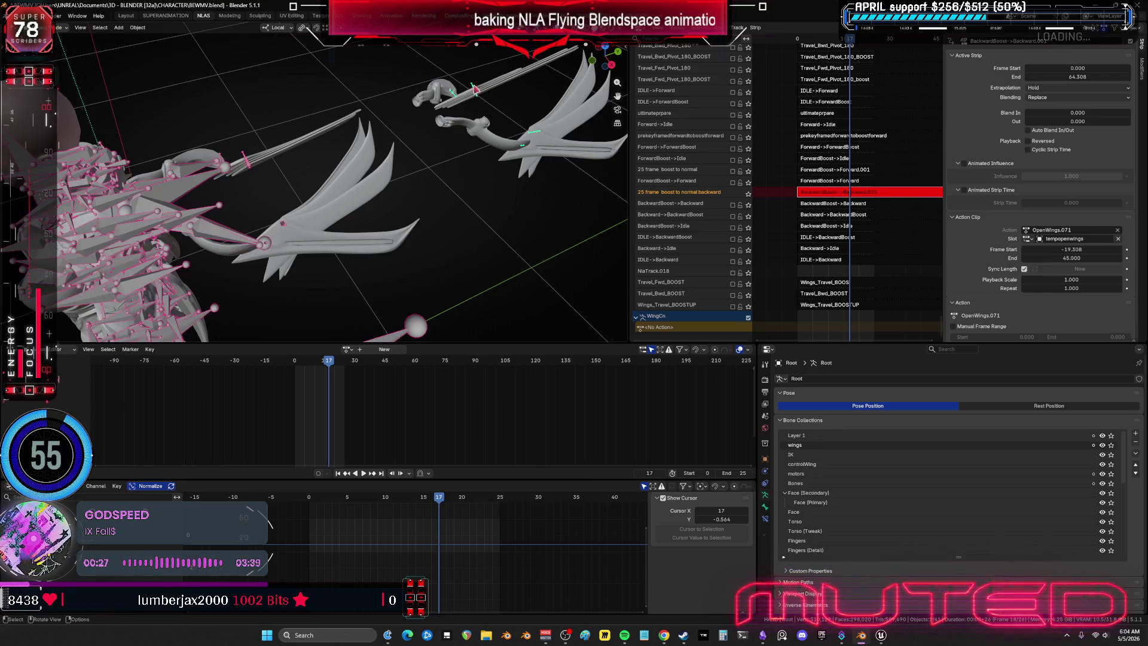
pyautogui.click(544, 83)
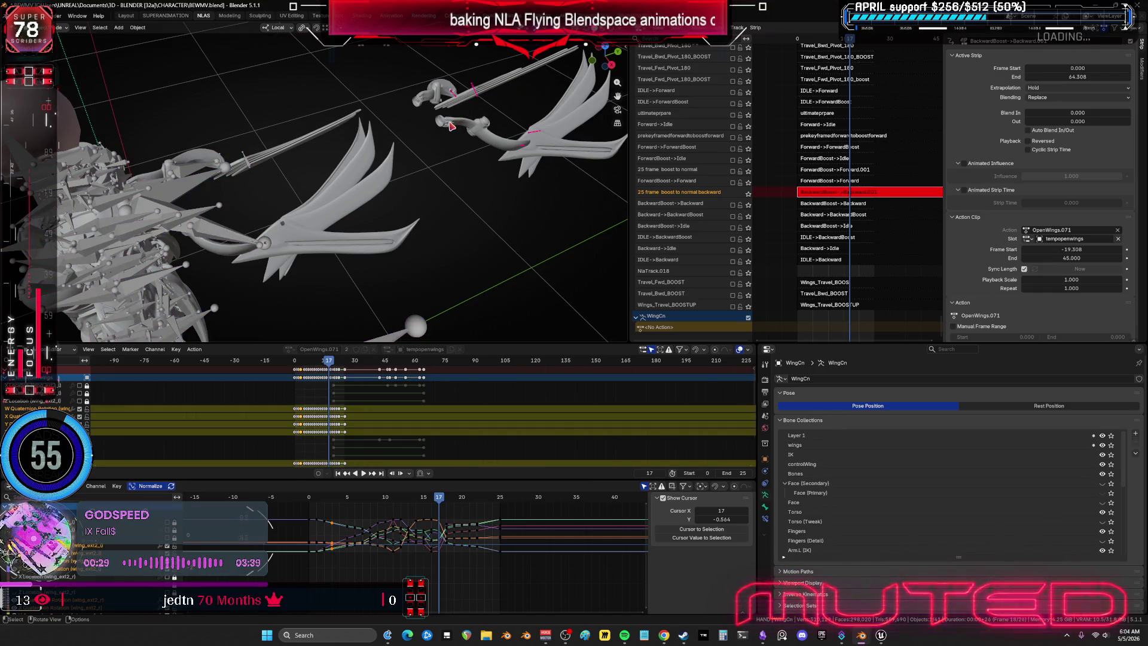
pyautogui.click(522, 131)
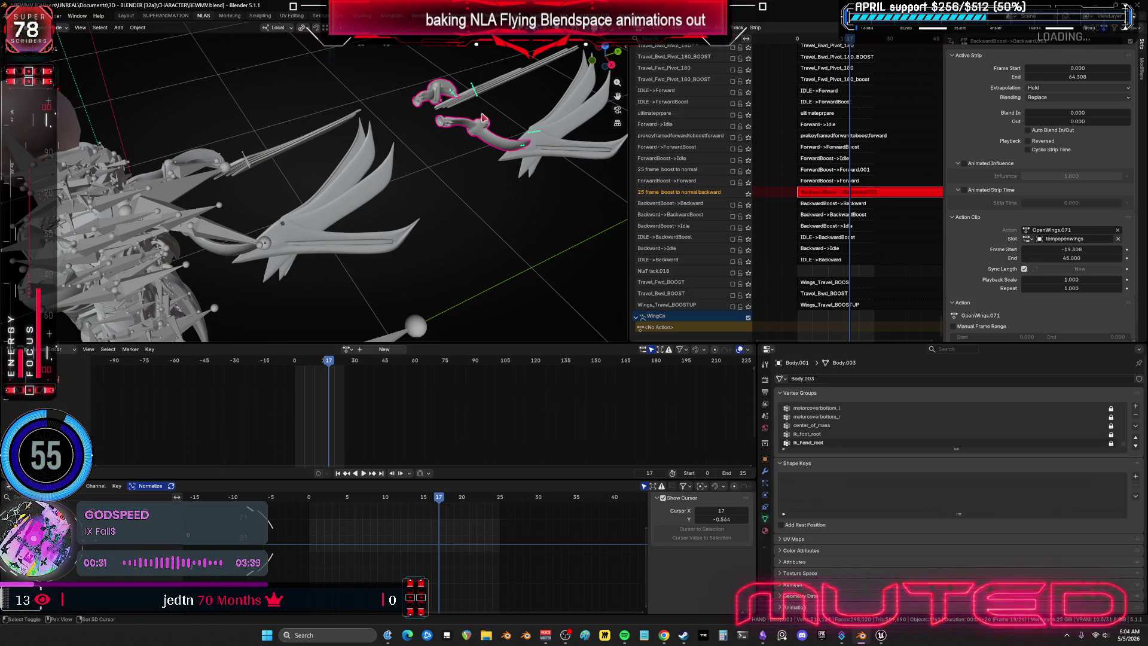
# Step: Isolate the WingCn armature in local view, switch to Pose Mode and select all wing bones
pyautogui.click(525, 98)
pyautogui.press('KP_Divide')
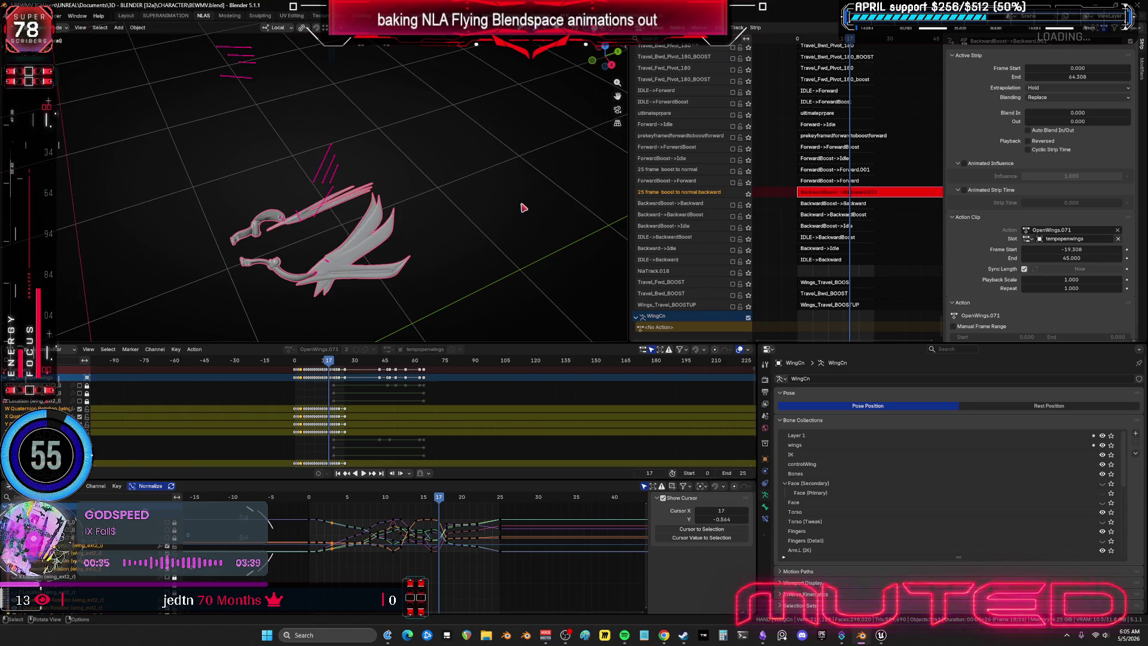
pyautogui.moveTo(443, 249)
pyautogui.mouseDown(button='middle')
pyautogui.moveTo(497, 203)
pyautogui.moveTo(484, 145)
pyautogui.mouseUp(button='middle')
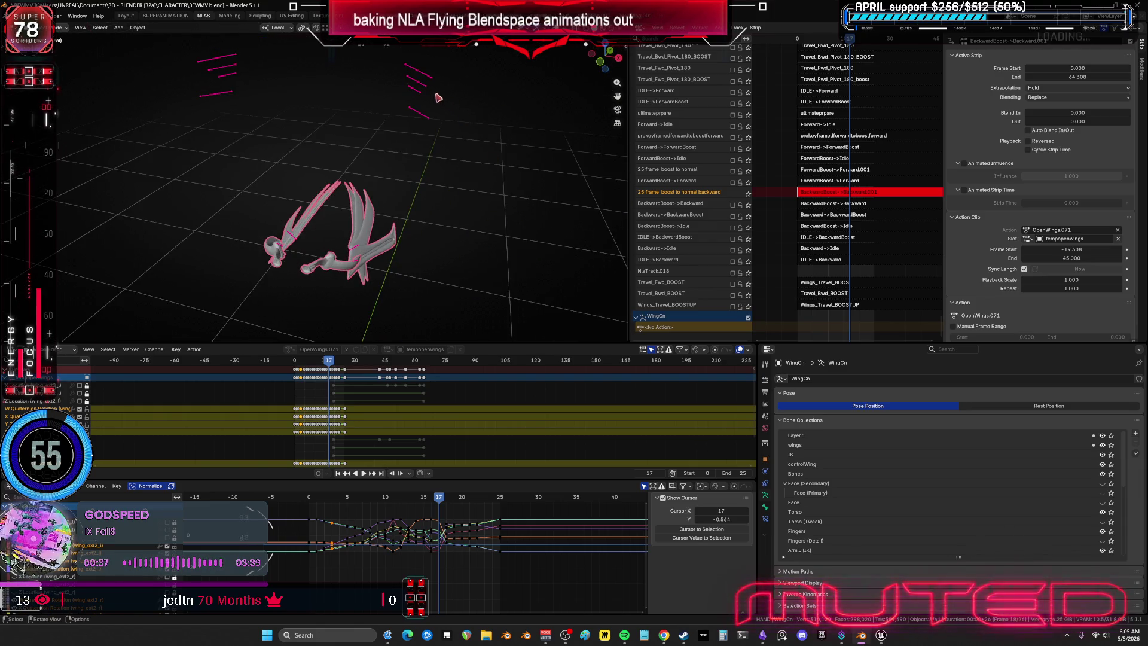
pyautogui.hotkey('ctrl', 'Tab')
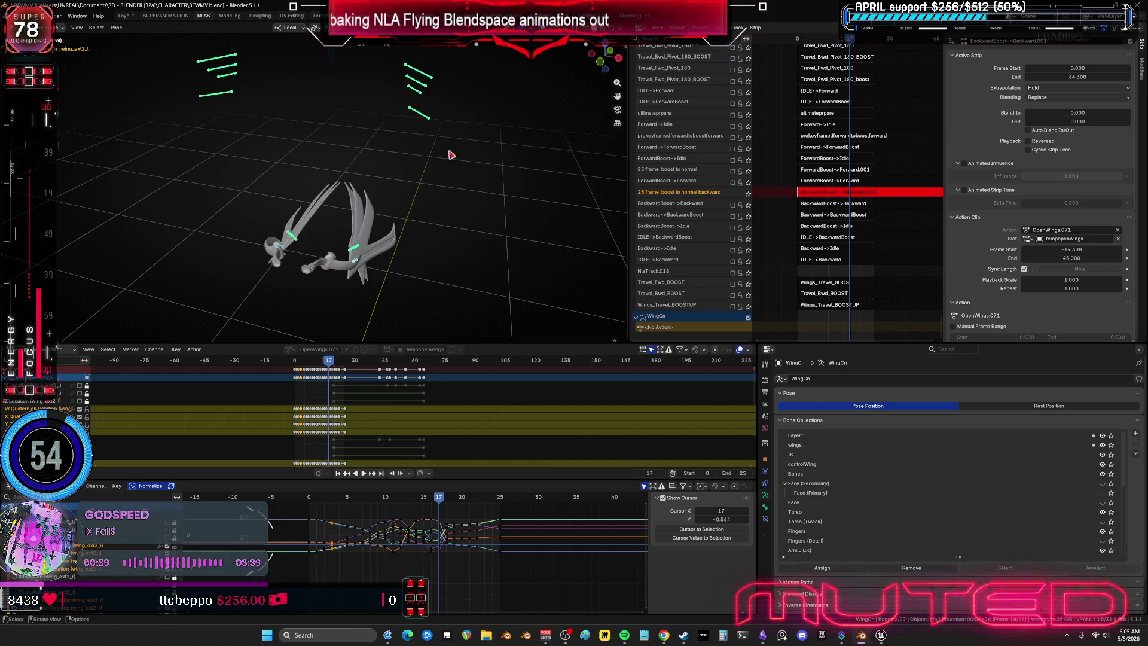
pyautogui.press('a')
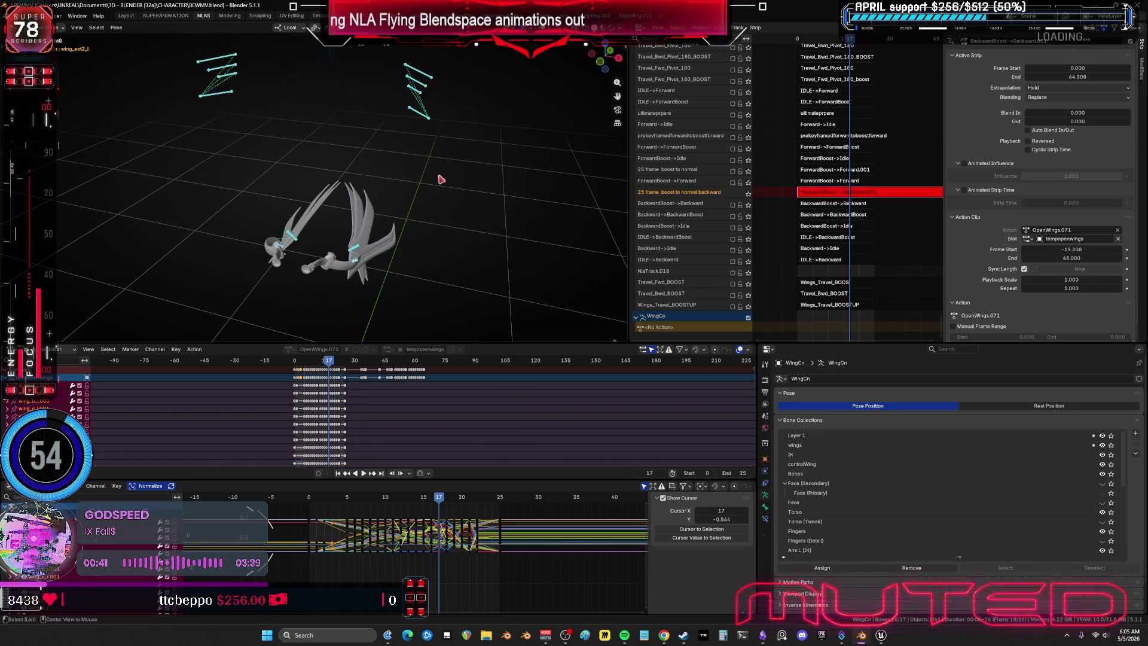
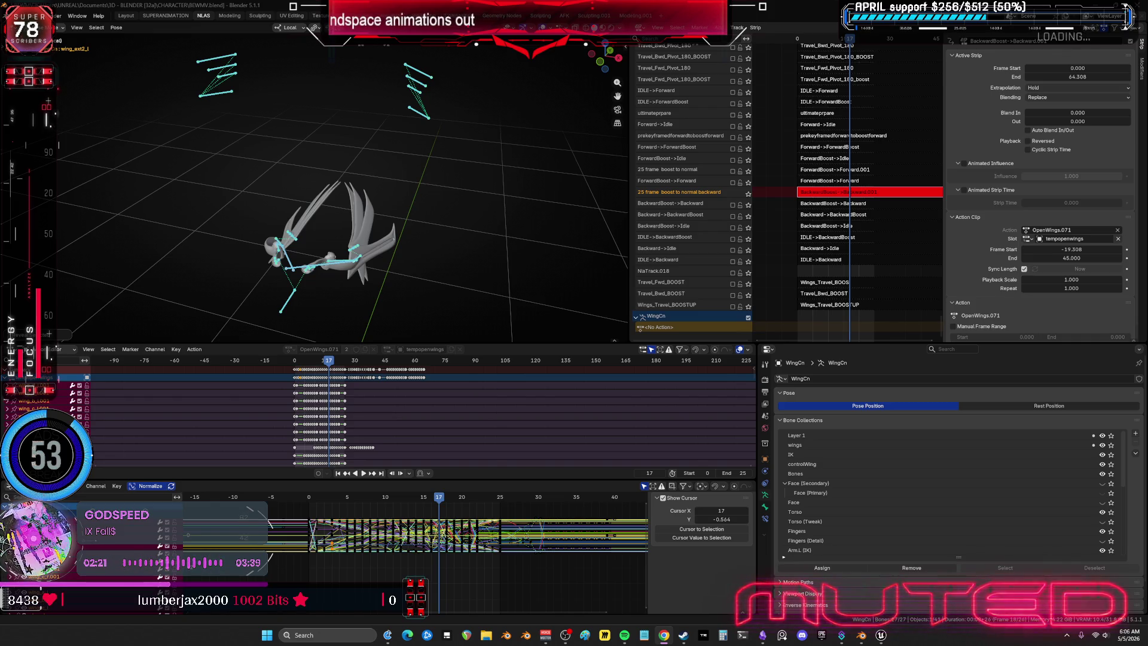
# Step: Play the wing-open animation from an early frame, then stop and zoom in on the legs
pyautogui.moveTo(323, 259); pyautogui.dragTo(326, 257, button='middle')
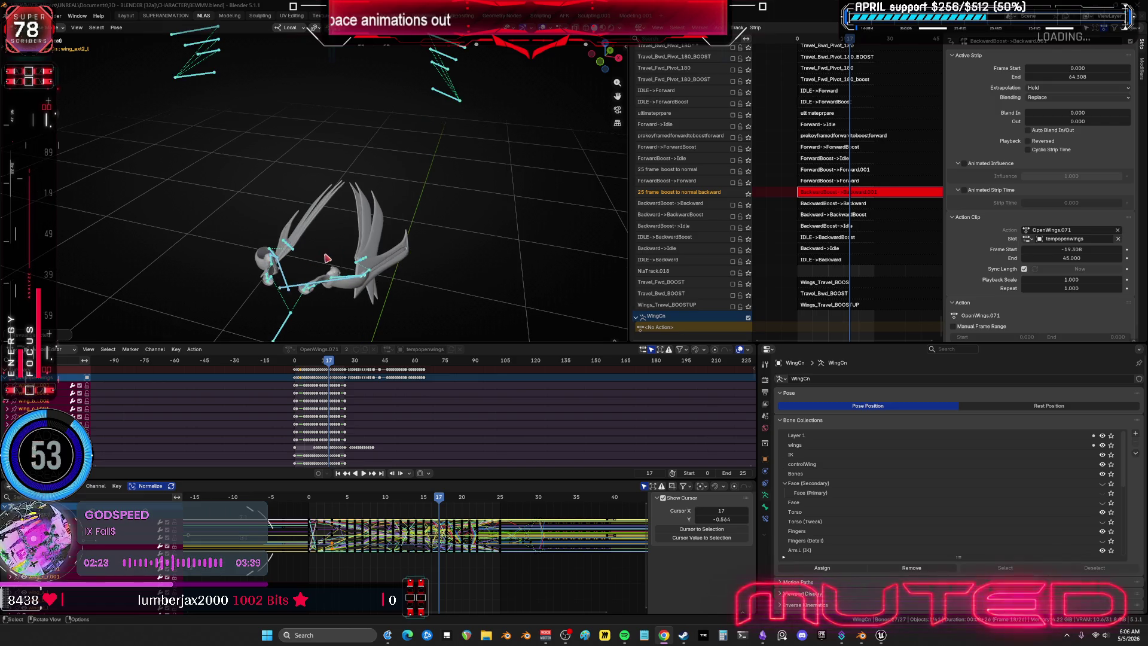
pyautogui.press('space')
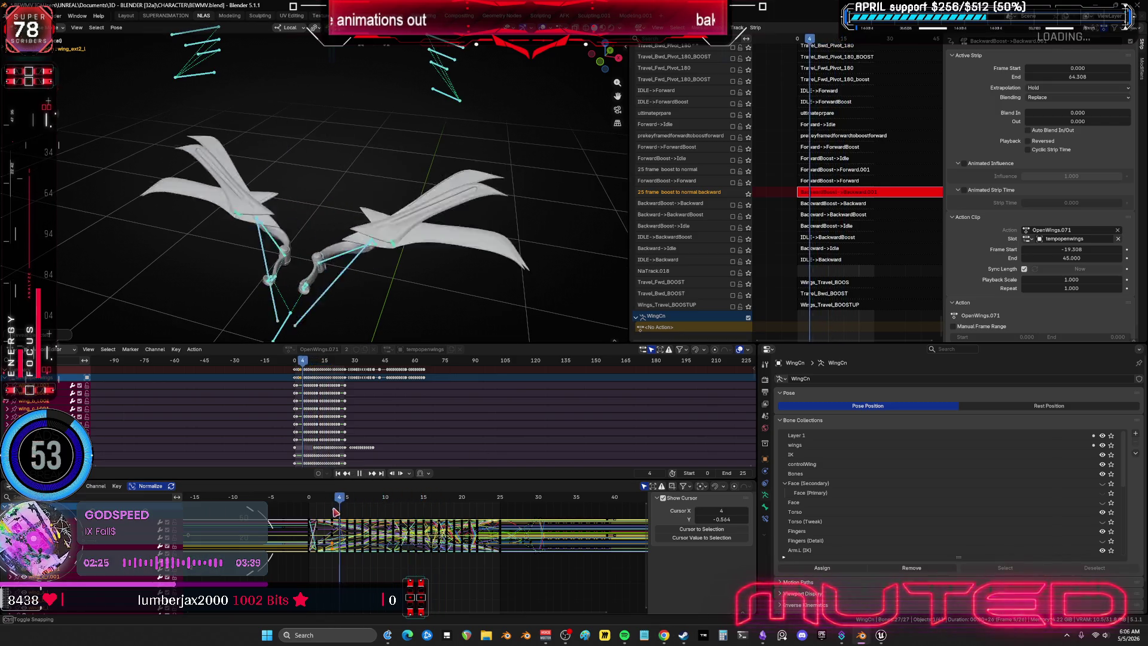
pyautogui.moveTo(442, 497); pyautogui.dragTo(297, 520)
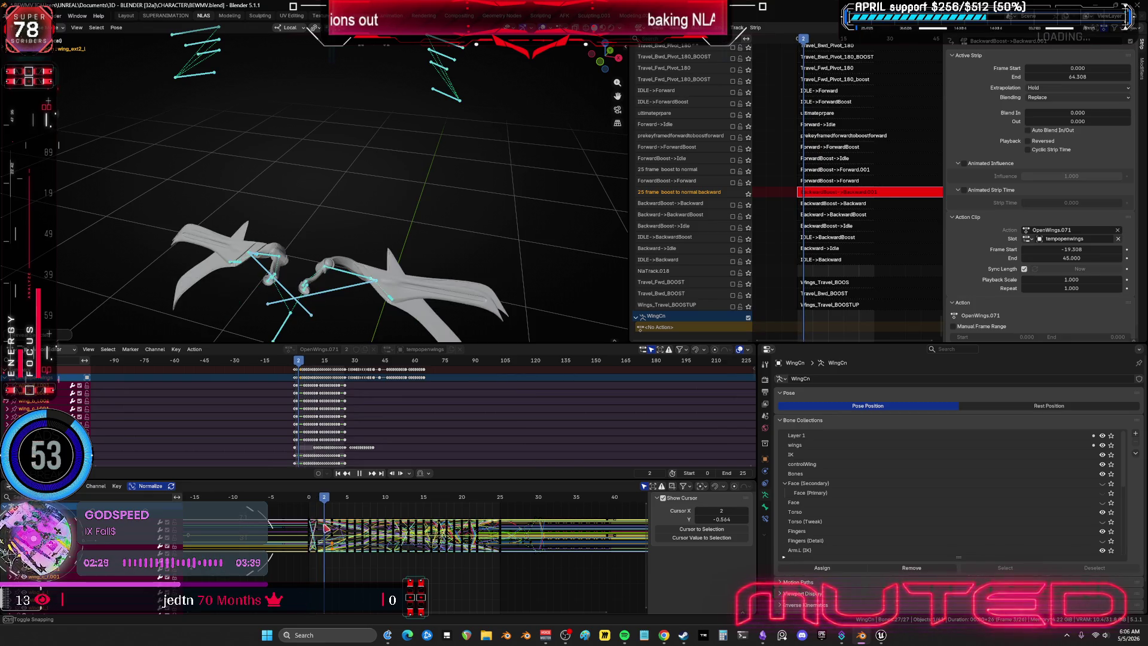
pyautogui.press('space')
pyautogui.moveTo(363, 301)
pyautogui.mouseDown(button='middle')
pyautogui.moveTo(397, 231)
pyautogui.moveTo(411, 231)
pyautogui.mouseUp(button='middle')
pyautogui.scroll(5, 379, 249)
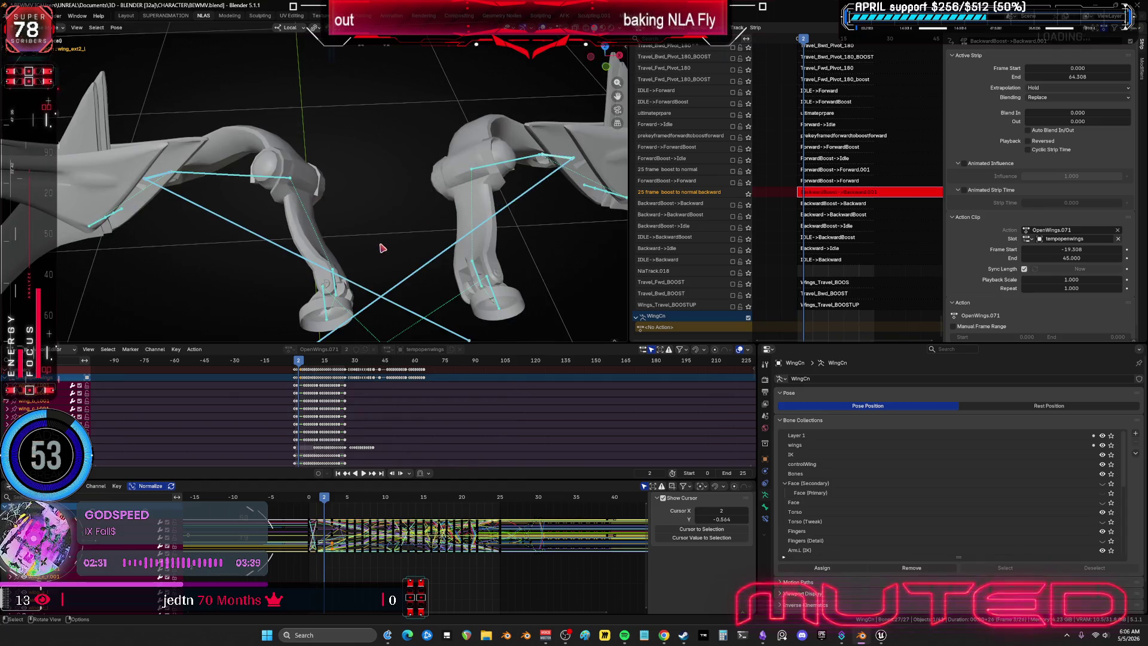
# Step: Select the wingbaserotate_r foot bone, undo a stray body selection, and return to frame 1
pyautogui.click(516, 313)
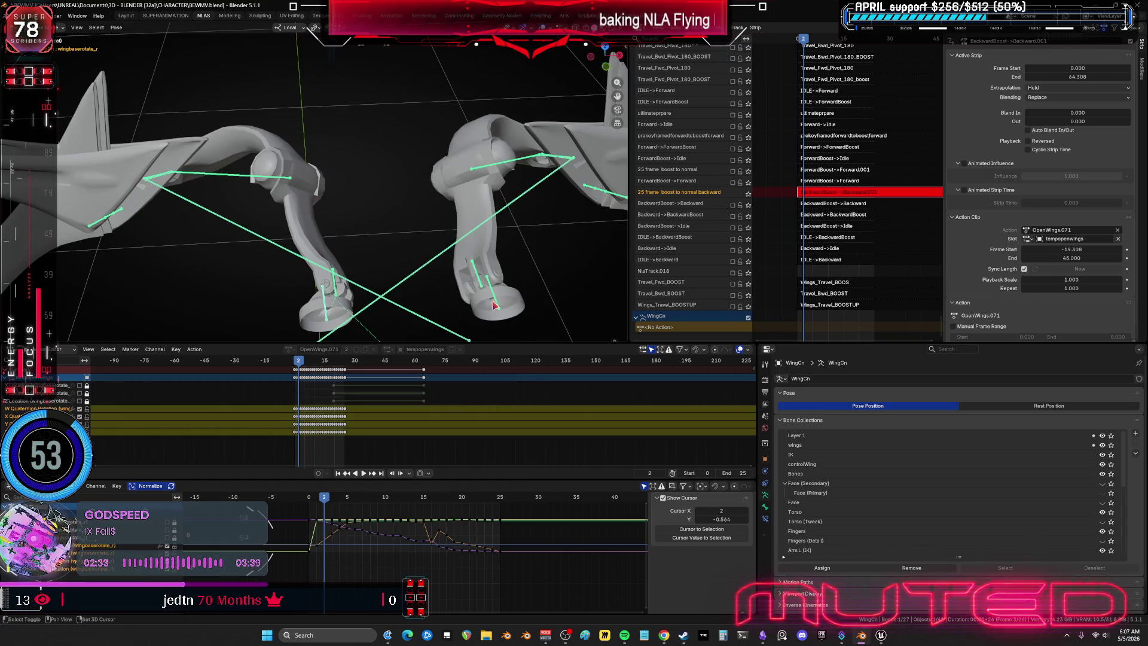
pyautogui.click(494, 306)
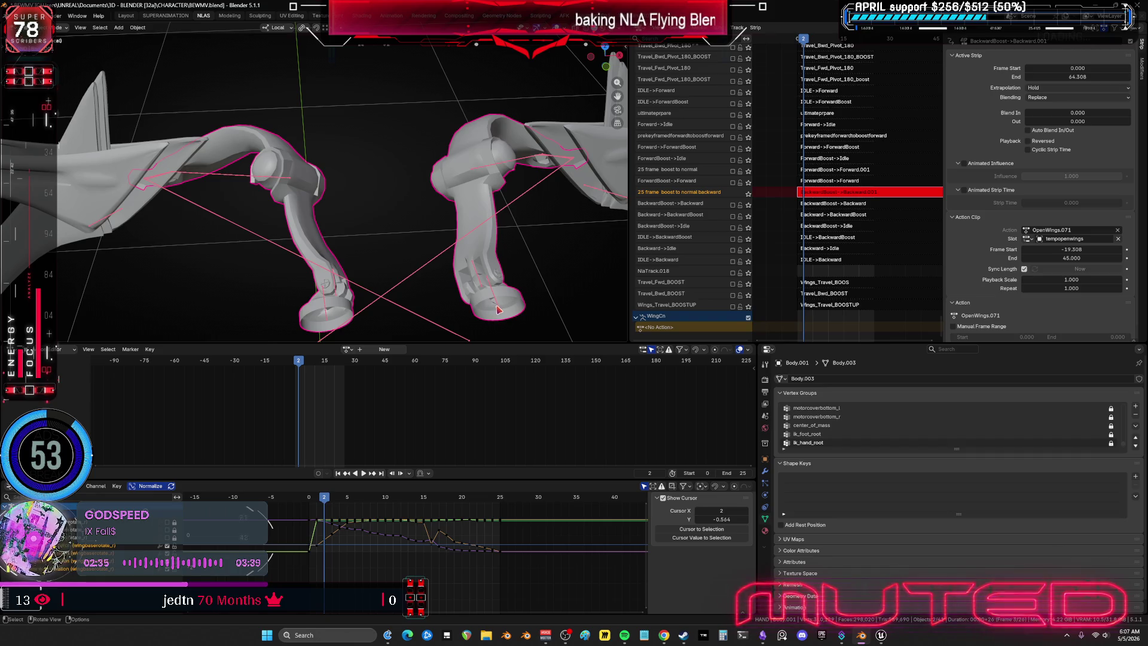
pyautogui.hotkey('ctrl', 'z')
pyautogui.moveTo(526, 281)
pyautogui.mouseDown(button='middle')
pyautogui.moveTo(505, 239)
pyautogui.moveTo(328, 249)
pyautogui.mouseUp(button='middle')
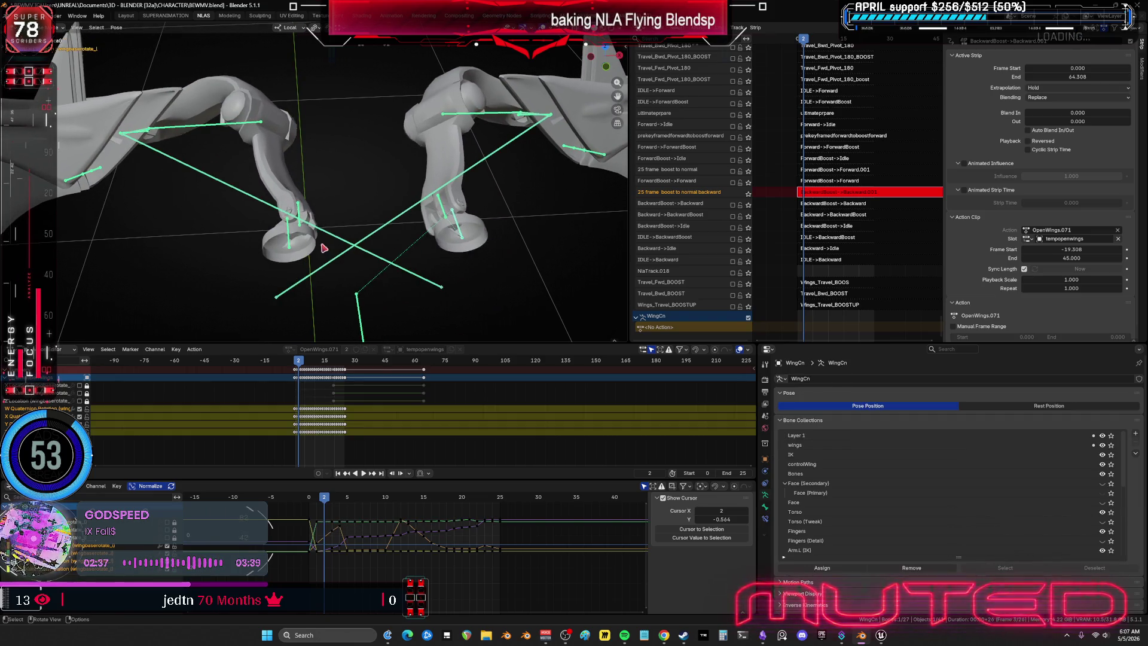
pyautogui.moveTo(321, 500); pyautogui.dragTo(318, 501)
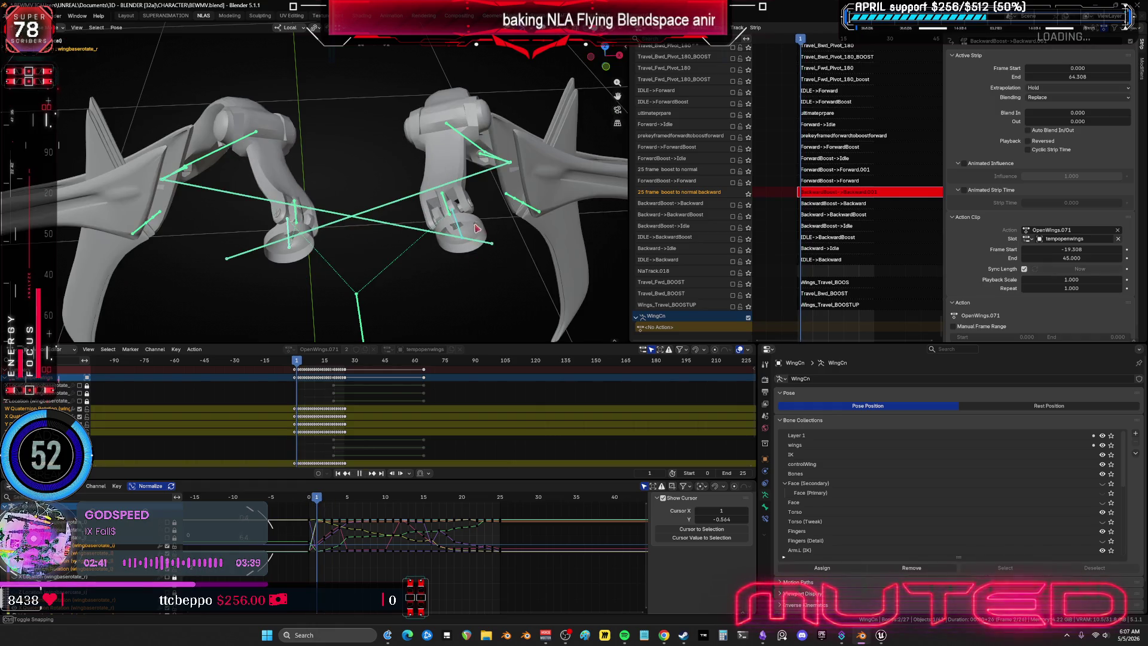
# Step: Scrub through the animation in the axis-aligned view up to frame 19
pyautogui.press('KP_7')
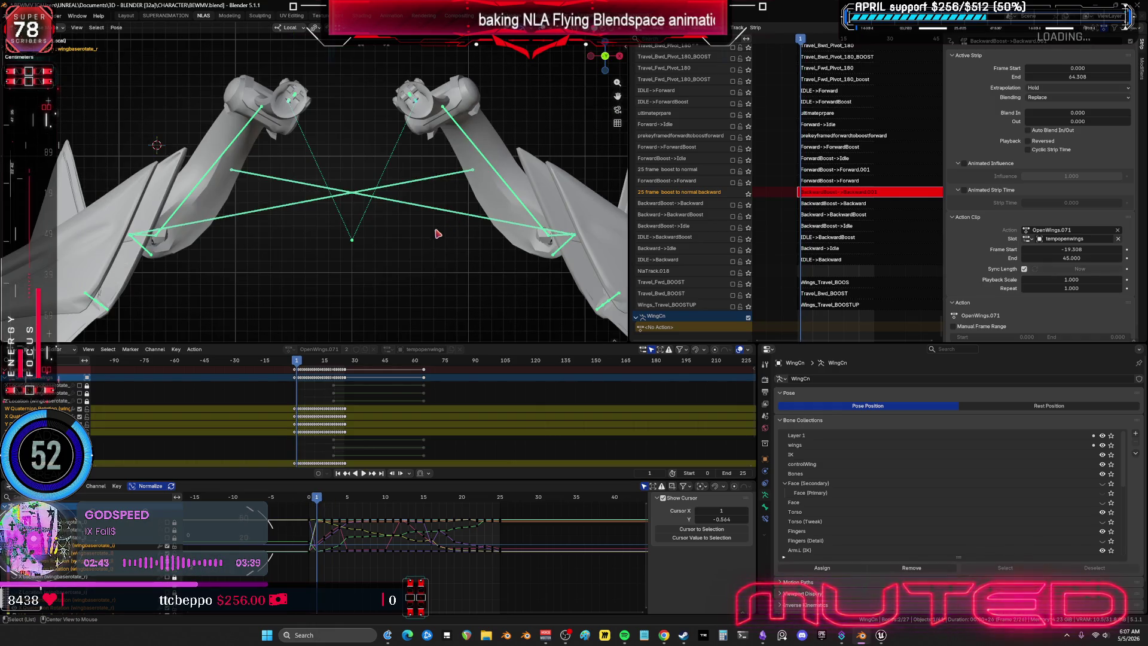
pyautogui.keyDown('alt'); pyautogui.scroll(-6, 445, 233); pyautogui.keyUp('alt')
pyautogui.moveTo(448, 243)
pyautogui.mouseDown()
pyautogui.moveTo(485, 268)
pyautogui.moveTo(504, 266)
pyautogui.moveTo(506, 280)
pyautogui.moveTo(421, 286)
pyautogui.moveTo(513, 296)
pyautogui.moveTo(466, 293)
pyautogui.moveTo(507, 290)
pyautogui.moveTo(494, 287)
pyautogui.moveTo(458, 214)
pyautogui.mouseUp()
pyautogui.moveTo(458, 214)
pyautogui.mouseDown(button='middle')
pyautogui.moveTo(433, 249)
pyautogui.moveTo(410, 252)
pyautogui.mouseUp(button='middle')
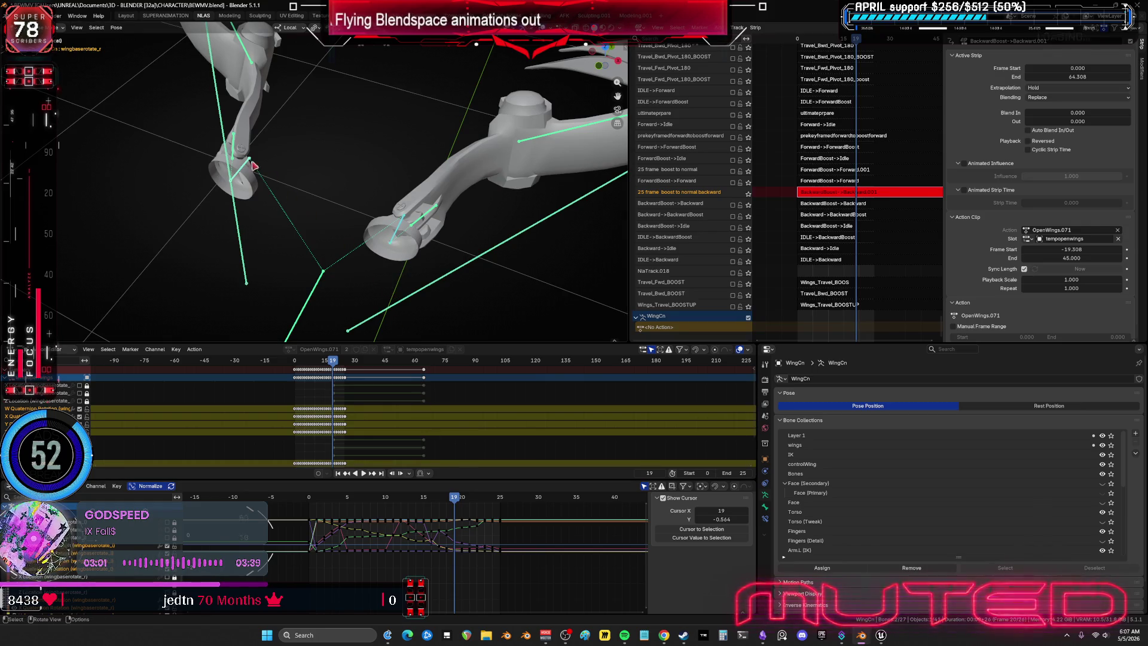
# Step: Select the wing_base_r bone, then the Body.003 mesh and the wingbaserotate bone
pyautogui.click(238, 153)
pyautogui.click(459, 202)
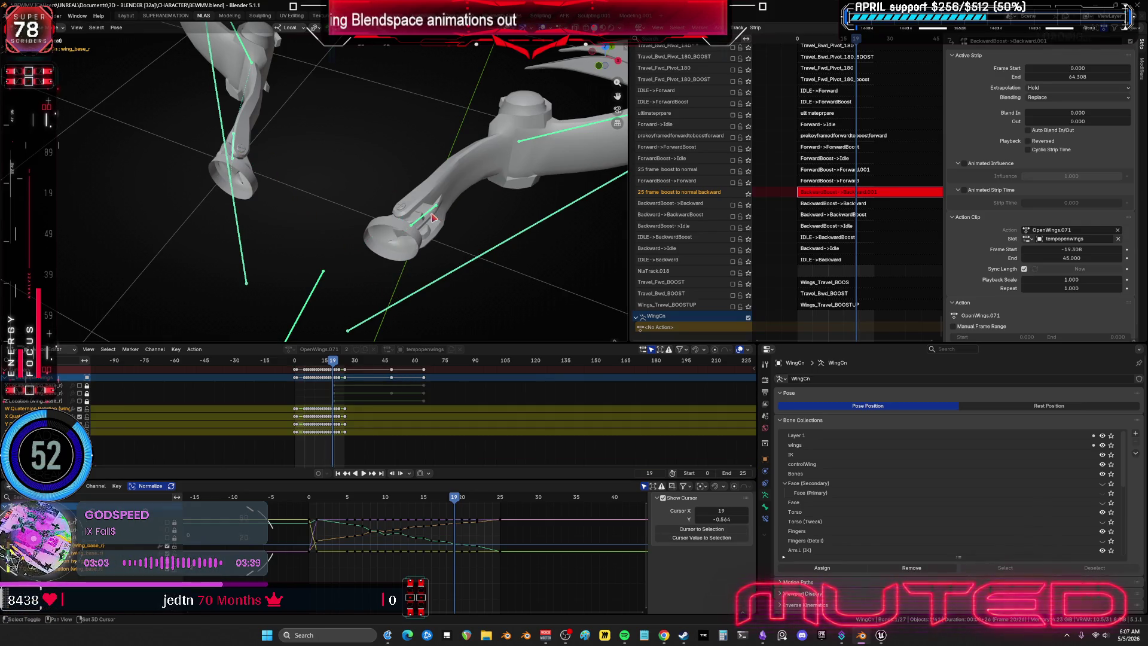
pyautogui.click(431, 217)
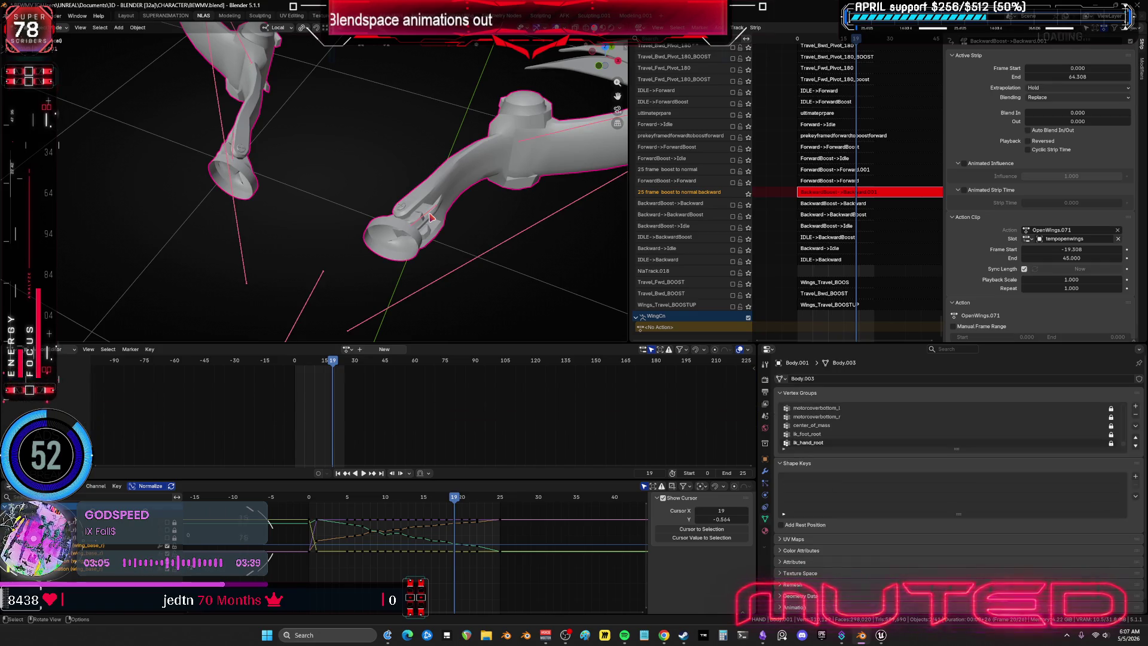
pyautogui.click(370, 239)
pyautogui.scroll(-2, 370, 239)
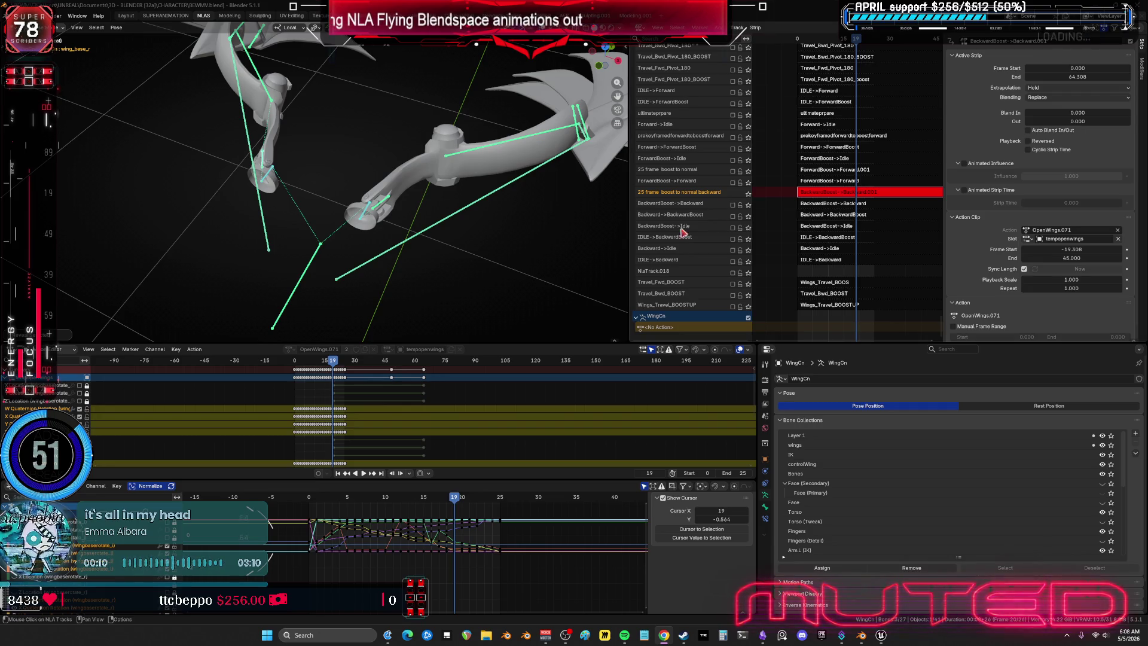
# Step: View the frame 19 wing pose from the top, tilt the view, and maximize the 3D viewport
pyautogui.press('KP_7')
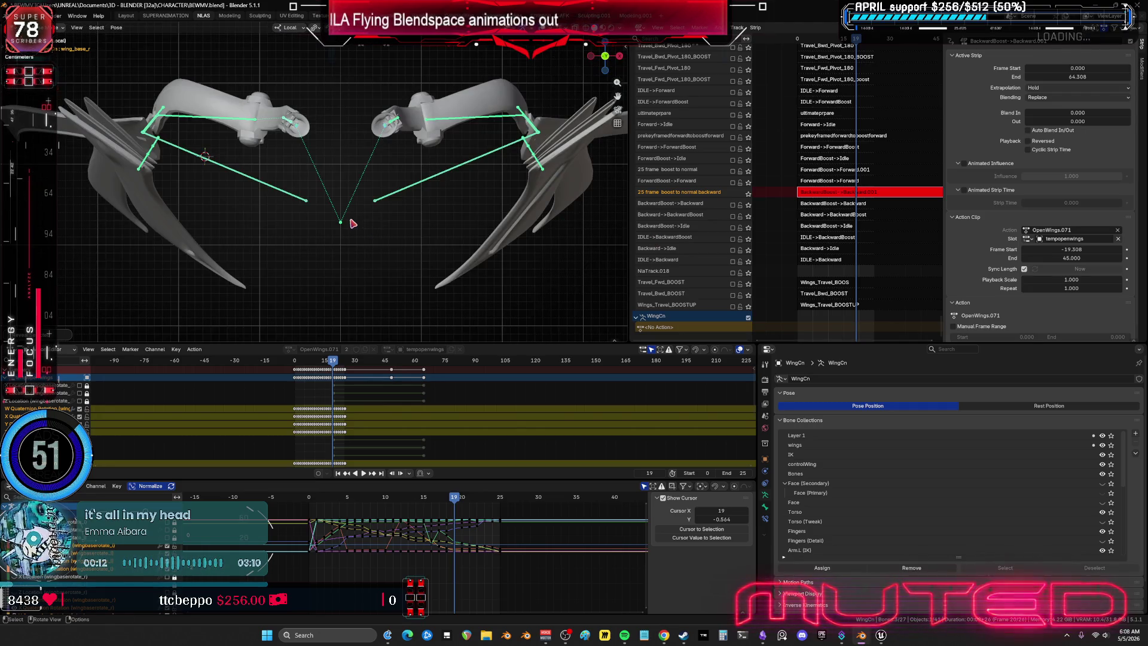
pyautogui.moveTo(370, 219); pyautogui.dragTo(411, 189, button='middle')
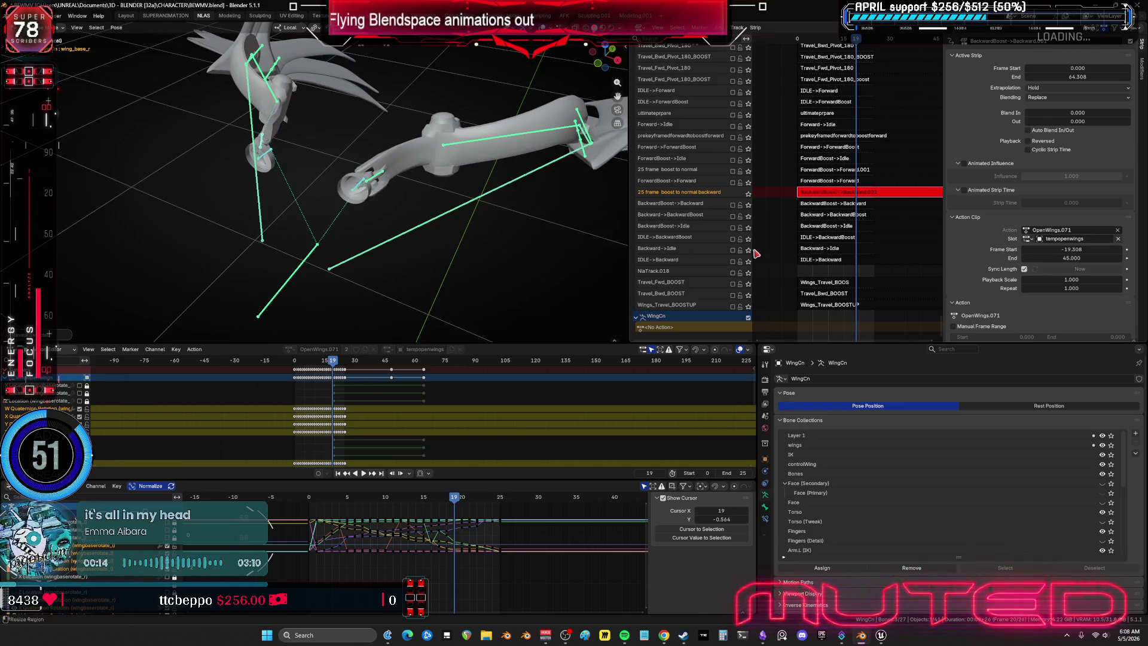
pyautogui.hotkey('ctrl', 'space')
# Step: Zoom and orbit around the wing bones and legs to inspect them
pyautogui.keyDown('alt'); pyautogui.scroll(4, 574, 305); pyautogui.keyUp('alt')
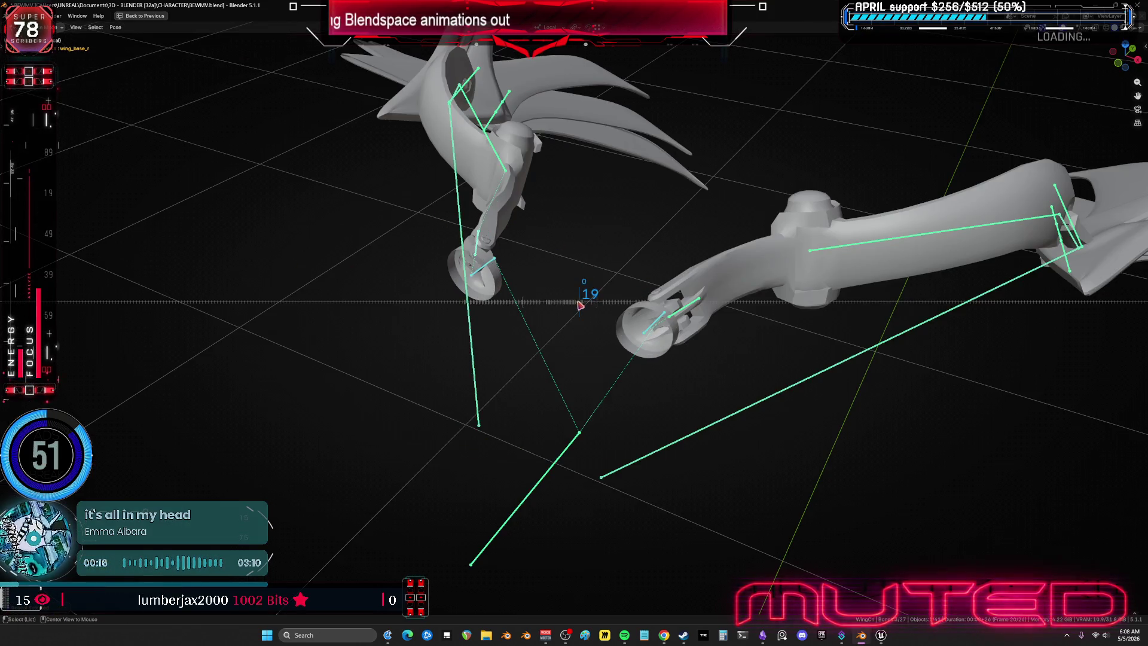
pyautogui.keyDown('alt'); pyautogui.scroll(-10, 568, 310); pyautogui.keyUp('alt')
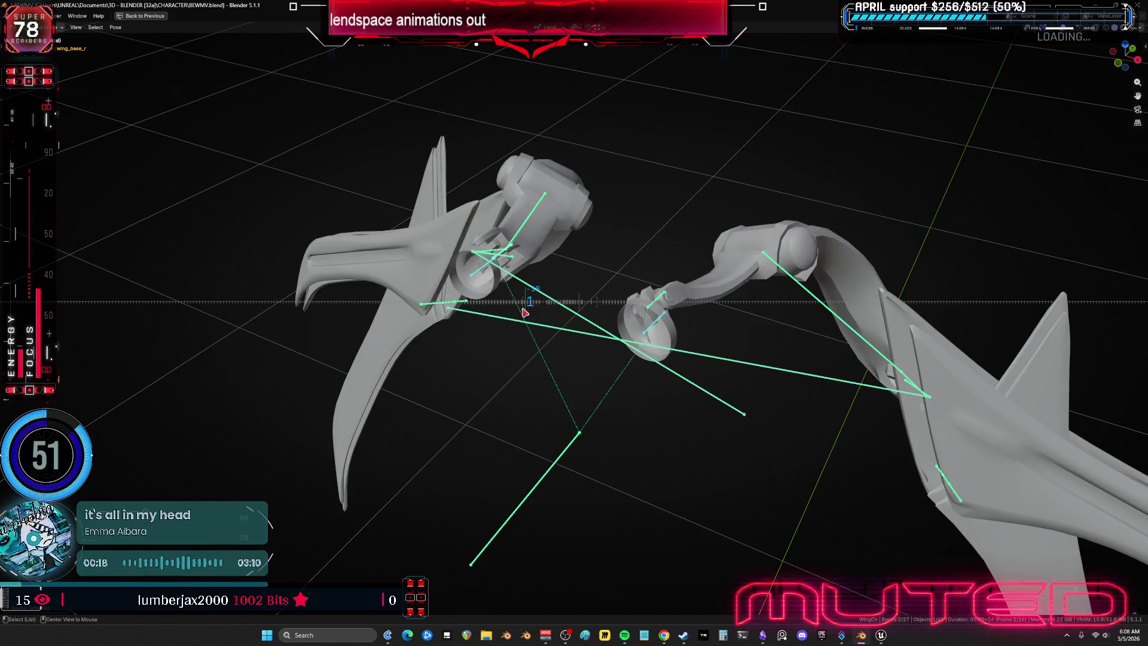
pyautogui.keyDown('alt'); pyautogui.scroll(3, 522, 312); pyautogui.keyUp('alt')
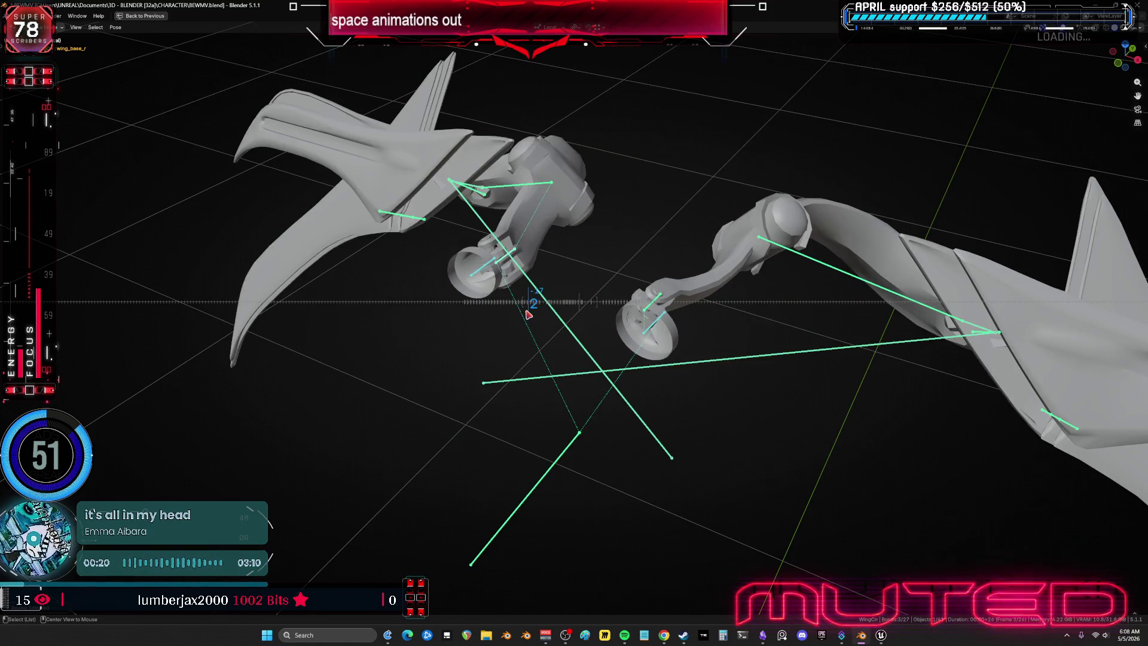
pyautogui.keyDown('alt'); pyautogui.scroll(6, 533, 315); pyautogui.keyUp('alt')
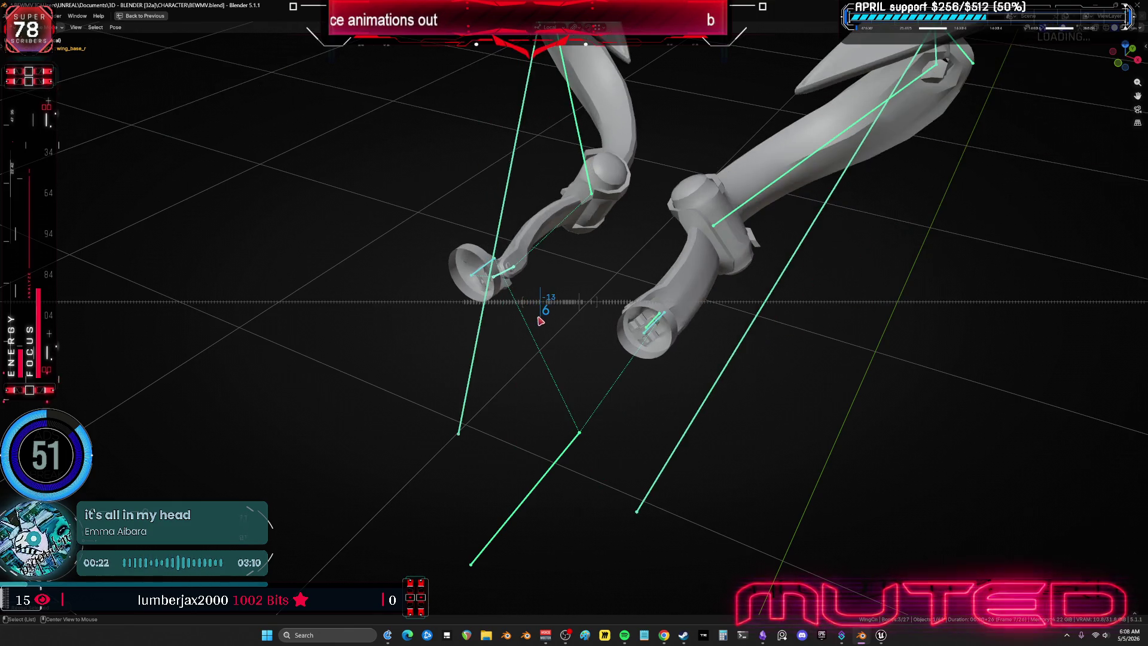
pyautogui.keyDown('alt'); pyautogui.scroll(14, 550, 328); pyautogui.keyUp('alt')
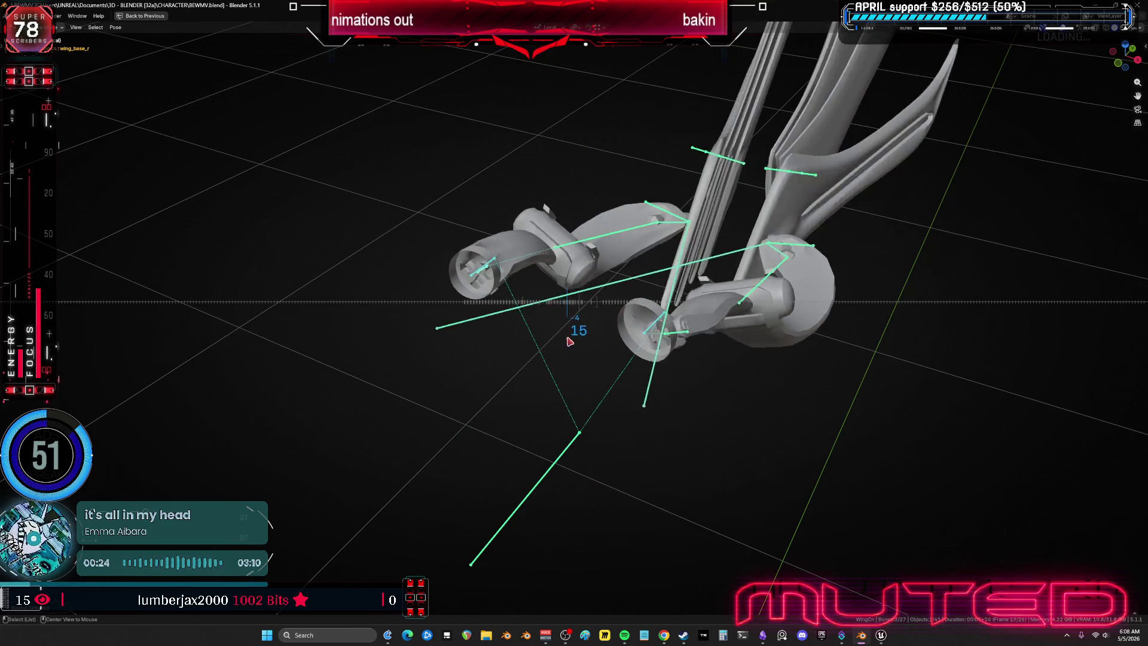
pyautogui.keyDown('alt'); pyautogui.scroll(4, 594, 352); pyautogui.keyUp('alt')
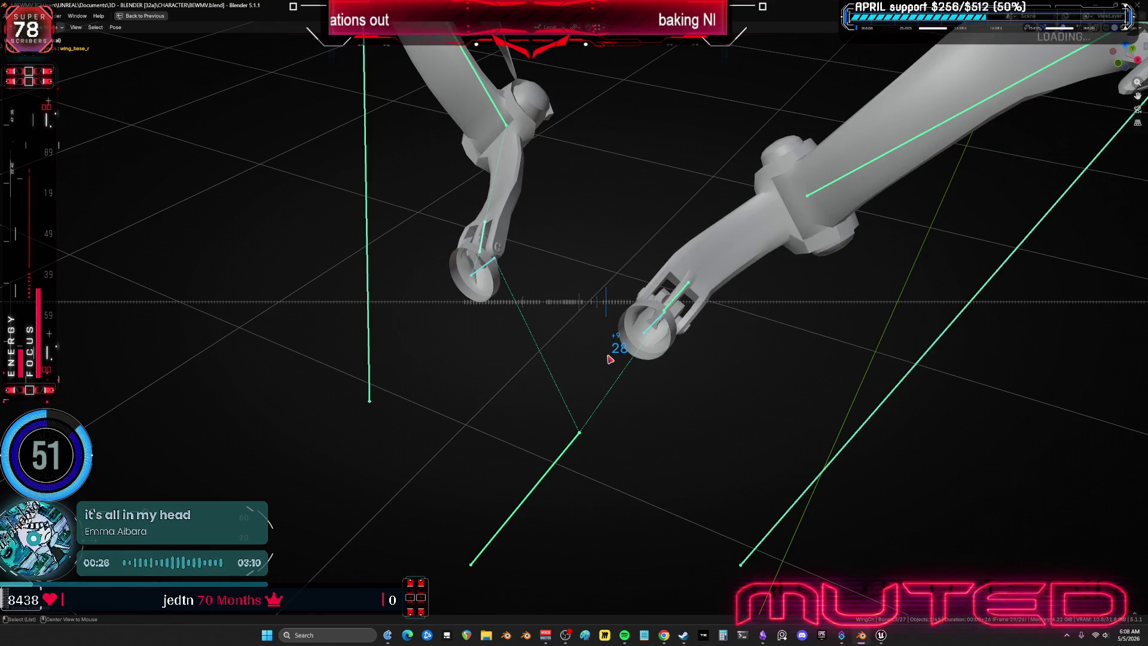
pyautogui.keyDown('alt'); pyautogui.scroll(10, 525, 353); pyautogui.keyUp('alt')
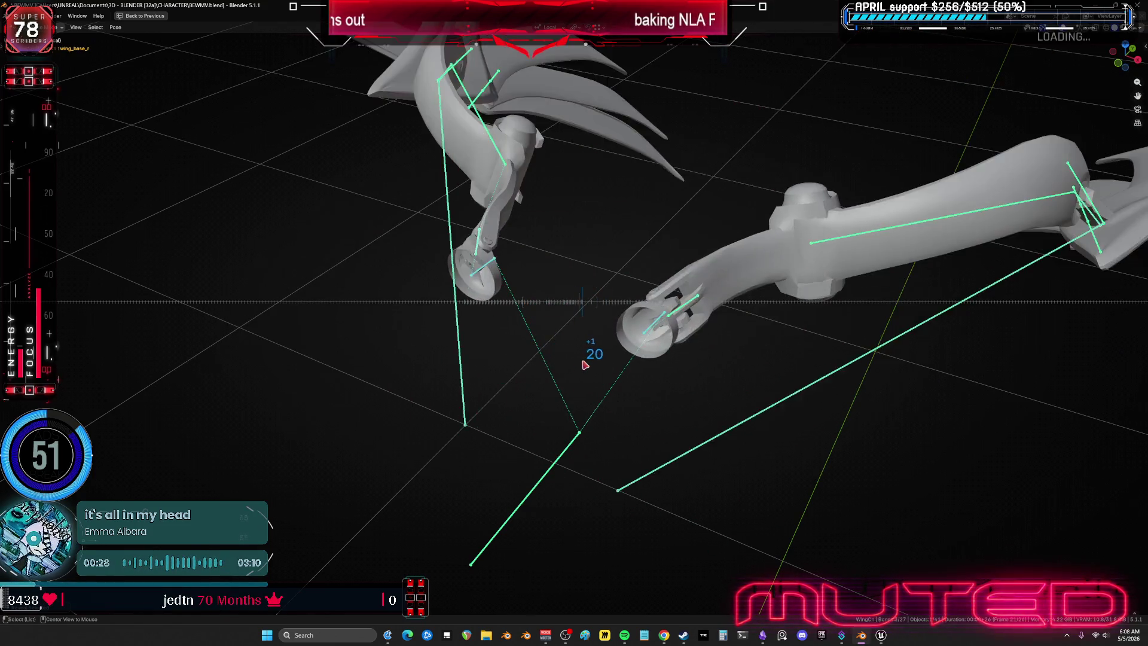
pyautogui.moveTo(519, 351)
pyautogui.mouseDown(button='middle')
pyautogui.moveTo(502, 371)
pyautogui.moveTo(524, 323)
pyautogui.moveTo(610, 333)
pyautogui.moveTo(673, 322)
pyautogui.mouseUp(button='middle')
pyautogui.keyDown('alt'); pyautogui.scroll(1, 557, 322); pyautogui.keyUp('alt')
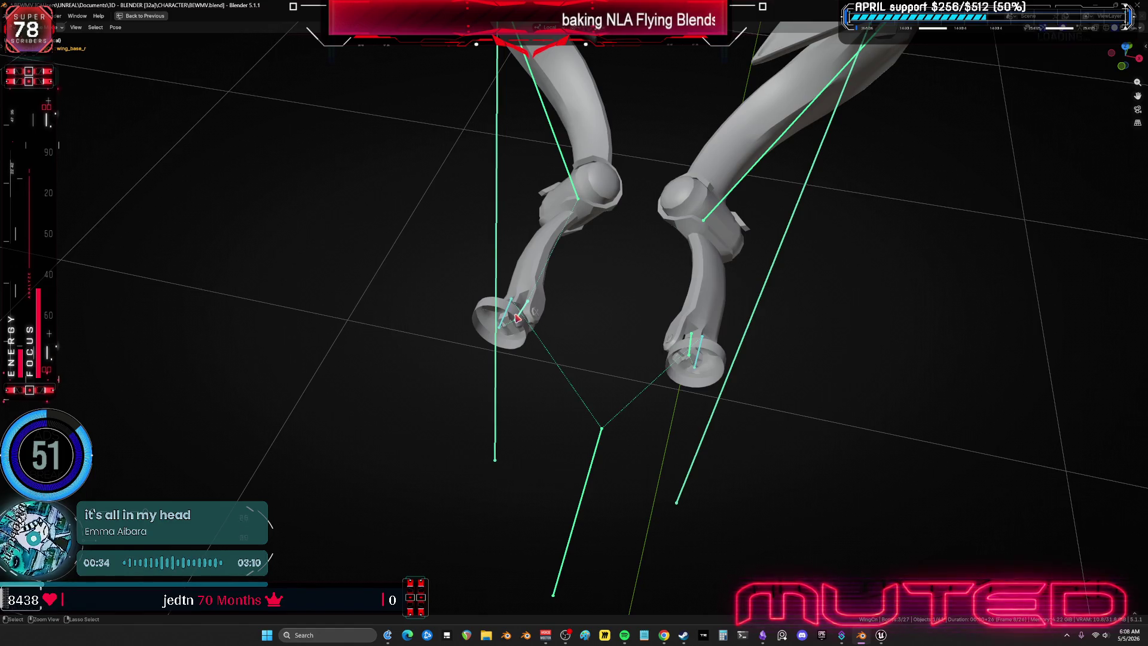
pyautogui.keyDown('alt'); pyautogui.scroll(11, 615, 310); pyautogui.keyUp('alt')
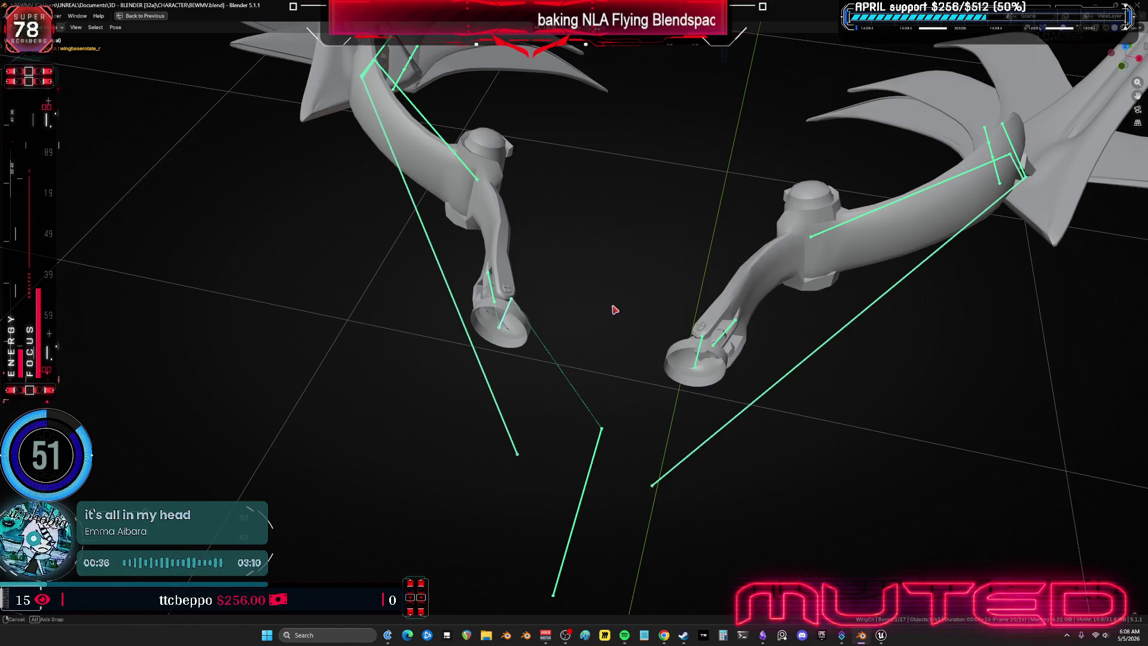
pyautogui.moveTo(615, 310); pyautogui.dragTo(641, 327, button='middle')
# Step: Select the wing_track_l bone, switch to Object Mode, and maximize the Dope Sheet
pyautogui.hotkey('alt', 'a')
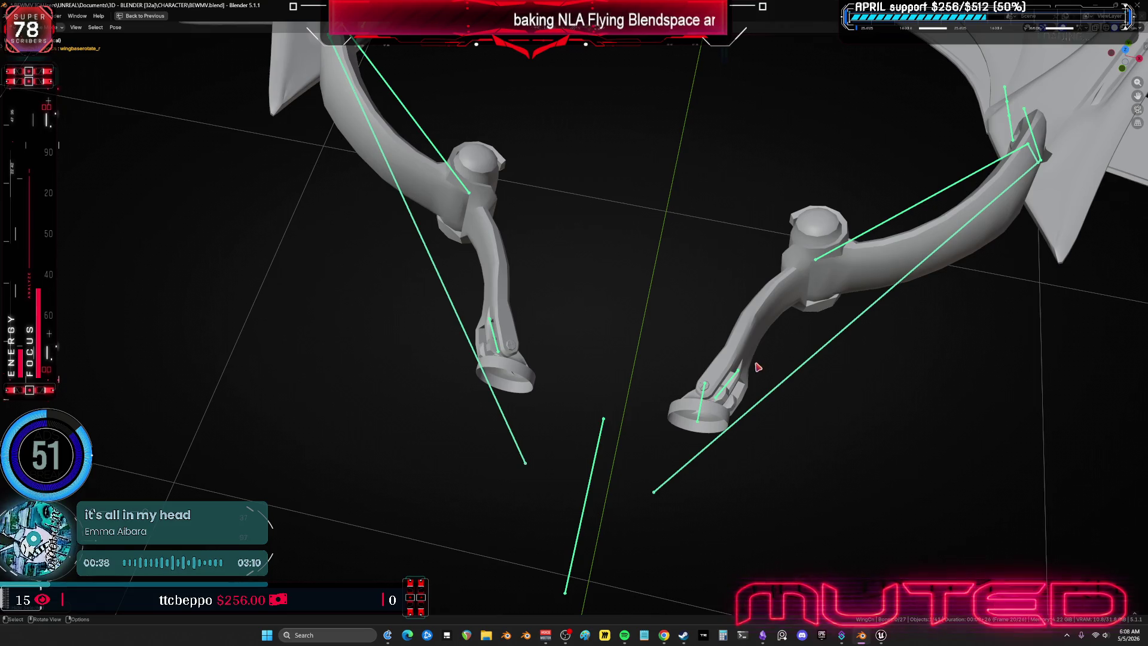
pyautogui.click(765, 391)
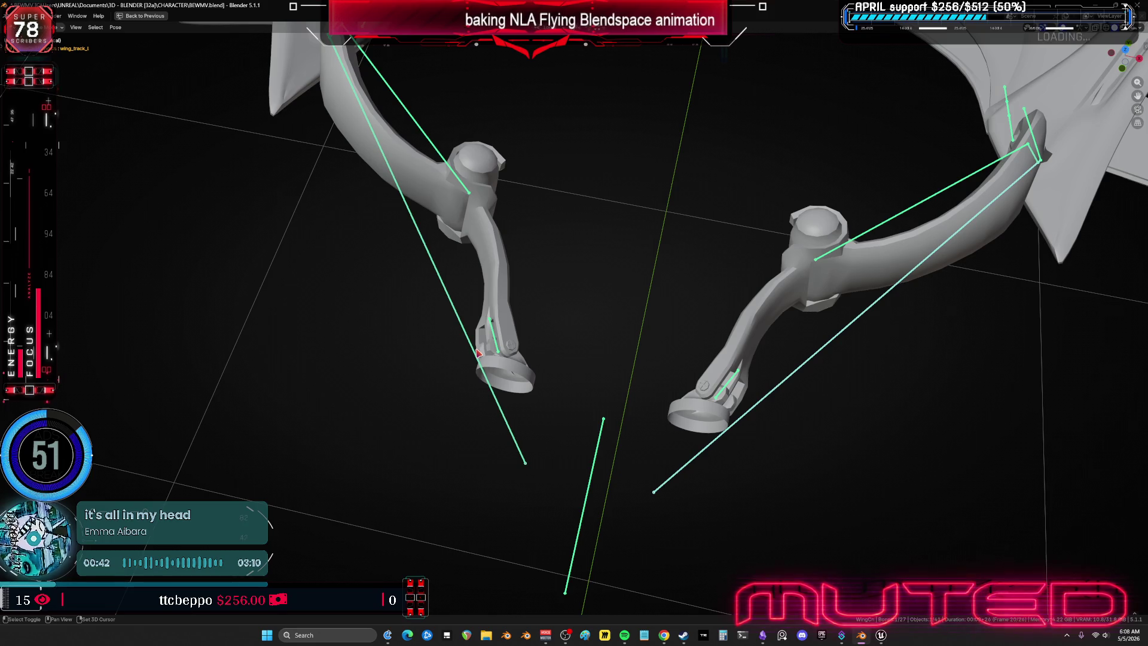
pyautogui.hotkey('ctrl', 'Tab')
pyautogui.hotkey('ctrl', 'Tab')
pyautogui.hotkey('ctrl', 'space')
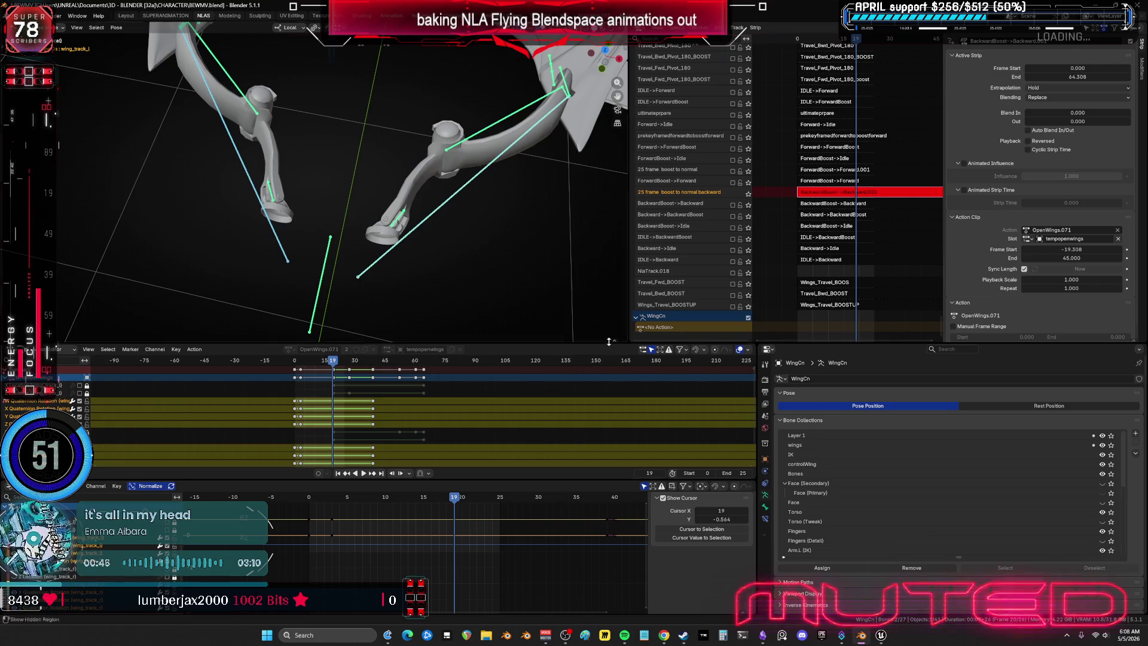
pyautogui.hotkey('ctrl', 'space')
pyautogui.hotkey('ctrl', 'space')
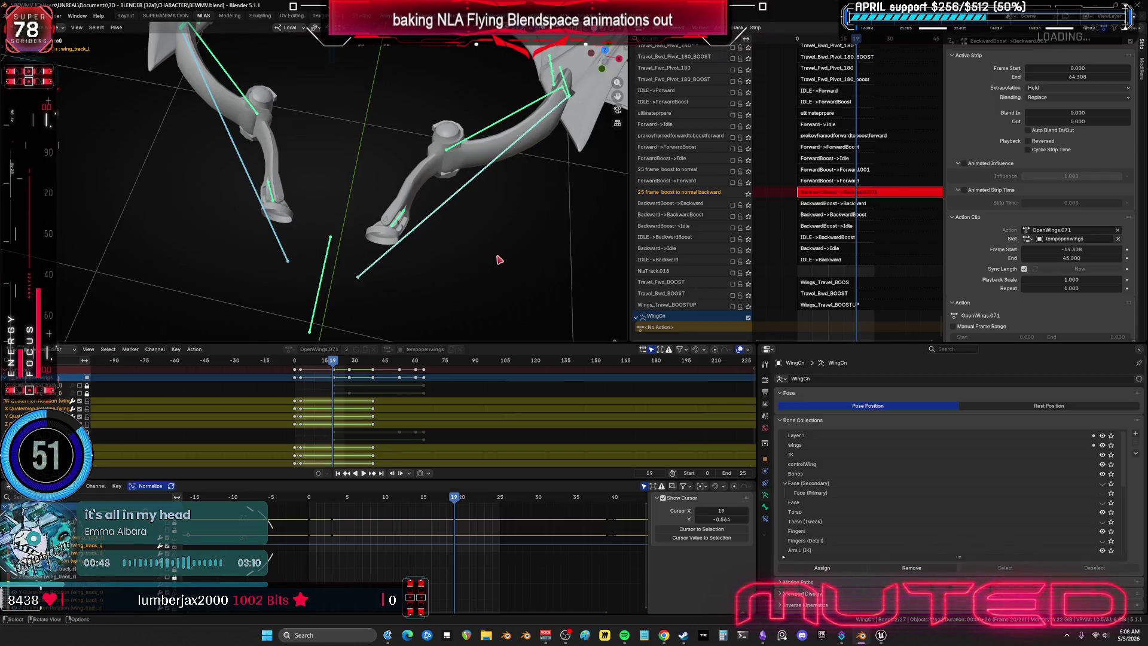
# Step: Select the spine_05 bone, box-select all its channels and keyframes, and delete them
pyautogui.hotkey('alt', 'a')
pyautogui.moveTo(371, 223); pyautogui.dragTo(349, 293, button='middle')
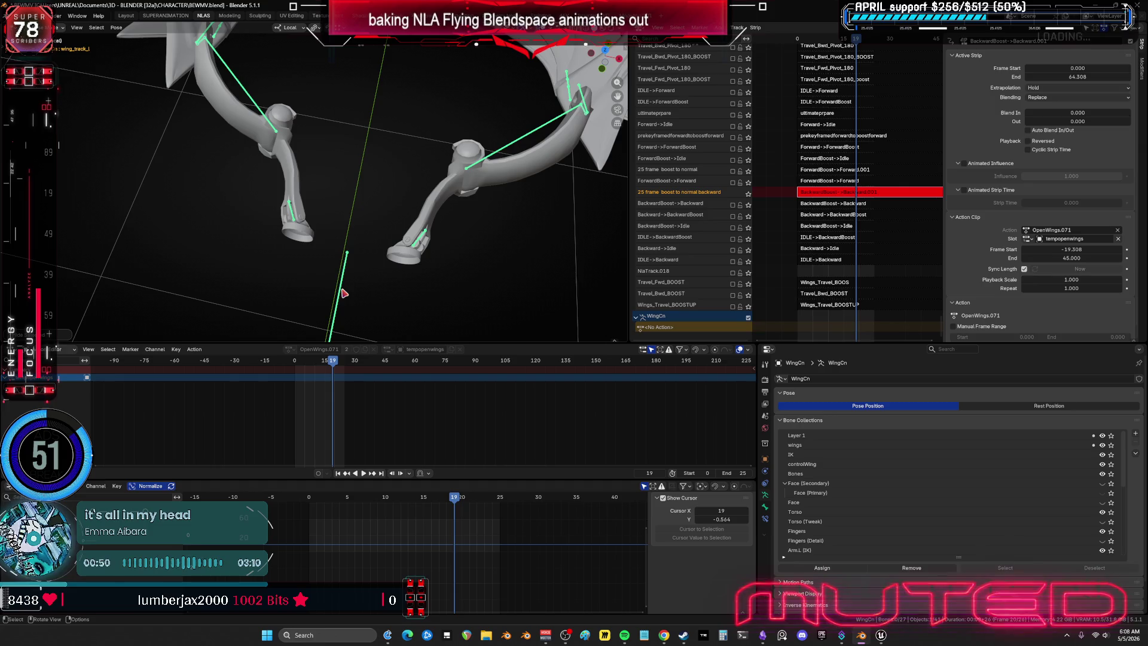
pyautogui.click(351, 284)
pyautogui.hotkey('alt', 'a')
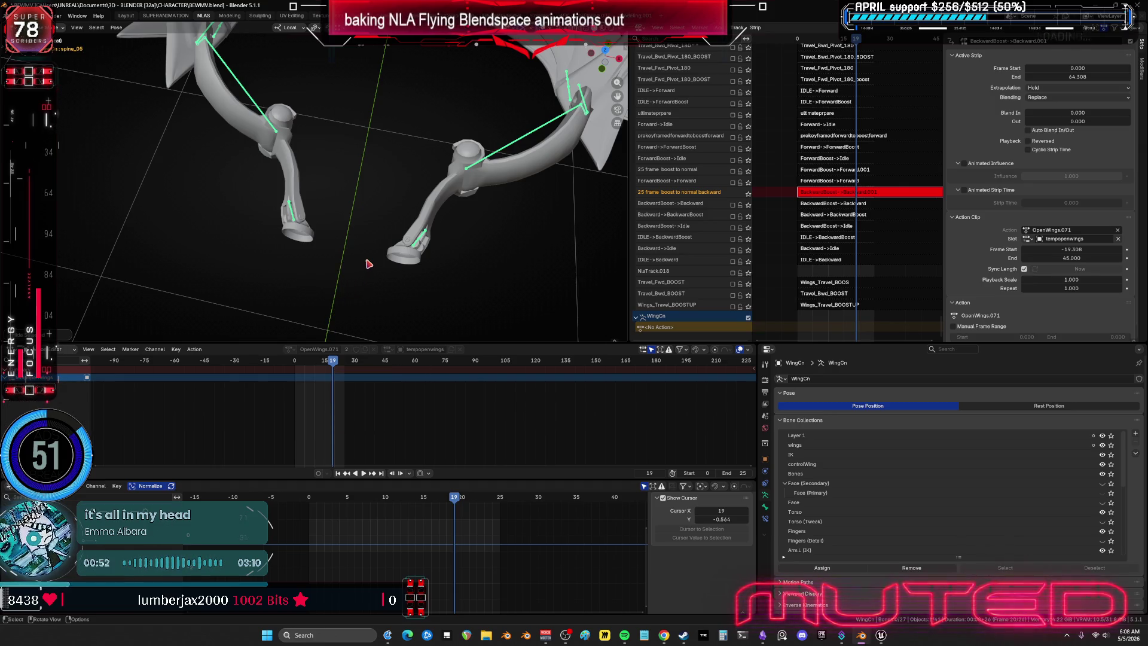
pyautogui.hotkey('ctrl', 'z')
pyautogui.moveTo(517, 440)
pyautogui.mouseDown()
pyautogui.moveTo(387, 406)
pyautogui.moveTo(316, 372)
pyautogui.mouseUp()
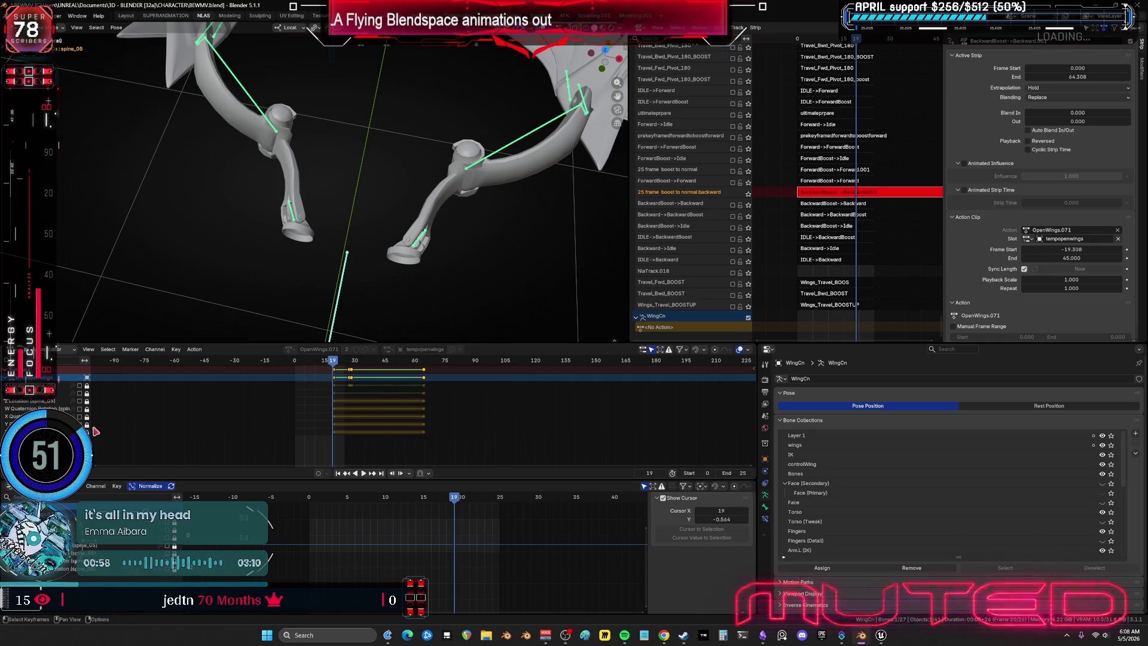
pyautogui.press('b')
pyautogui.moveTo(88, 390); pyautogui.dragTo(89, 436)
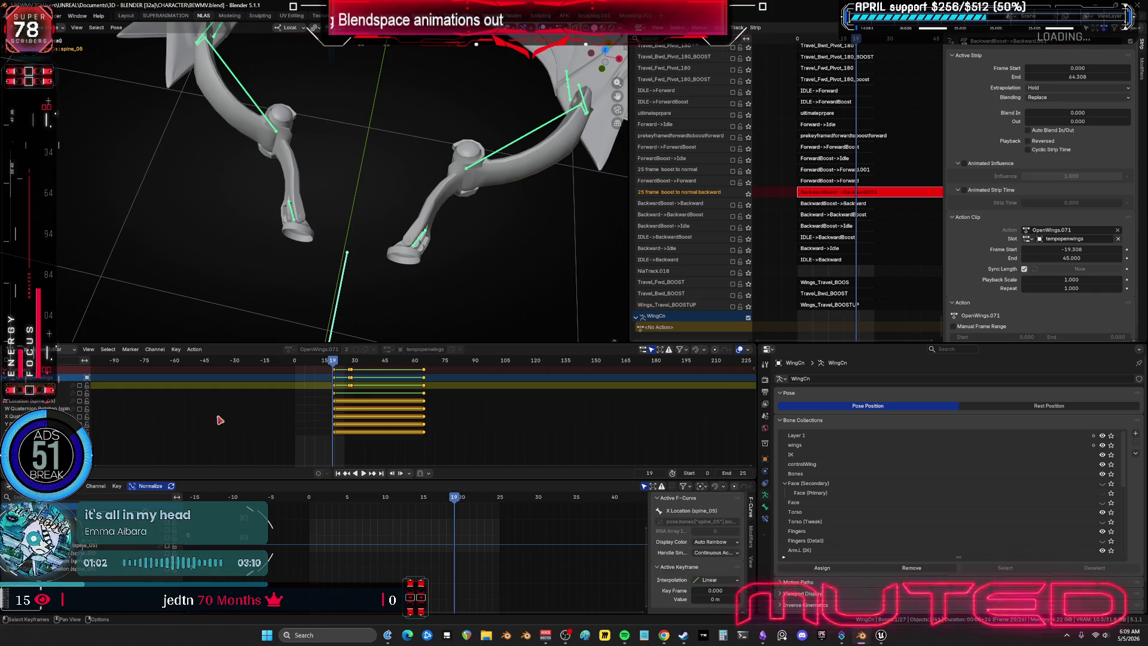
pyautogui.moveTo(469, 443); pyautogui.dragTo(314, 369)
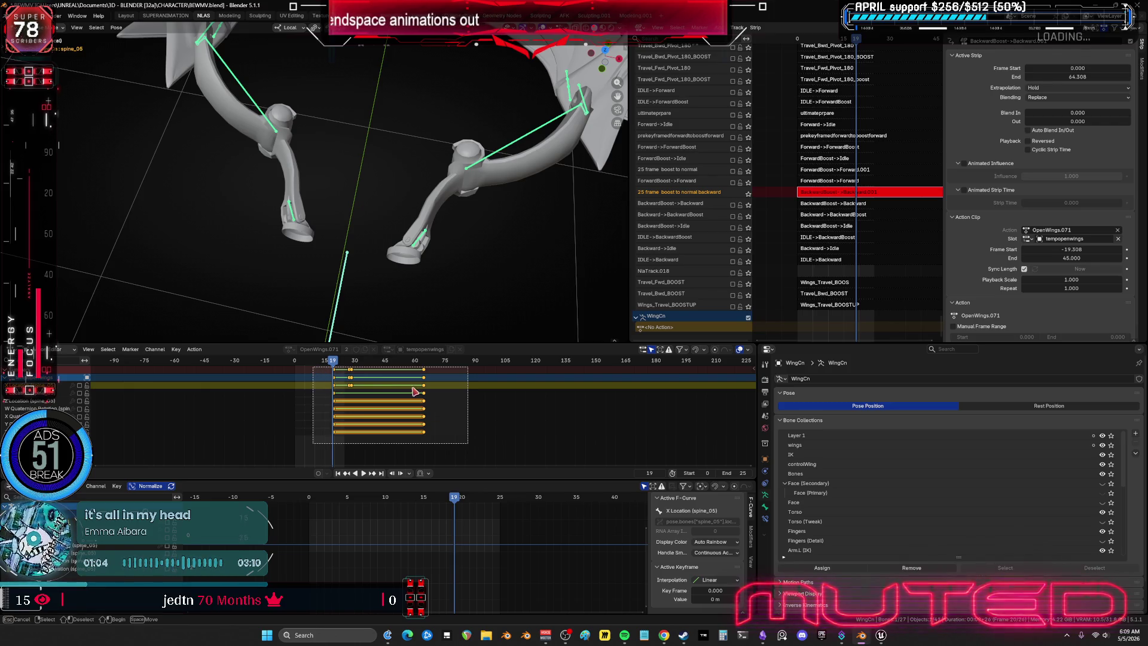
pyautogui.press('Delete')
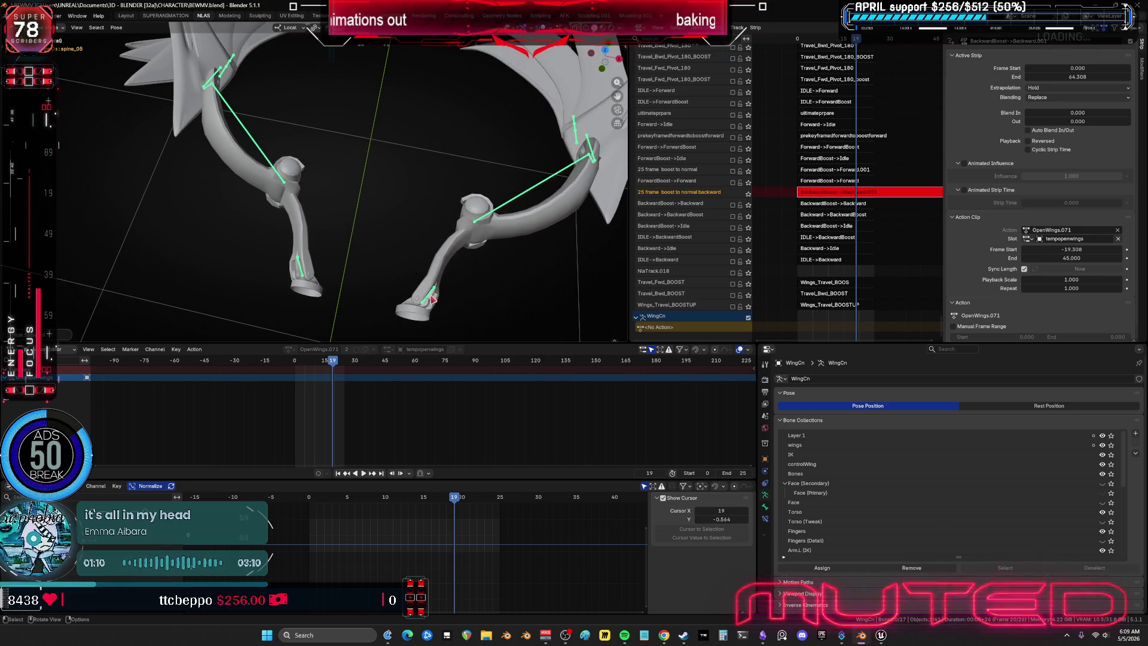
pyautogui.click(305, 278)
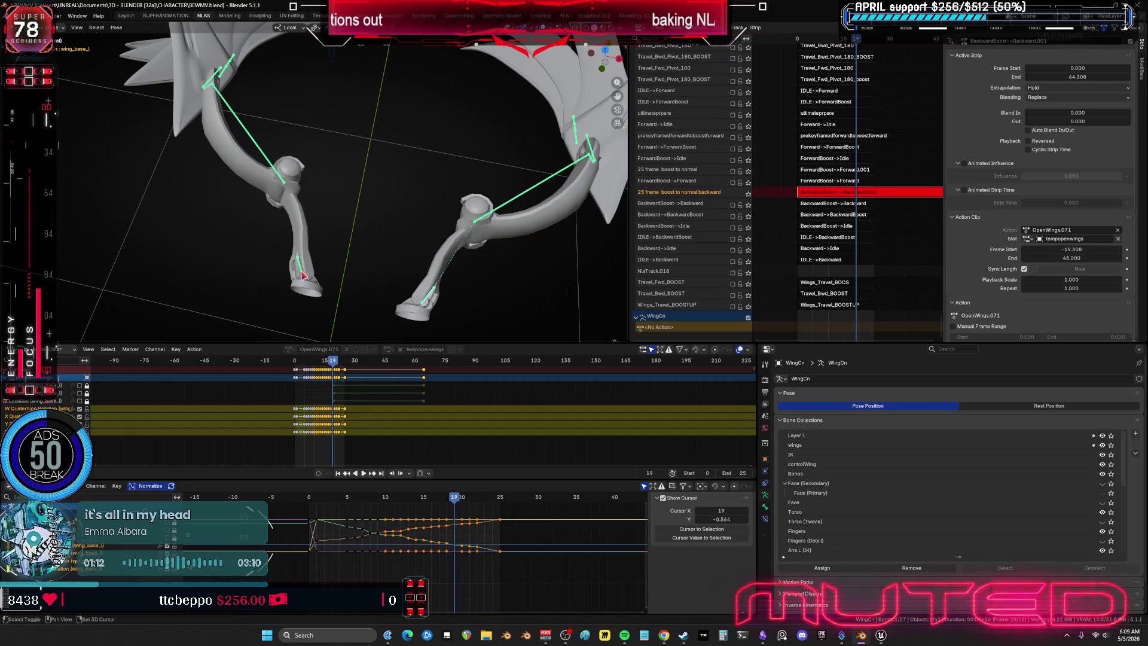
# Step: Check wing_base_l's curves, then play the animation and stop around frame 5
pyautogui.hotkey('ctrl', 'space')
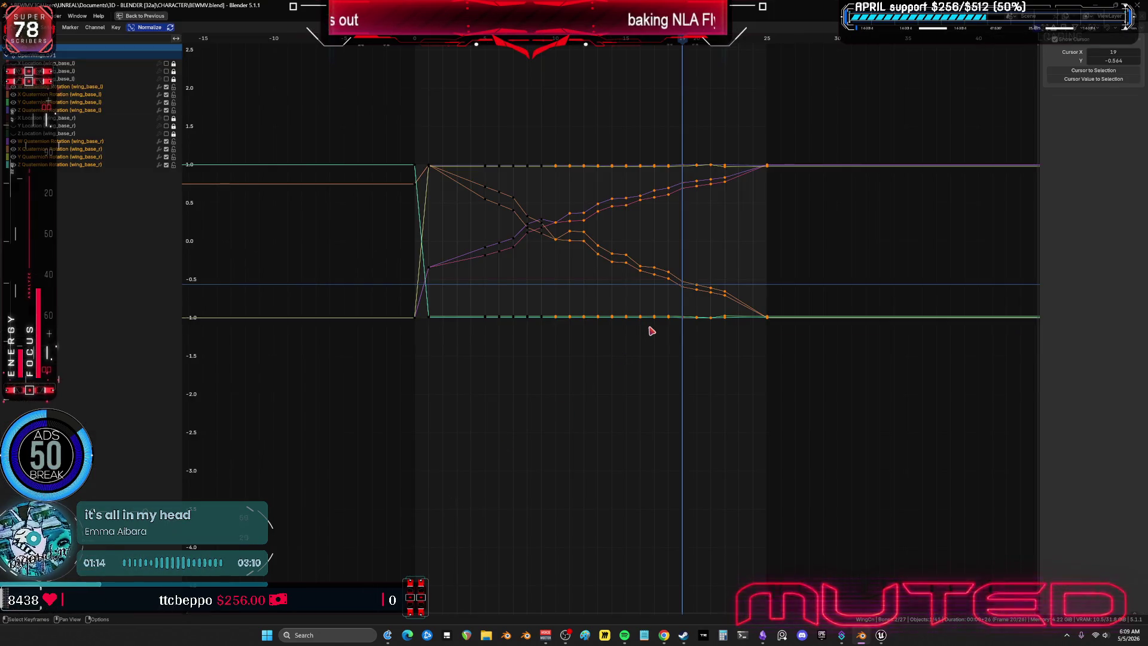
pyautogui.hotkey('ctrl', 'space')
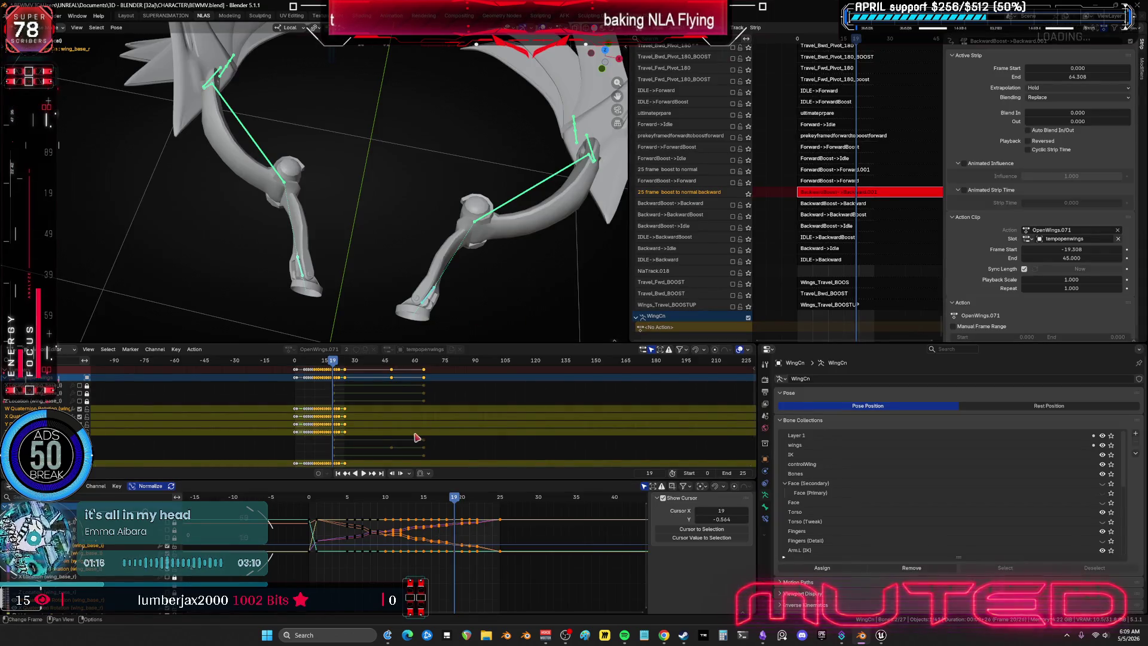
pyautogui.press('space')
pyautogui.moveTo(308, 364); pyautogui.dragTo(303, 364)
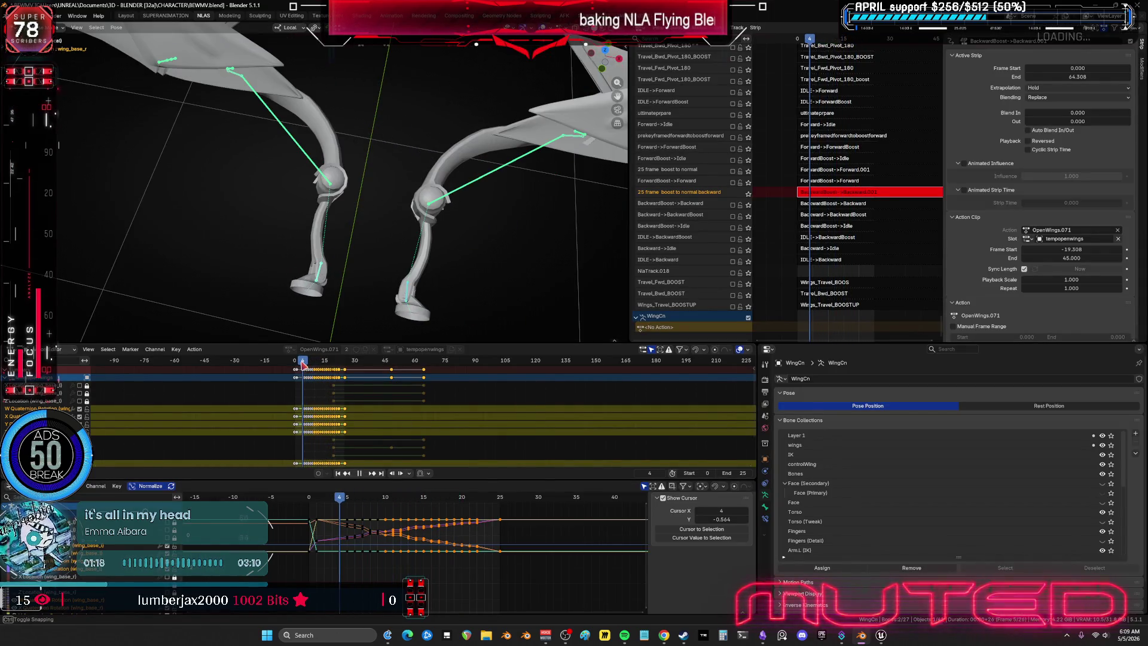
pyautogui.press('space')
# Step: Inspect the wing from the top in a maximized 3D view, zooming in and out
pyautogui.press('KP_7')
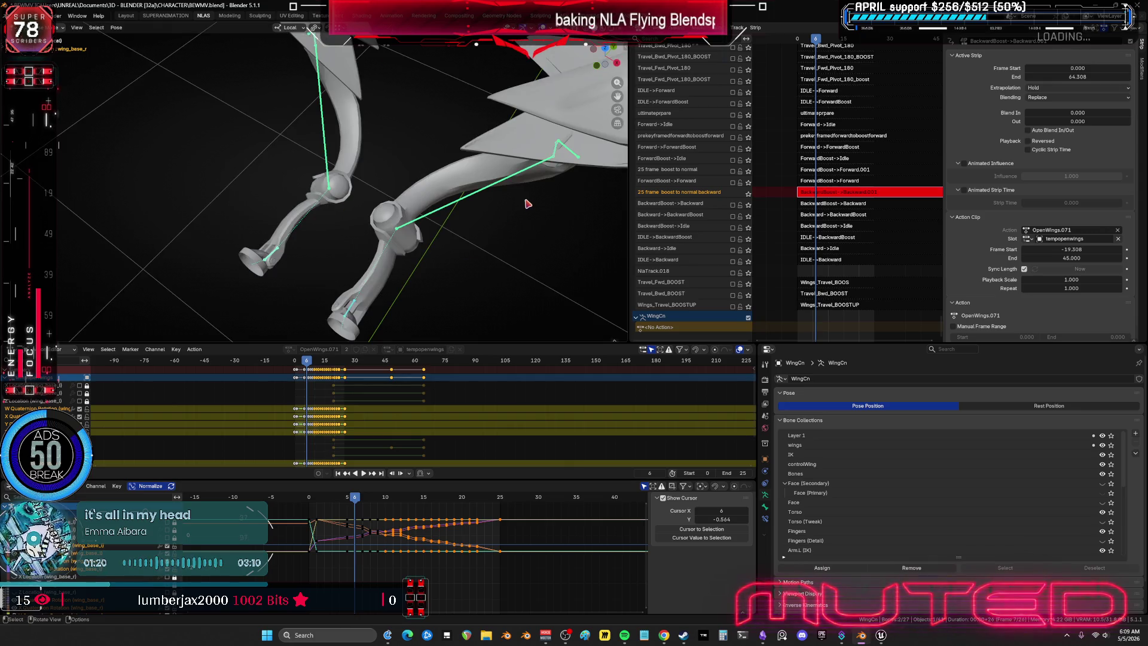
pyautogui.scroll(3, 518, 275)
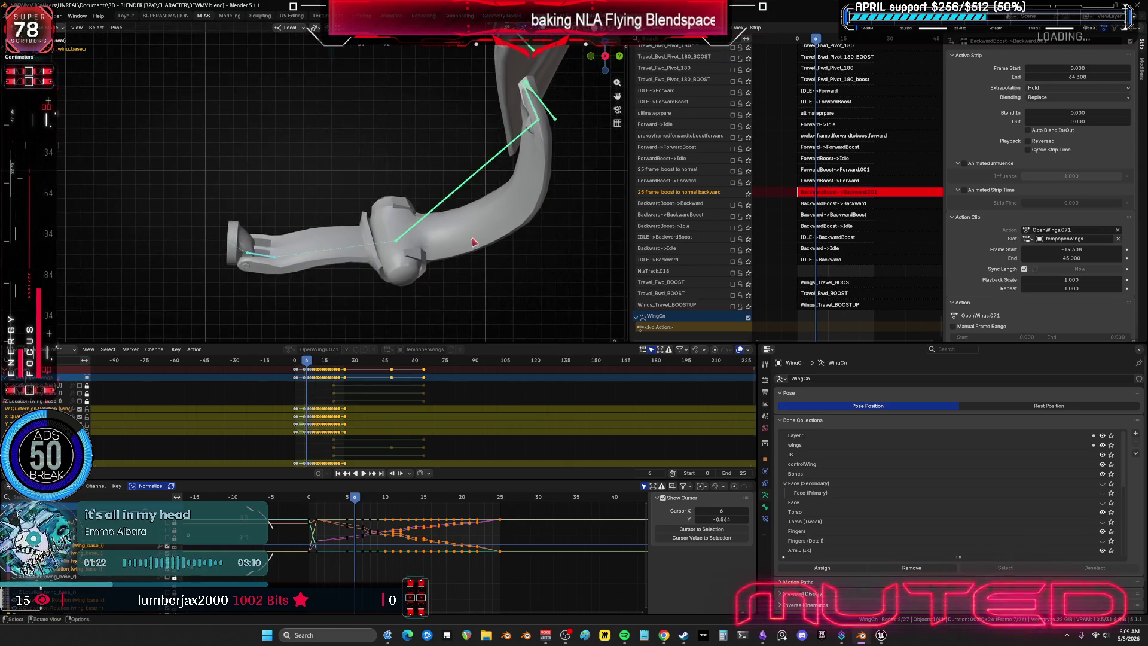
pyautogui.hotkey('ctrl', 'space')
pyautogui.keyDown('alt'); pyautogui.scroll(-3, 563, 248); pyautogui.keyUp('alt')
pyautogui.keyDown('alt'); pyautogui.scroll(3, 564, 249); pyautogui.keyUp('alt')
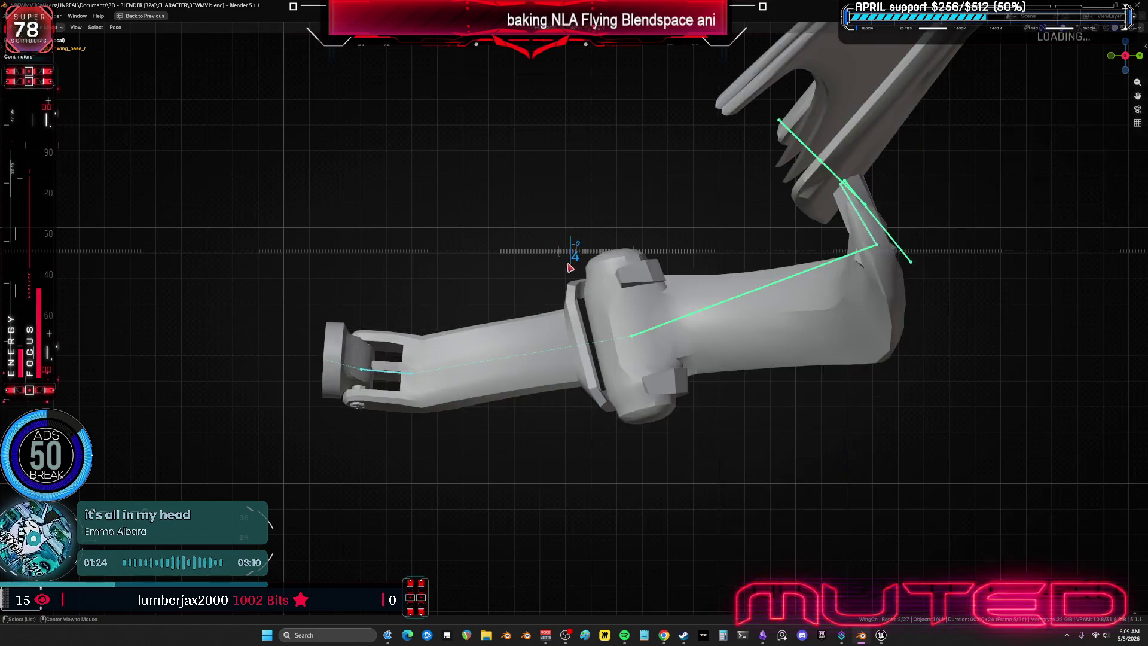
pyautogui.keyDown('alt'); pyautogui.scroll(-12, 580, 269); pyautogui.keyUp('alt')
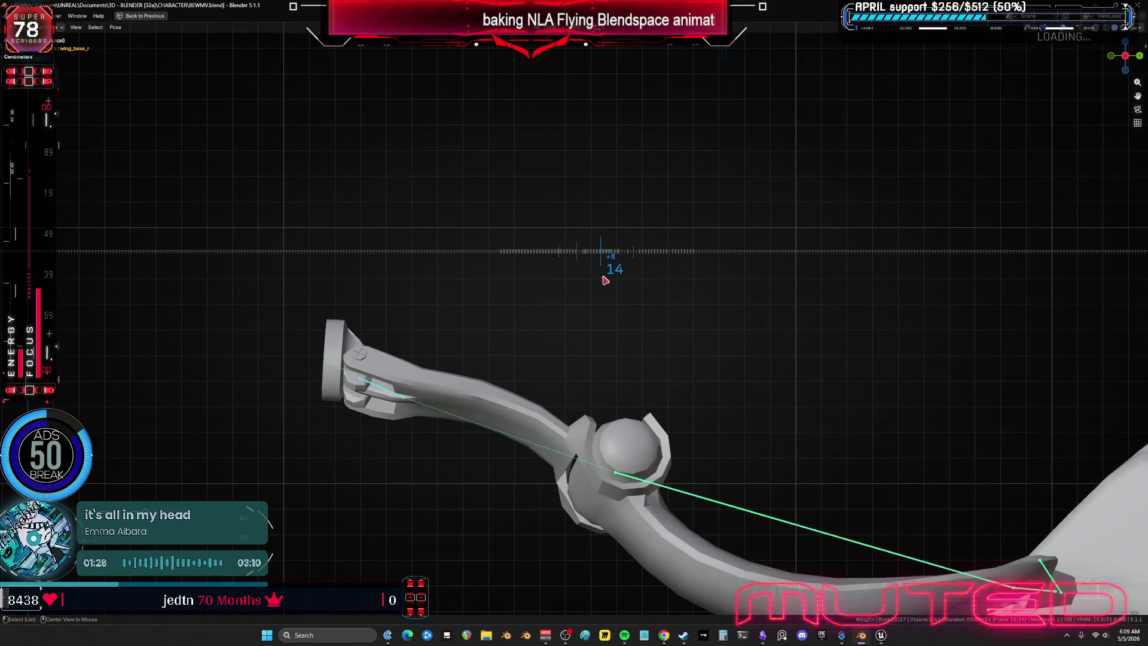
pyautogui.keyDown('alt'); pyautogui.scroll(-4, 616, 287); pyautogui.keyUp('alt')
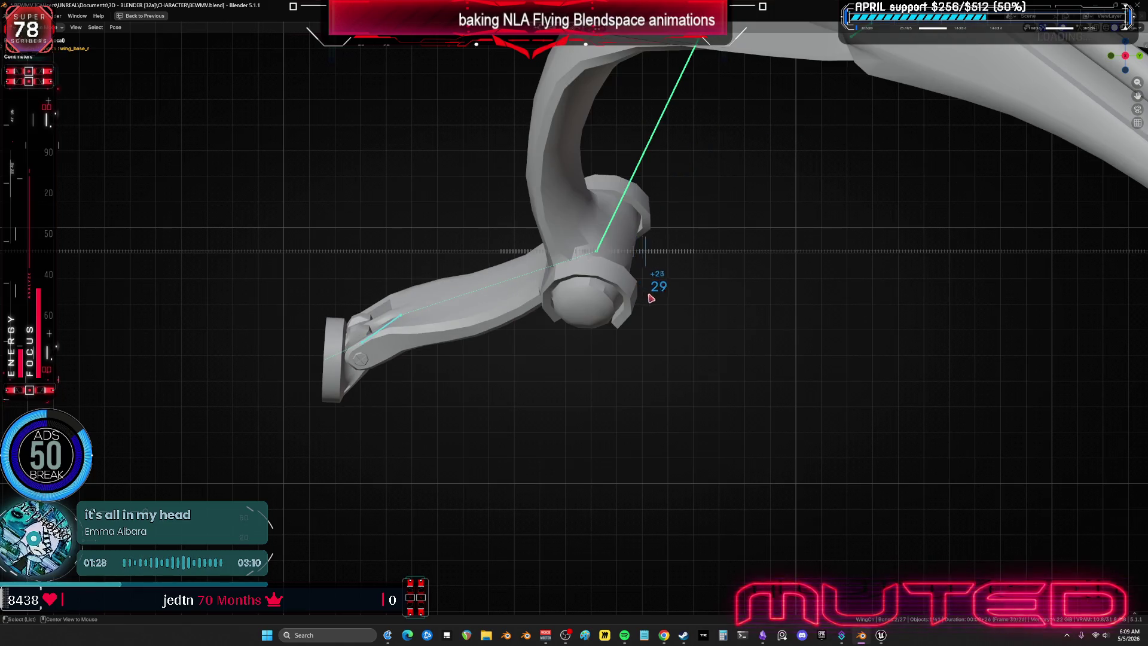
pyautogui.keyDown('alt'); pyautogui.scroll(15, 619, 288); pyautogui.keyUp('alt')
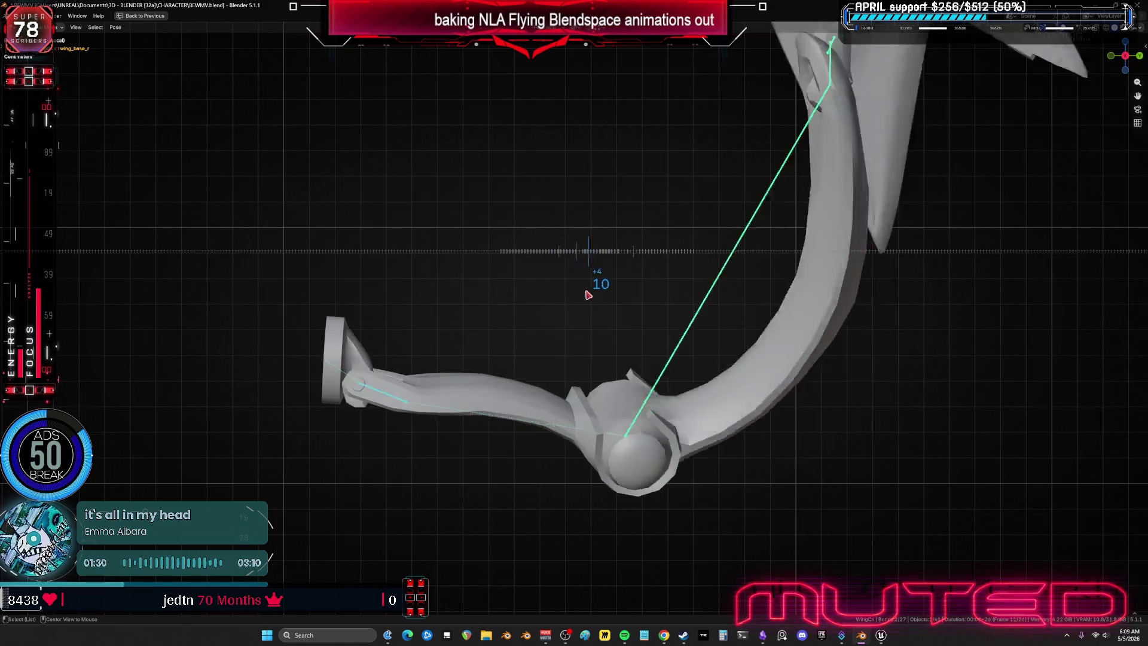
pyautogui.hotkey('ctrl', 'space')
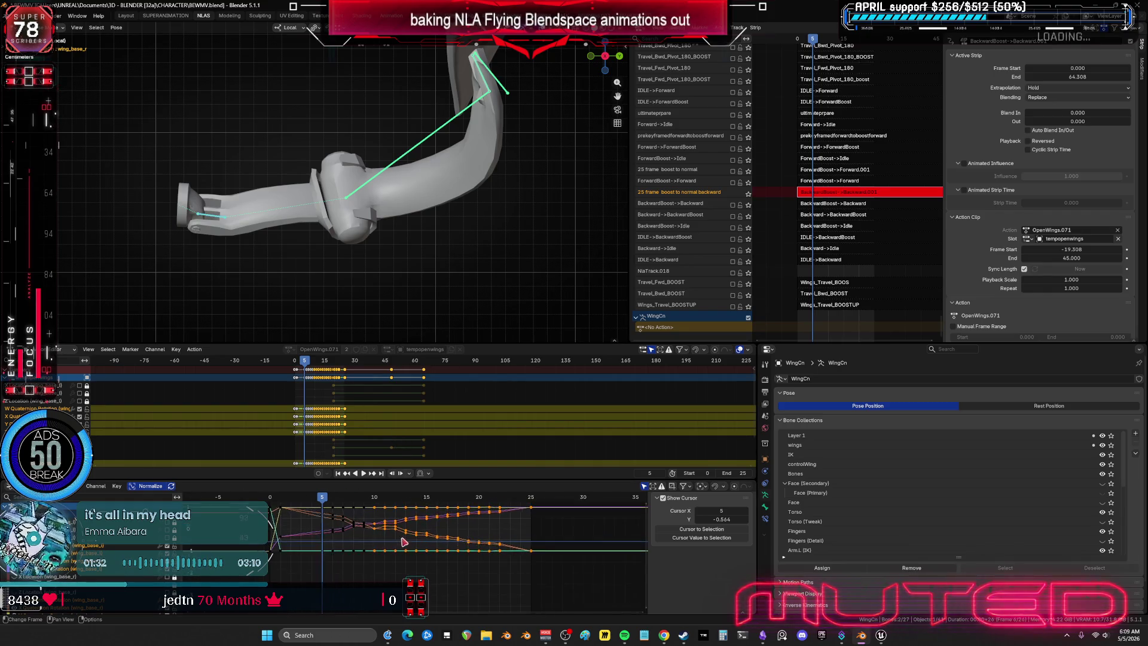
# Step: Key the wing bone's rotation at frame 11
pyautogui.press('space')
pyautogui.press('space')
pyautogui.press('k')
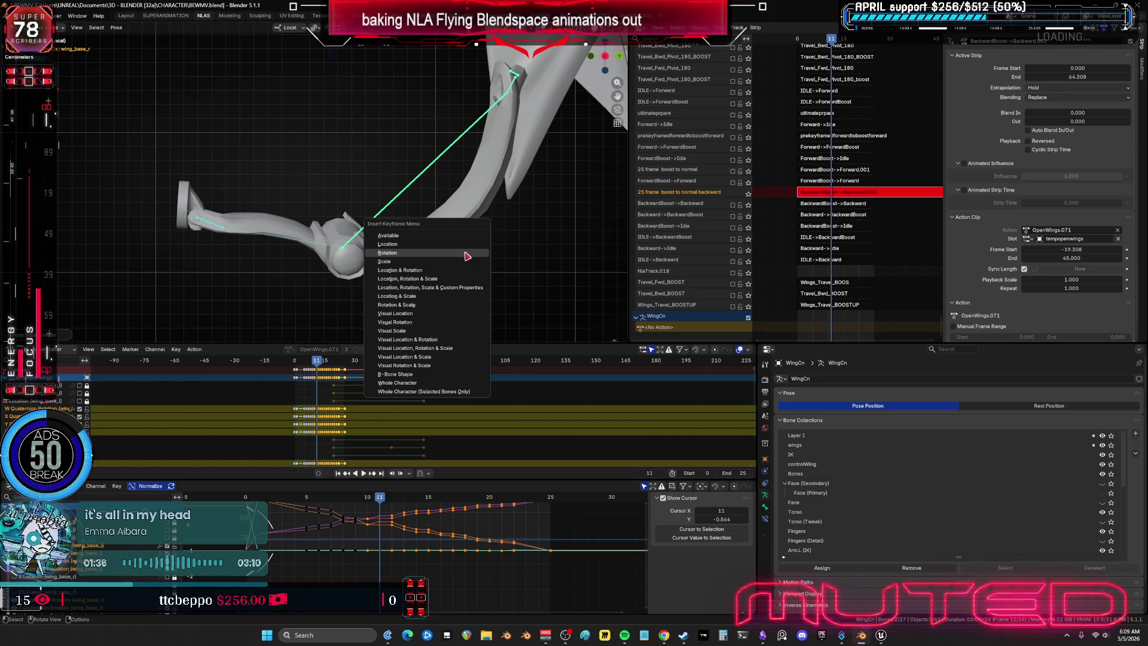
pyautogui.press('Return')
# Step: Return to frame 11 and re-pose it as a Breakdowner blend of the neighbouring keys
pyautogui.click(392, 501)
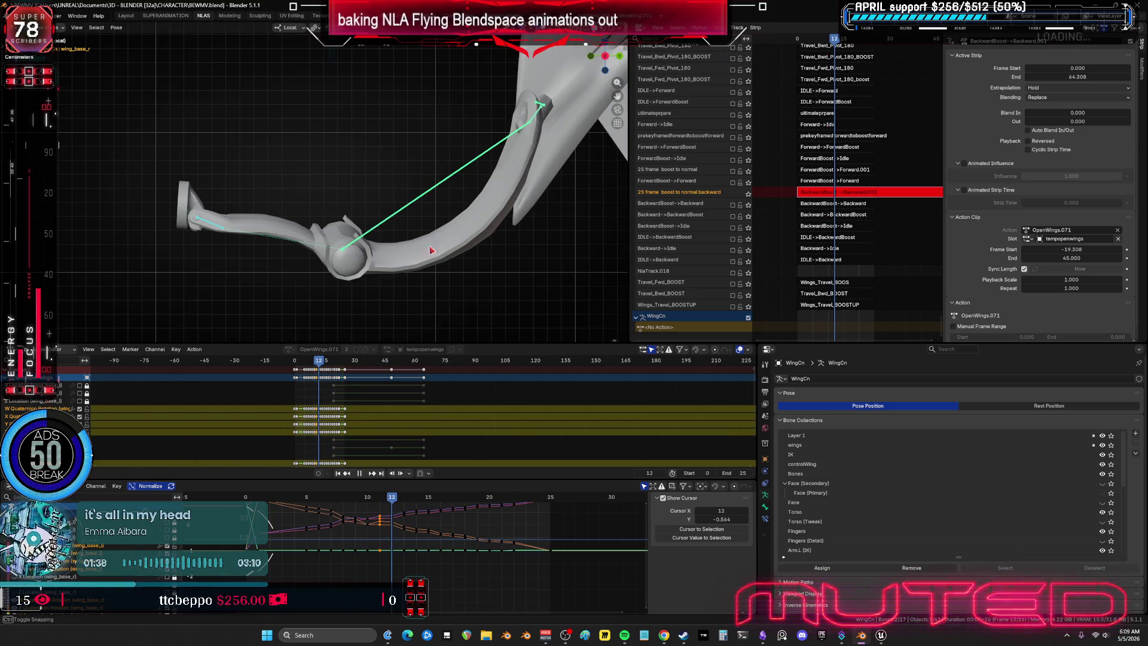
pyautogui.press('Escape')
pyautogui.rightClick(372, 247)
pyautogui.moveTo(392, 501)
pyautogui.mouseDown()
pyautogui.moveTo(338, 508)
pyautogui.moveTo(369, 515)
pyautogui.mouseUp()
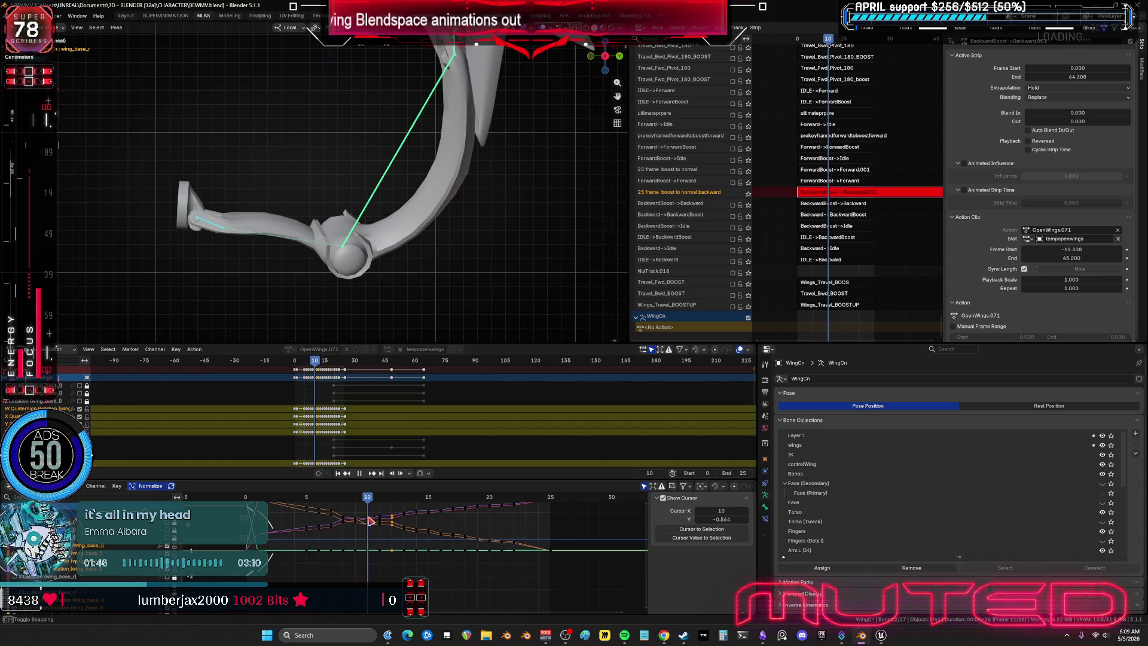
pyautogui.moveTo(375, 521); pyautogui.dragTo(378, 521)
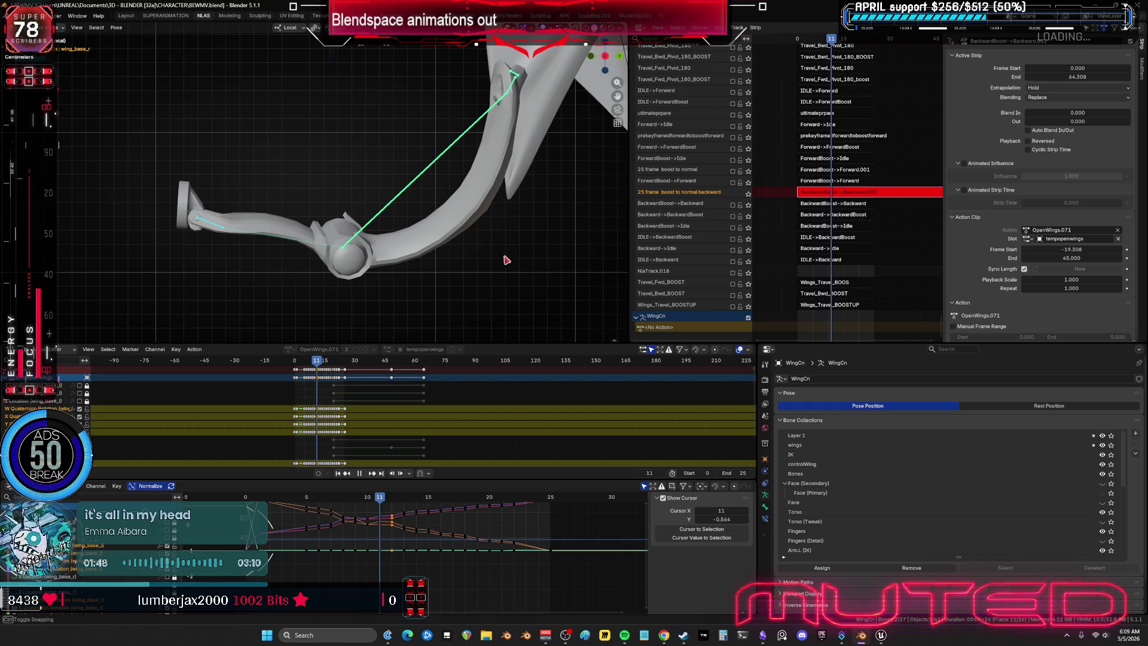
pyautogui.hotkey('shift', 'e')
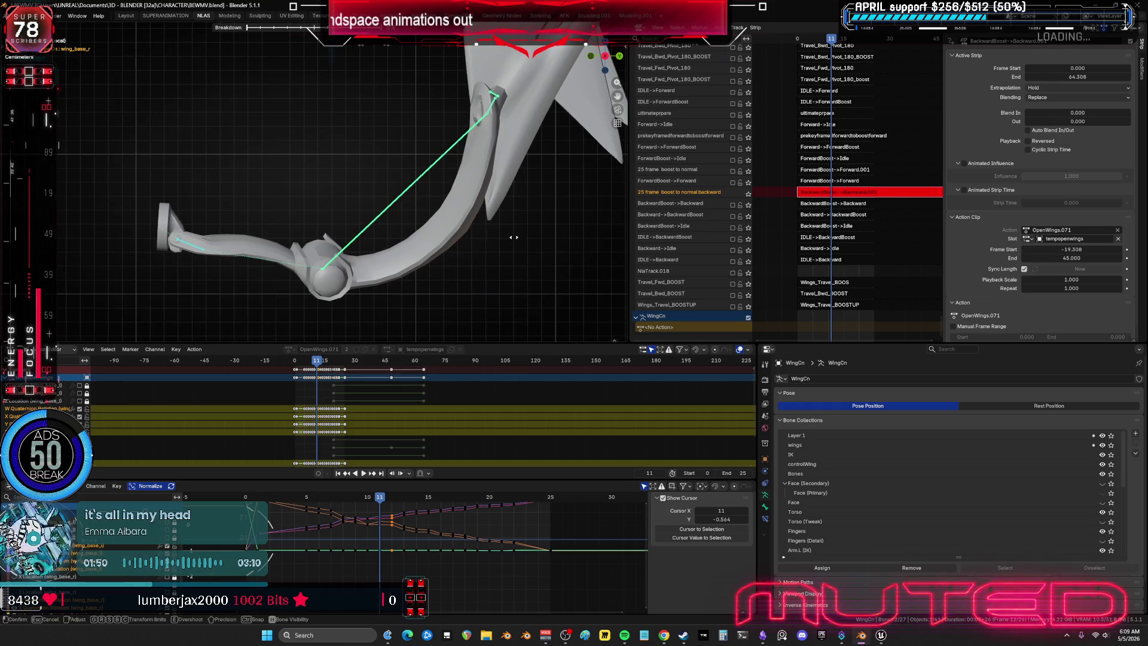
pyautogui.click(507, 250)
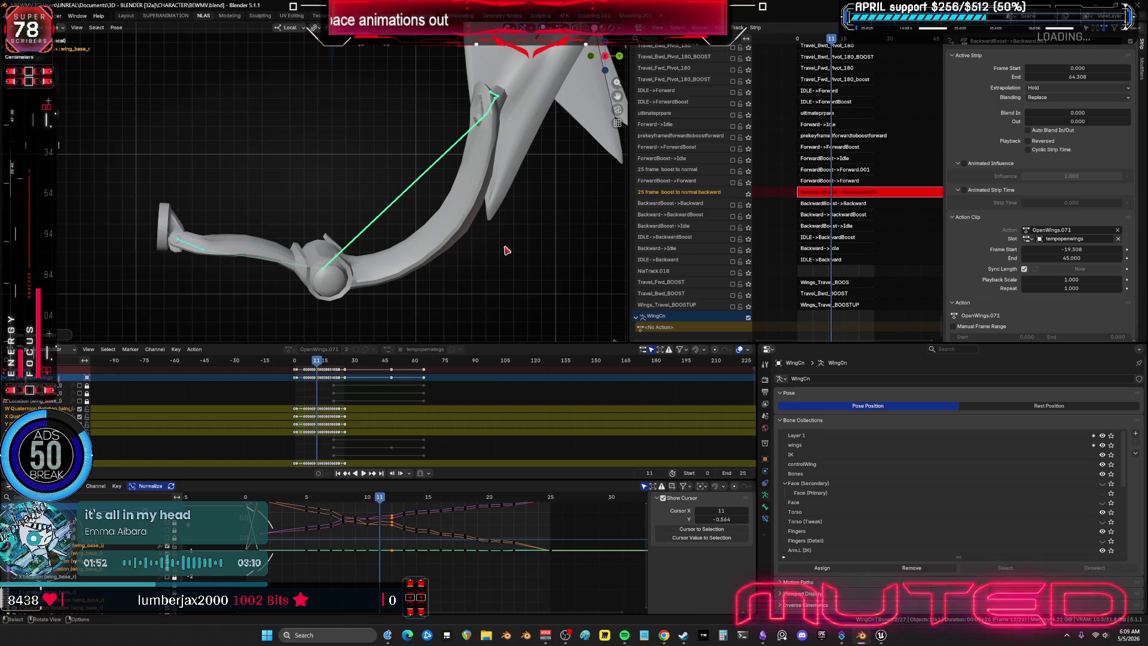
# Step: Rekey rotation at frame 11, then breakdown-blend and key rotation at frame 12
pyautogui.press('k')
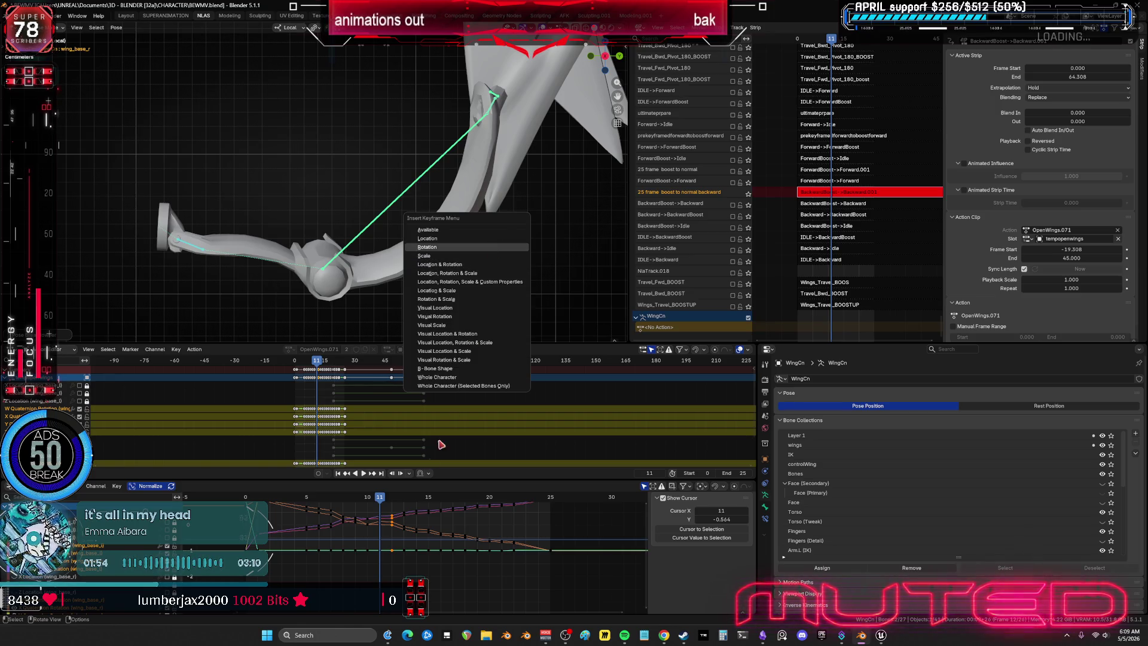
pyautogui.press('Return')
pyautogui.press('space')
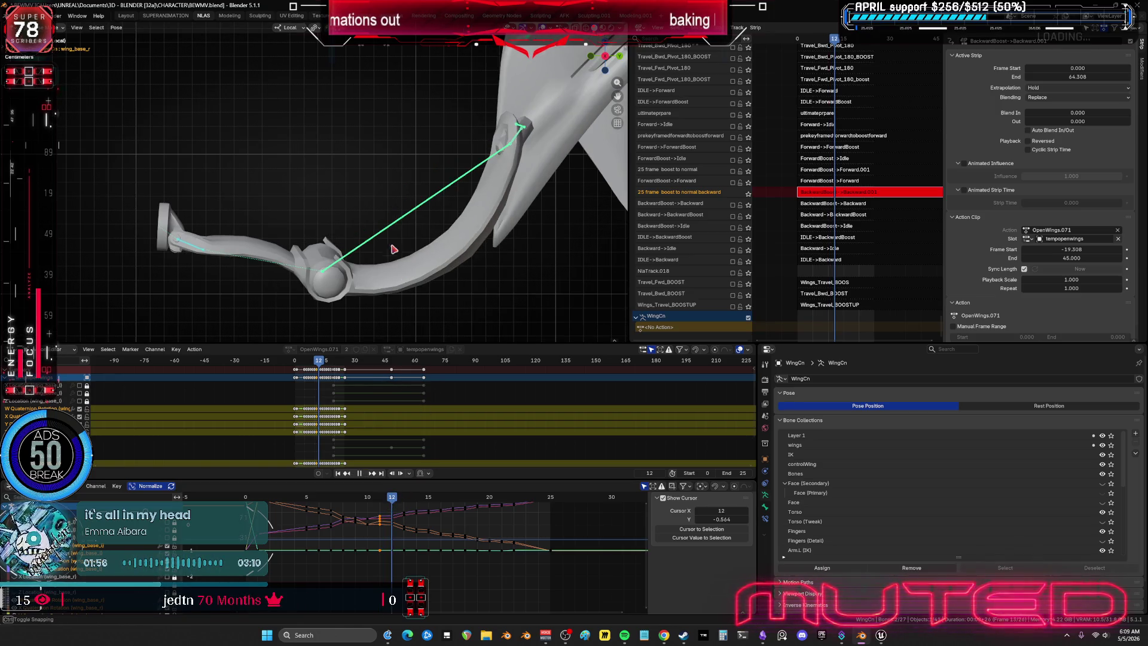
pyautogui.press('space')
pyautogui.hotkey('shift', 'e')
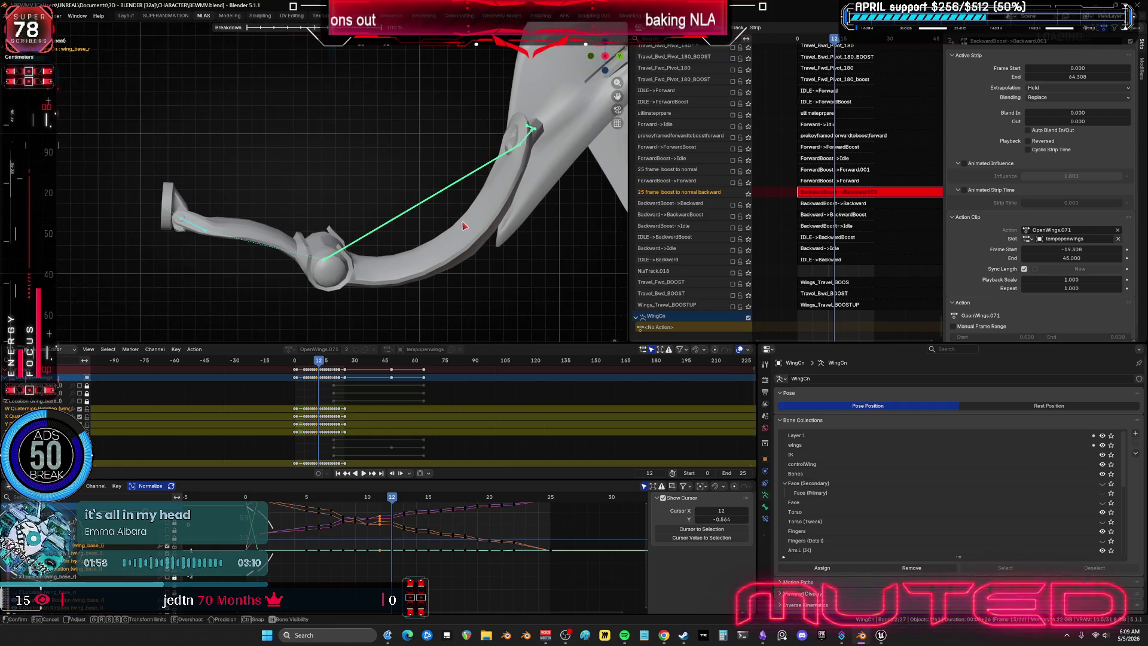
pyautogui.click(465, 226)
pyautogui.press('k')
pyautogui.click(458, 225)
# Step: Breakdown-blend and key the wing bone's rotation again, adjusting the frame 13 pose
pyautogui.moveTo(395, 506)
pyautogui.mouseDown()
pyautogui.moveTo(344, 507)
pyautogui.moveTo(394, 513)
pyautogui.mouseUp()
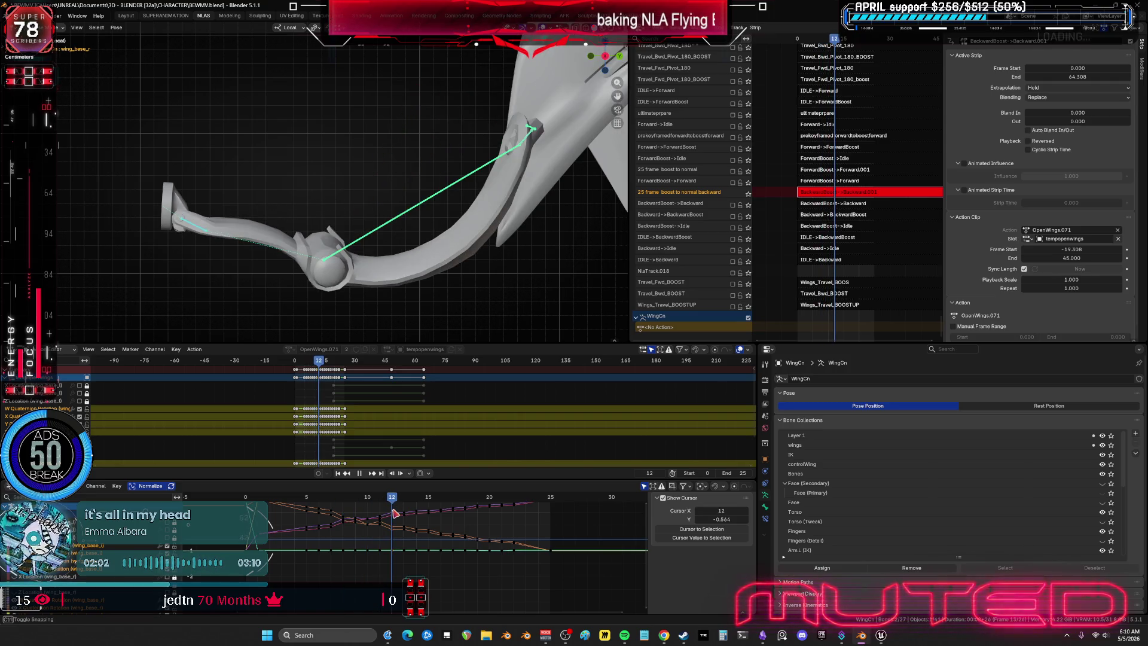
pyautogui.hotkey('shift', 'e')
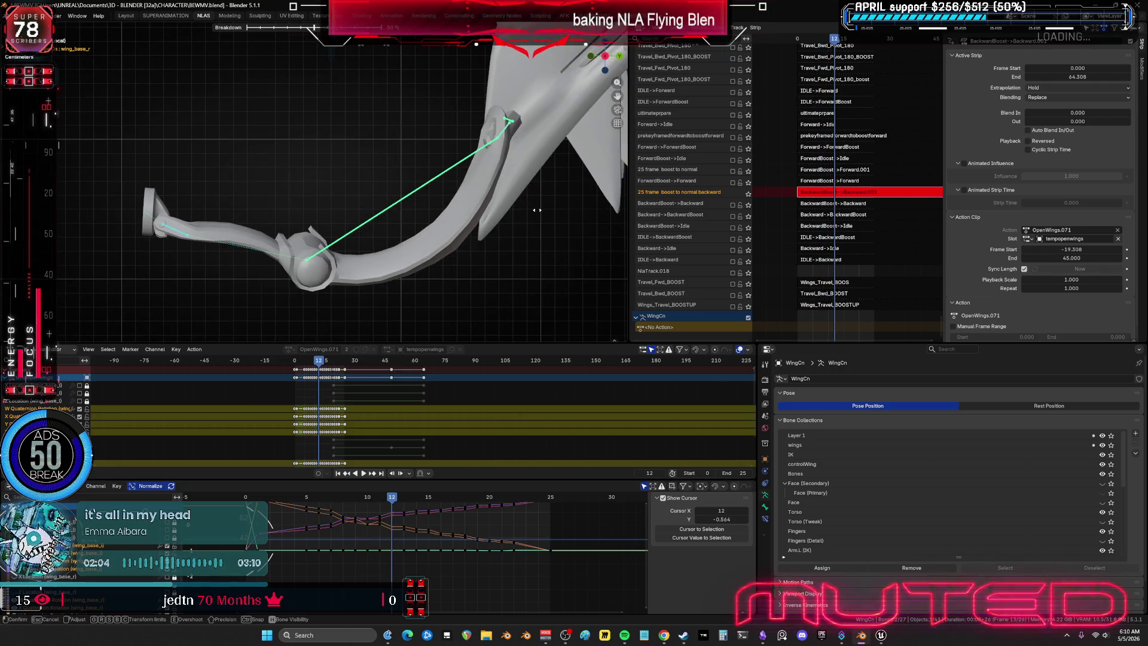
pyautogui.click(501, 219)
pyautogui.press('k')
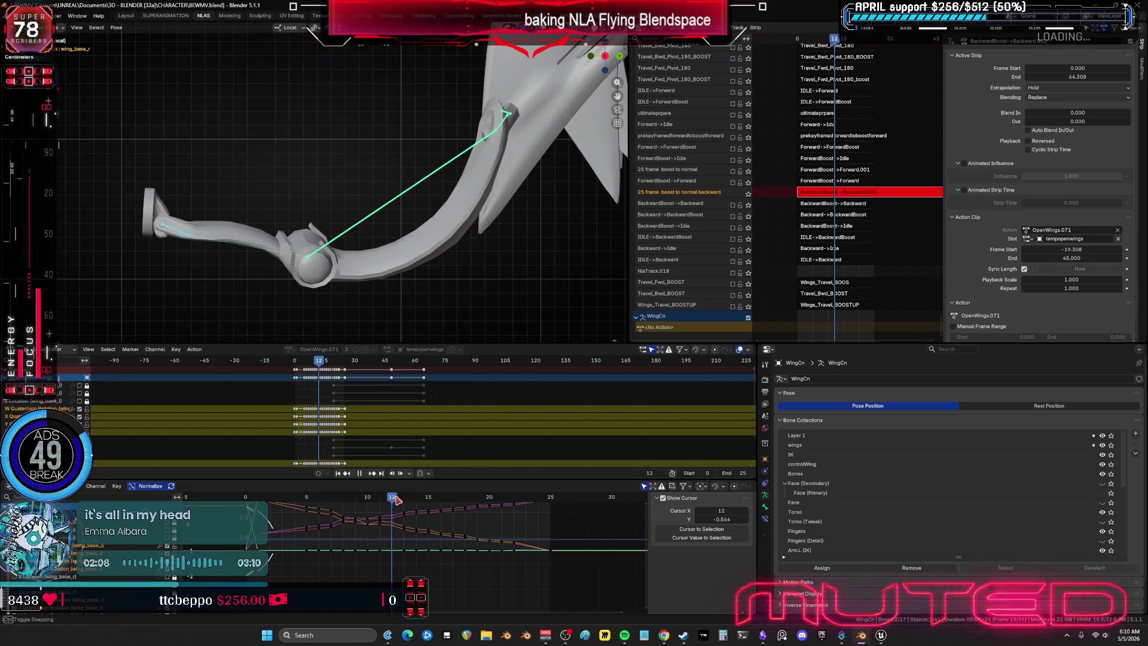
pyautogui.click(400, 496)
pyautogui.hotkey('shift', 'e')
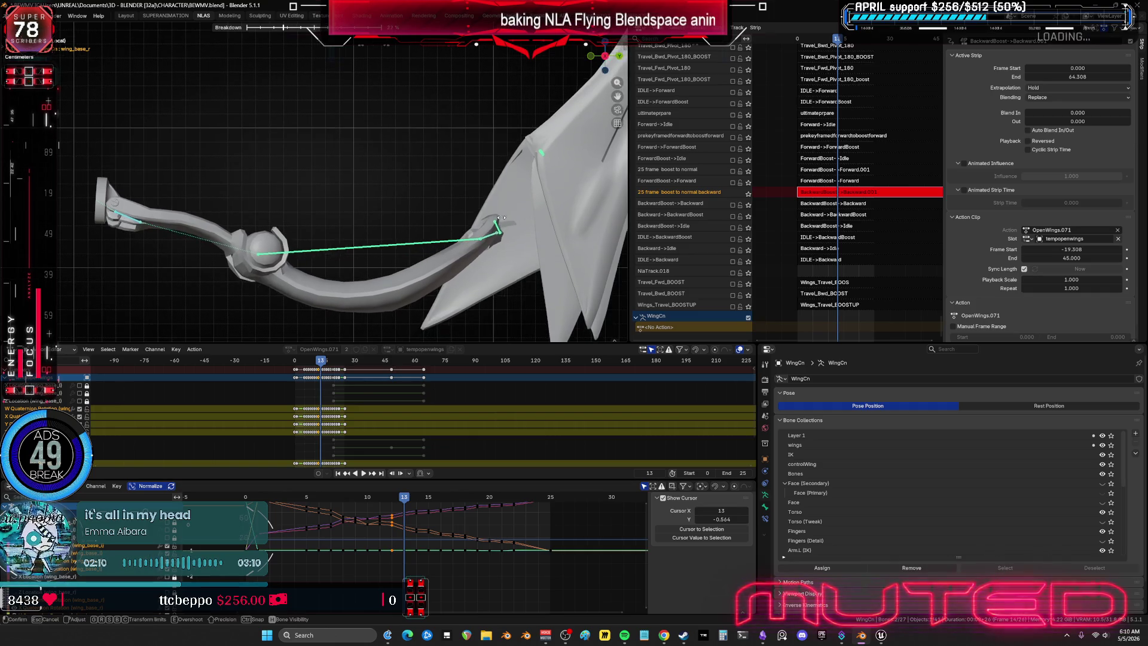
pyautogui.click(477, 224)
pyautogui.press('k')
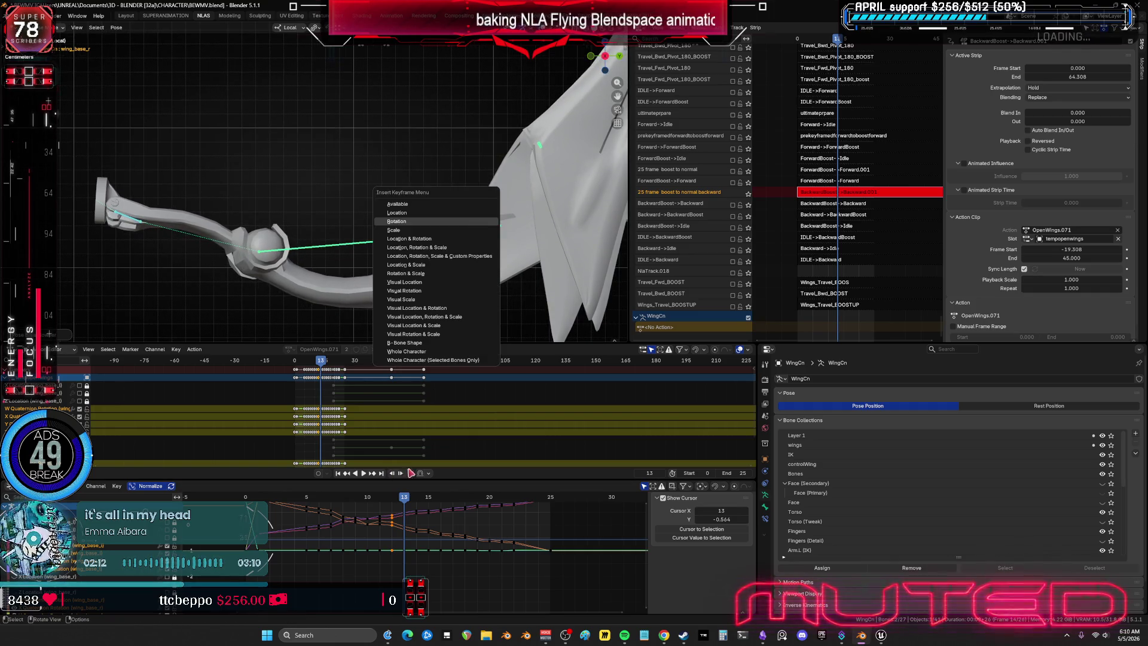